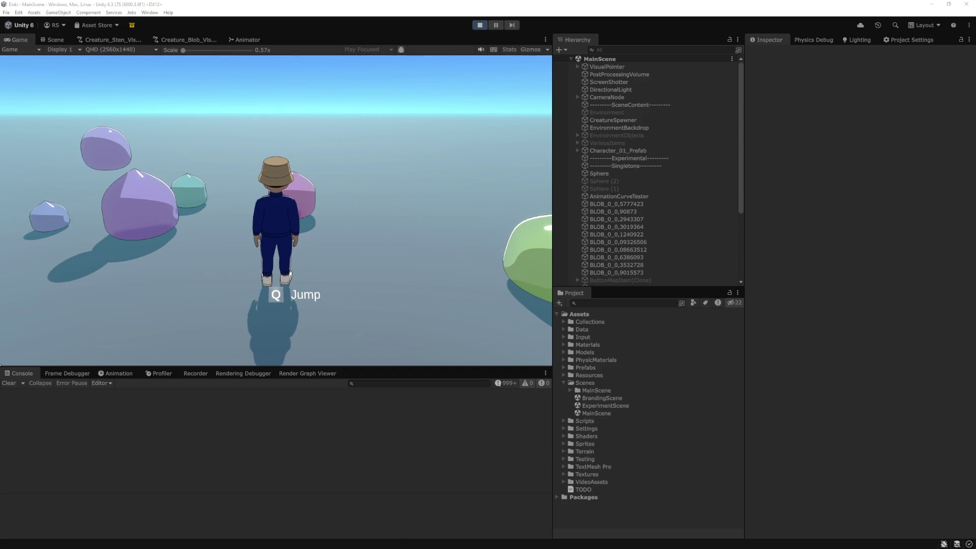
# - Run the character left, around the green blob, and back toward the right in Play mode
pyautogui.press('a')
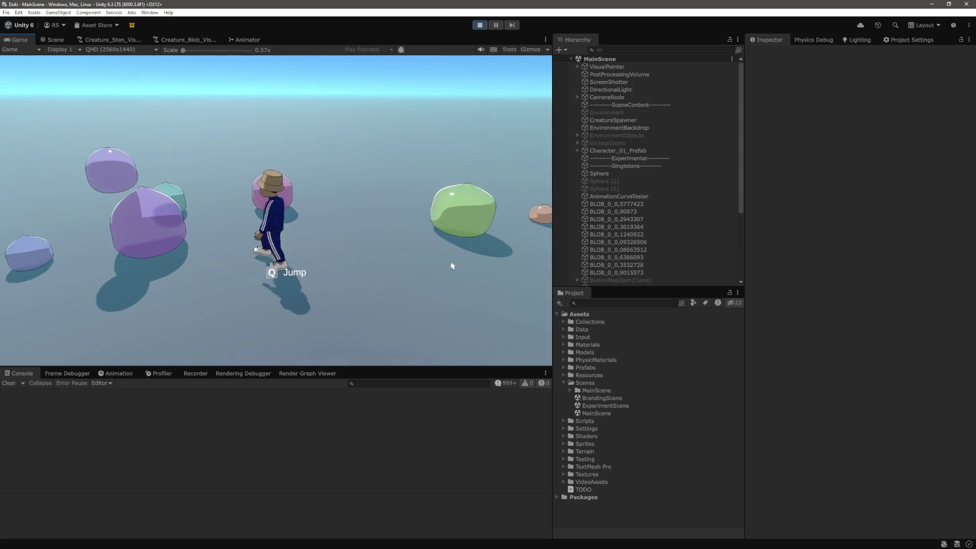
pyautogui.press('w')
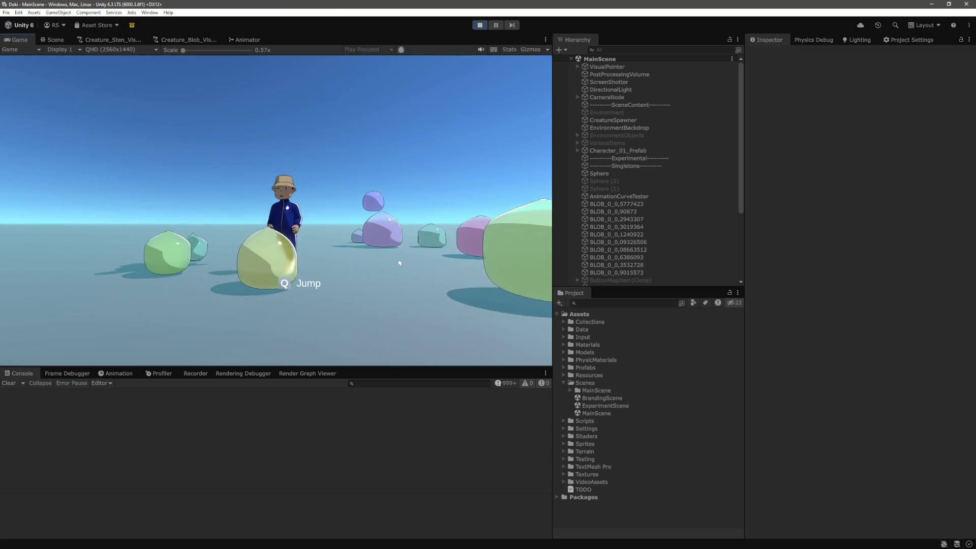
pyautogui.press('d')
pyautogui.press('a')
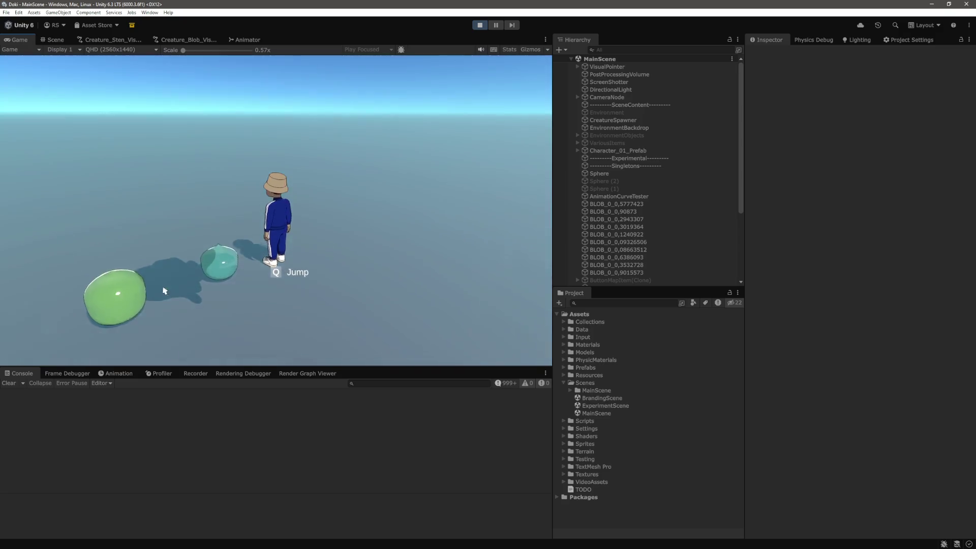
pyautogui.press('a')
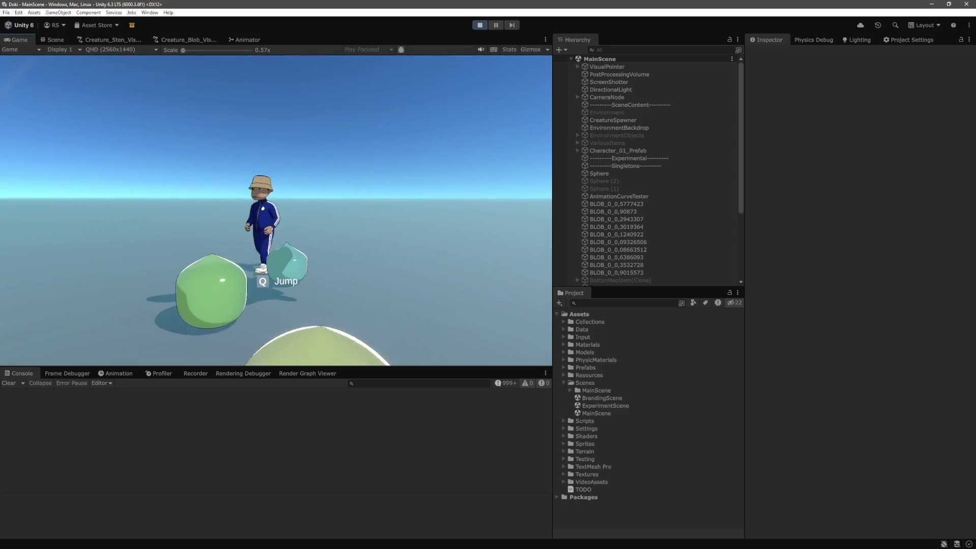
pyautogui.press('d')
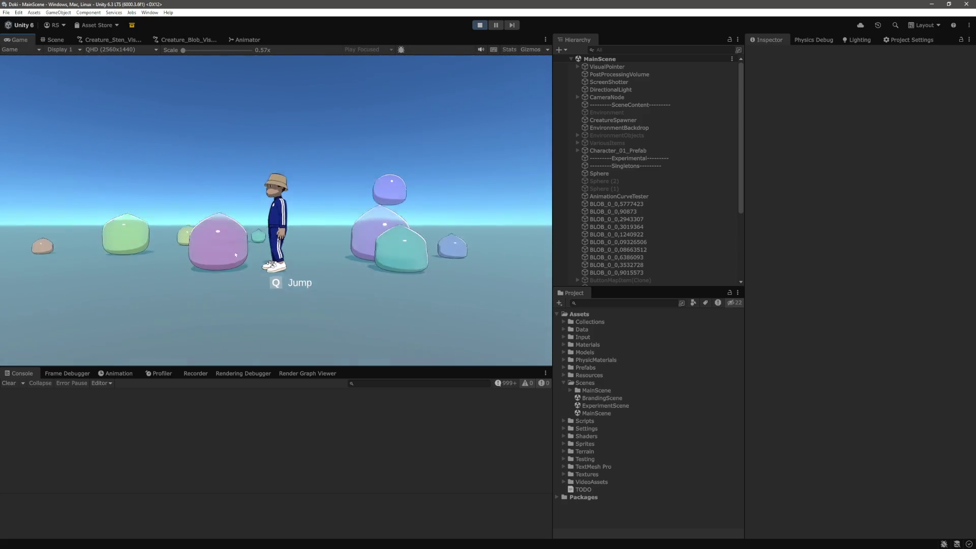
# - Run right, push the nearby blob left, then bring Creature.cs in VS Code forward
pyautogui.press('w')
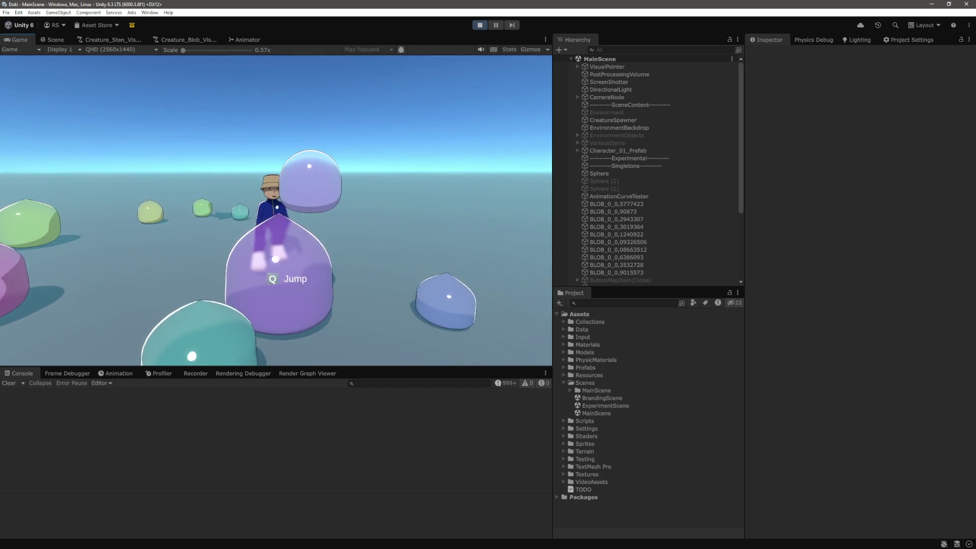
pyautogui.moveTo(362, 166)
pyautogui.mouseDown()
pyautogui.moveTo(203, 178)
pyautogui.moveTo(155, 193)
pyautogui.moveTo(331, 192)
pyautogui.mouseUp()
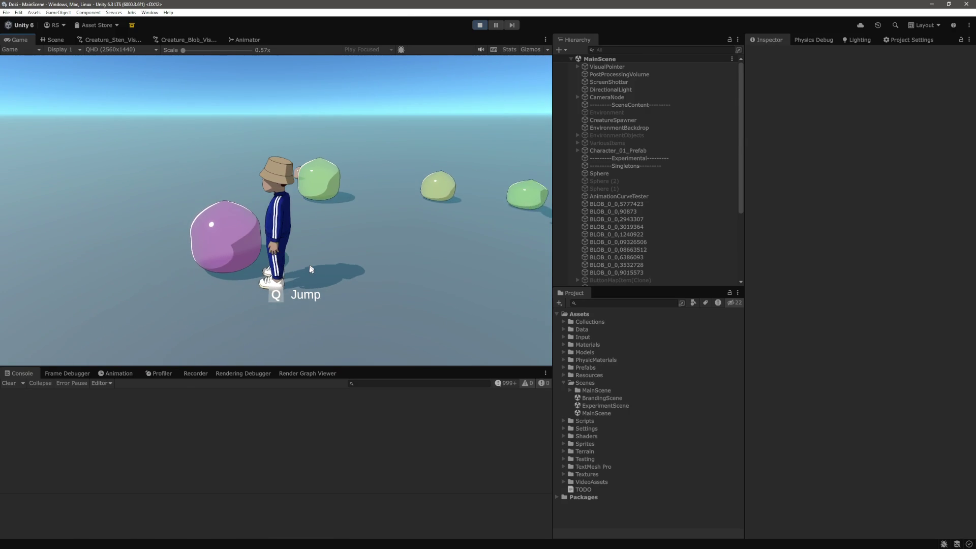
pyautogui.hotkey('alt', 'Tab')
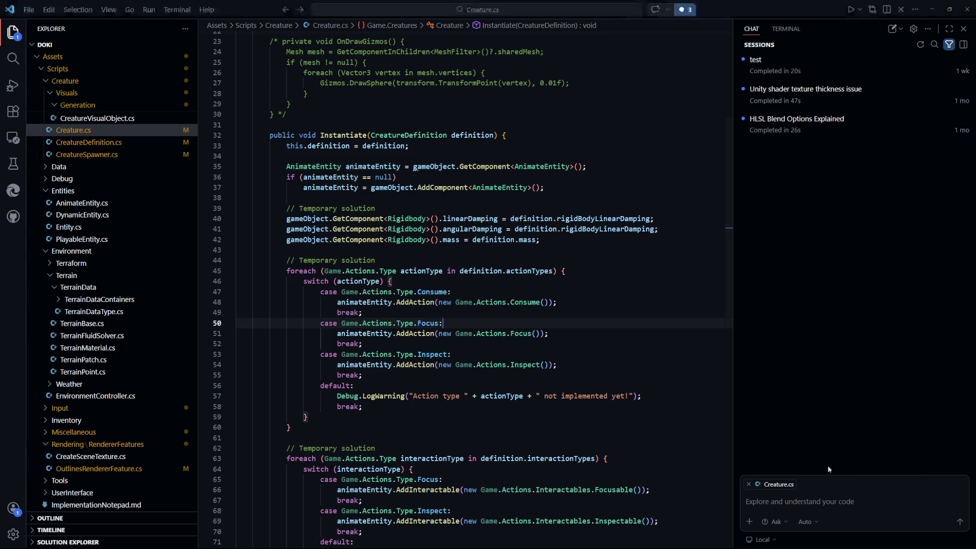
# - In Ask mode, send the chat 'What would be the best way to implement Soft bodies in Unity'
pyautogui.click(839, 502)
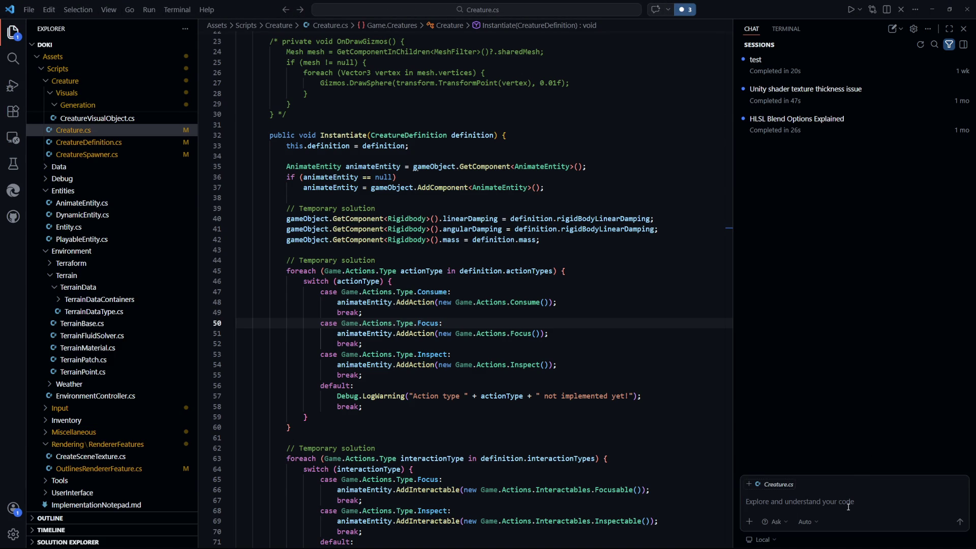
pyautogui.click(848, 507)
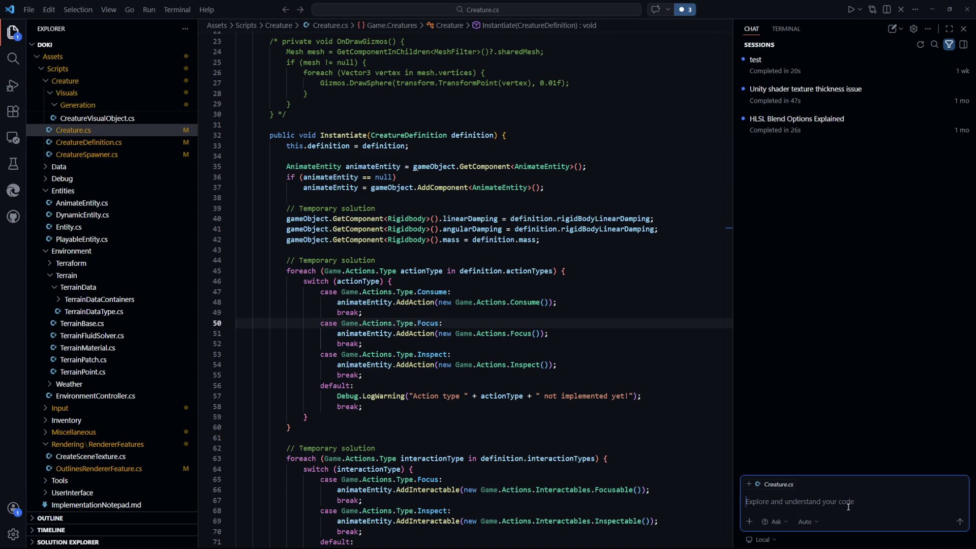
pyautogui.click(774, 522)
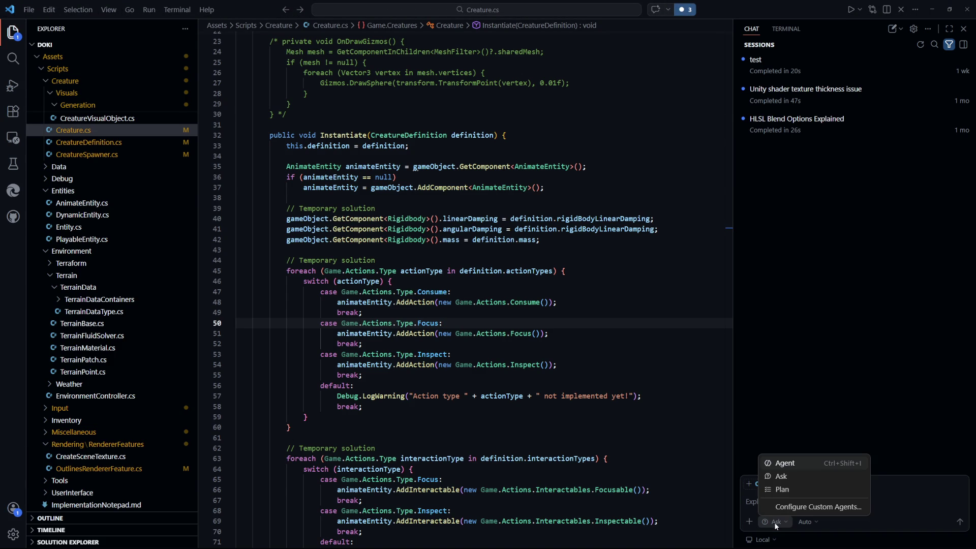
pyautogui.click(823, 477)
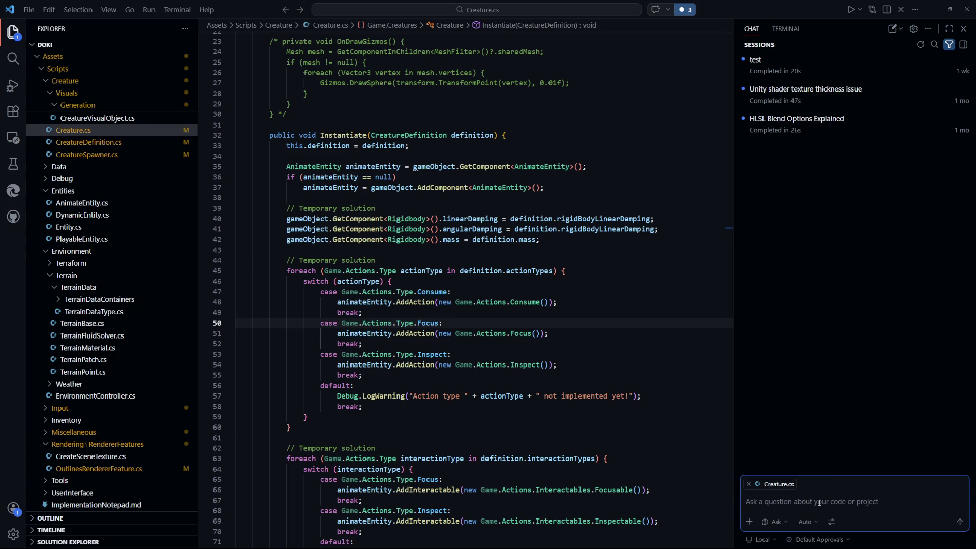
pyautogui.write('What would be the best way to implm')
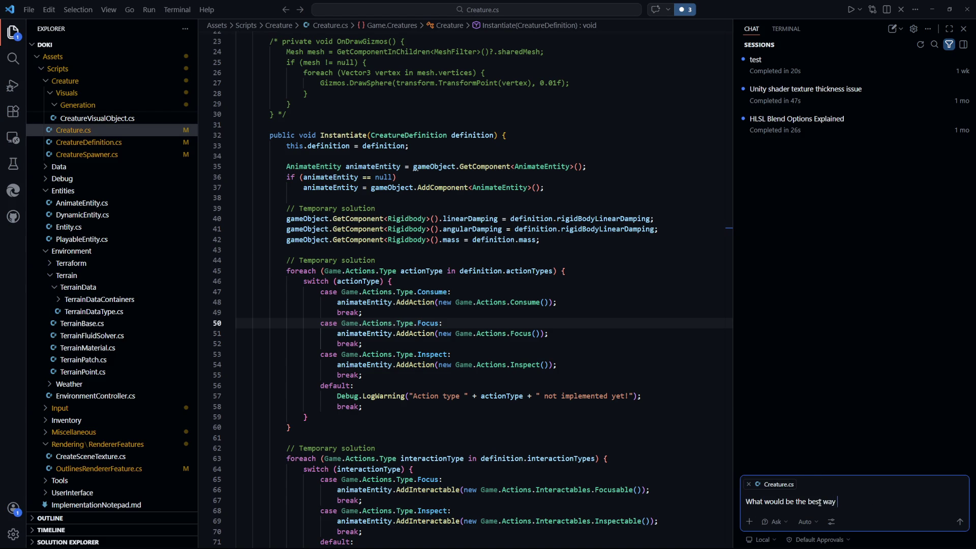
pyautogui.press('BackSpace')
pyautogui.write('ement ')
pyautogui.write('Soft b')
pyautogui.write('odies in ')
pyautogui.write('Unity')
pyautogui.press('Return')
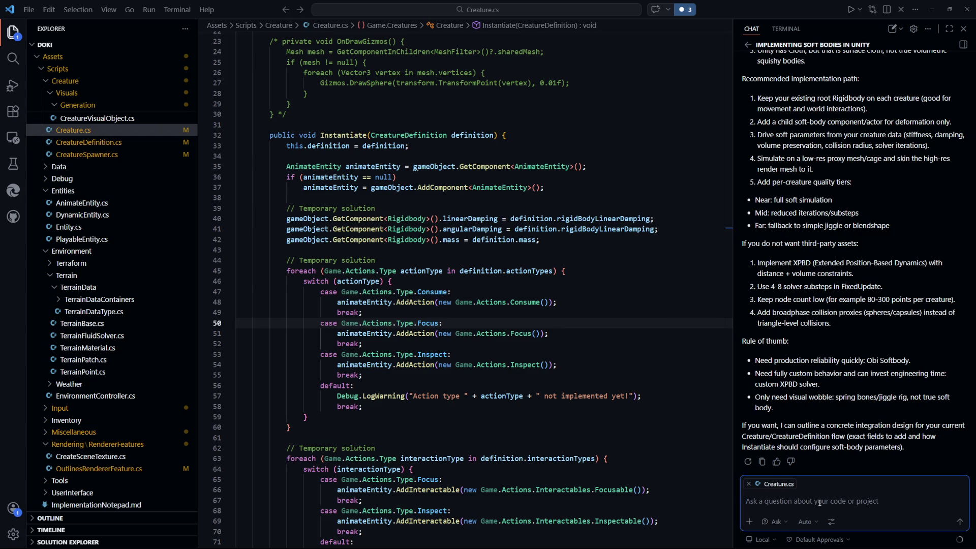
pyautogui.scroll(4, 852, 389)
pyautogui.scroll(8, 852, 389)
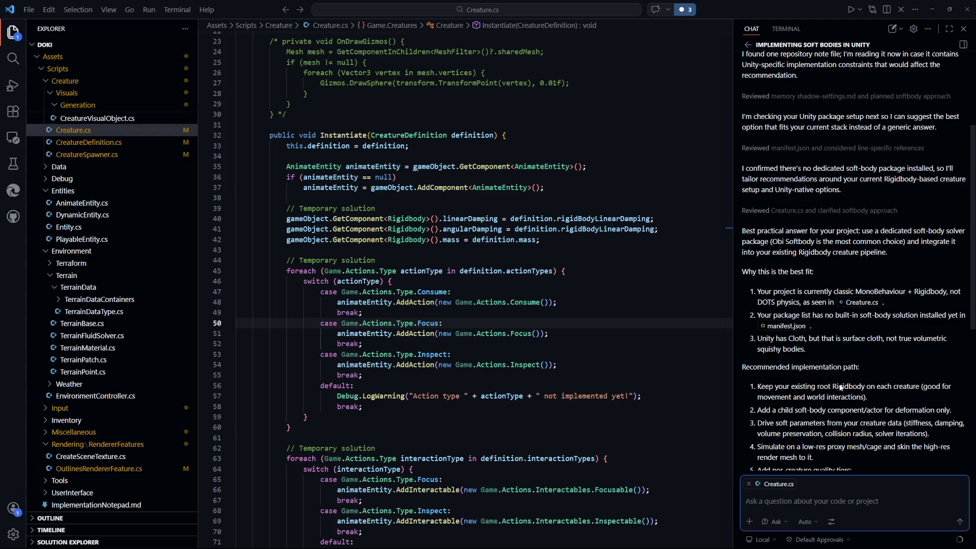
pyautogui.scroll(1, 834, 392)
pyautogui.scroll(-2, 831, 388)
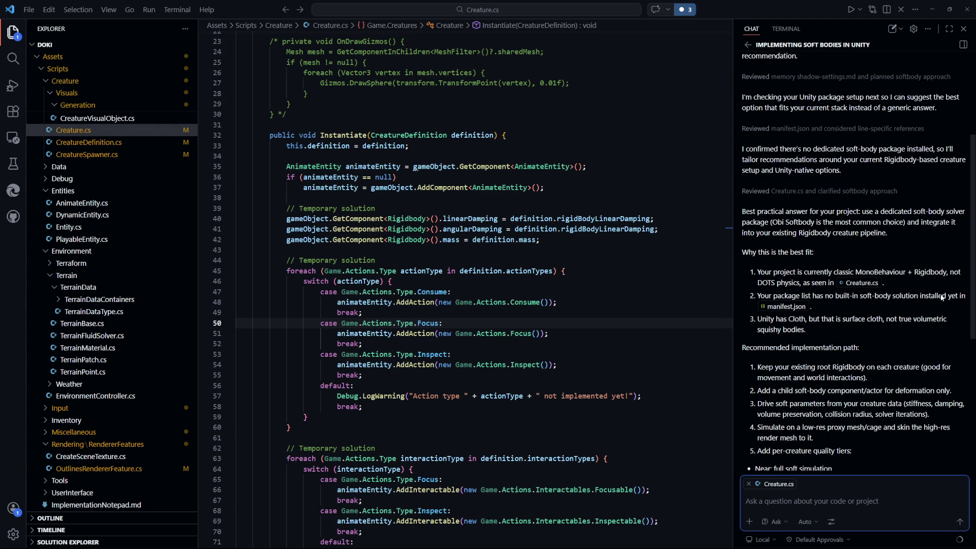
pyautogui.scroll(4, 877, 297)
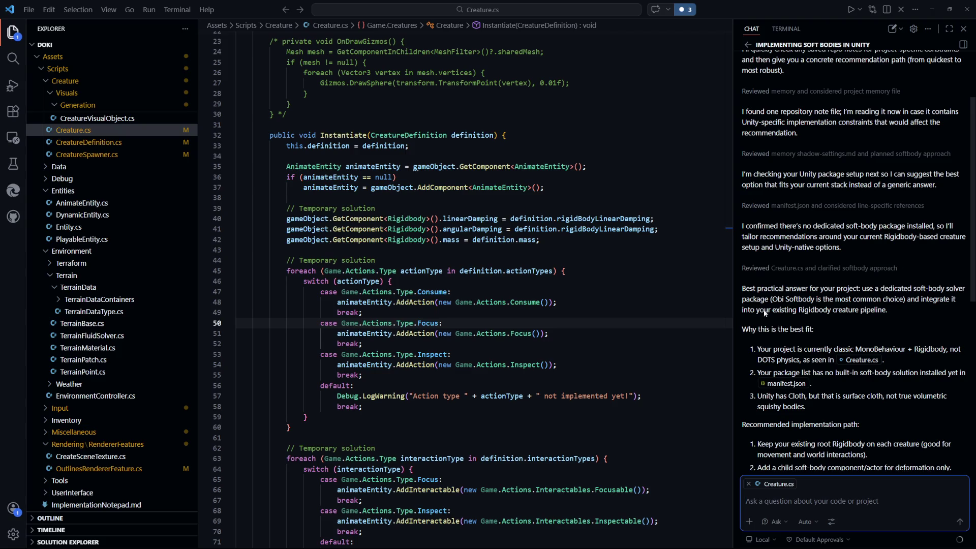
pyautogui.scroll(-1, 753, 305)
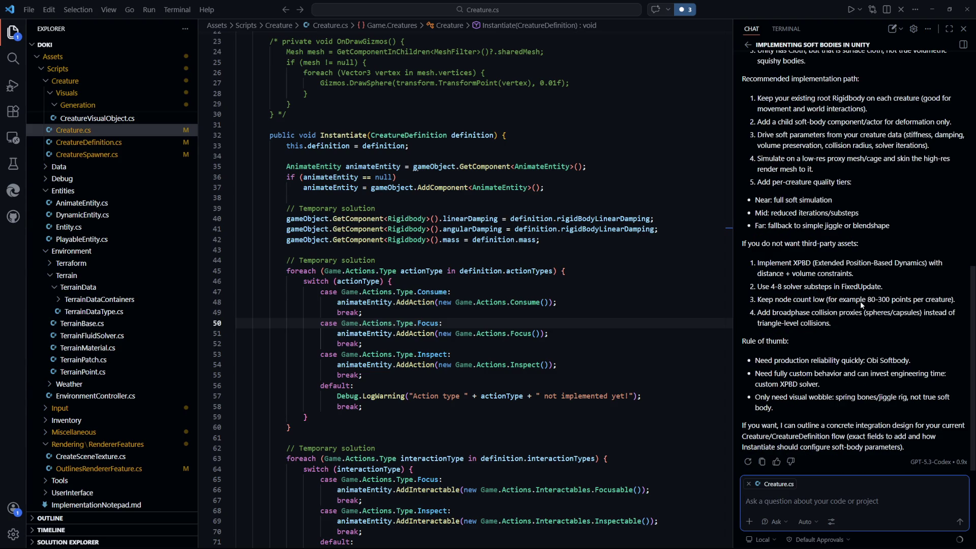
pyautogui.scroll(3, 116, 350)
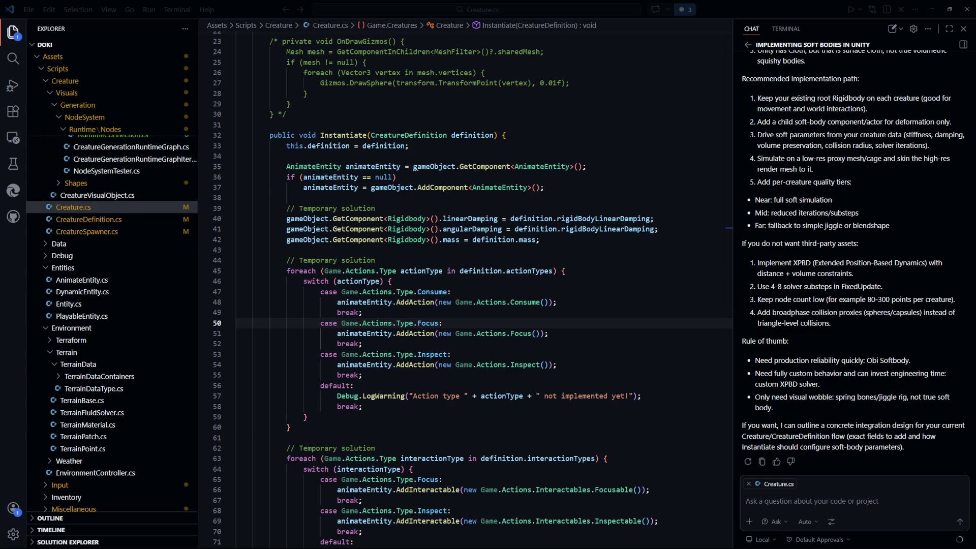
# - Select the 'Only need visual wobble' spring bones tip in the chat answer, then switch to the GitHub issue
pyautogui.click(654, 367)
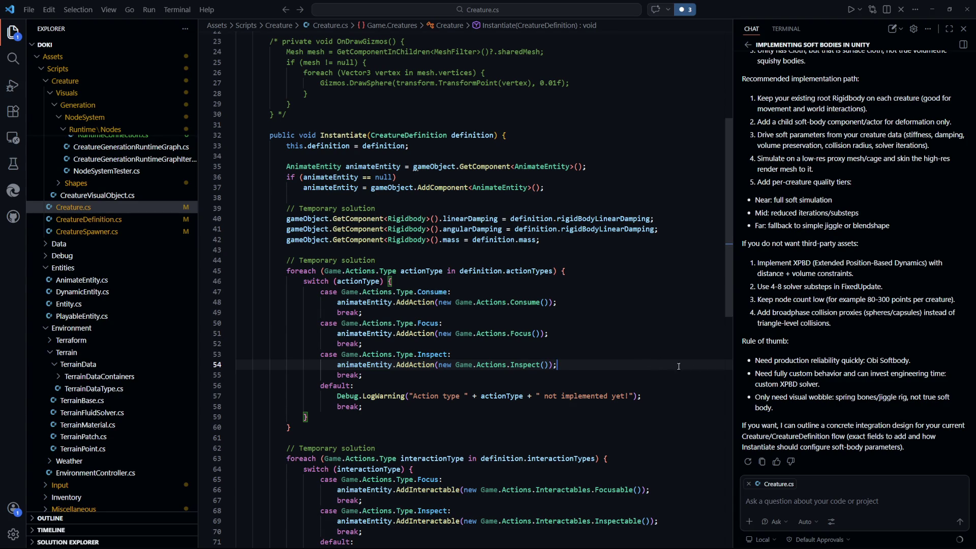
pyautogui.moveTo(774, 406)
pyautogui.mouseDown()
pyautogui.moveTo(807, 397)
pyautogui.moveTo(755, 400)
pyautogui.mouseUp()
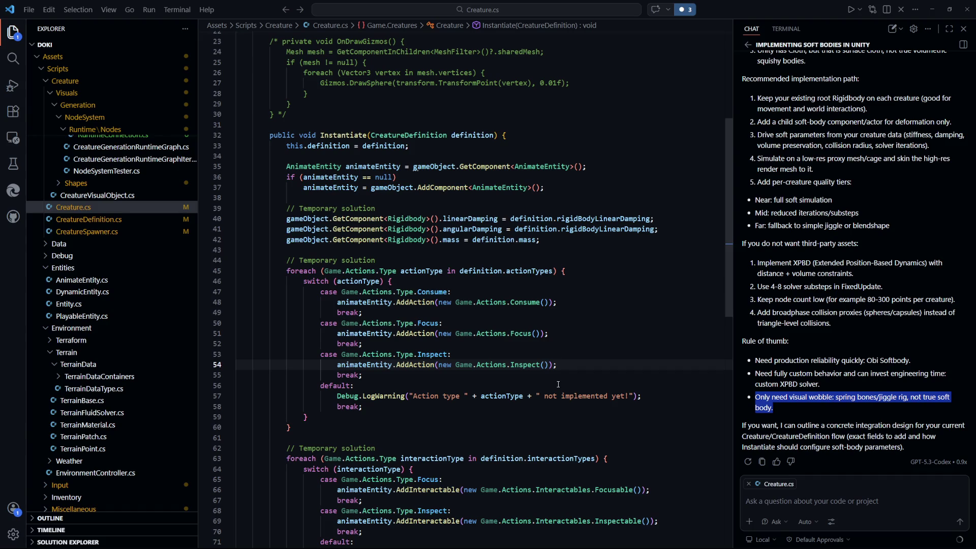
pyautogui.hotkey('alt', 'Tab')
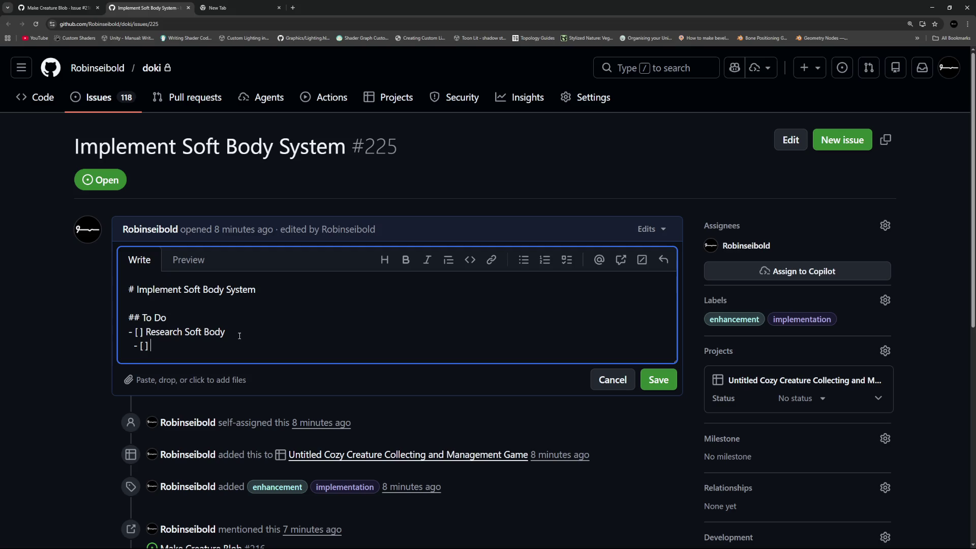
# - Add the sub-task 'Prototype using spring for quick decent visual result' under Research Soft Body
pyautogui.write('Prototype ')
pyautogui.write('using spring for ')
pyautogui.write('quick decenmt')
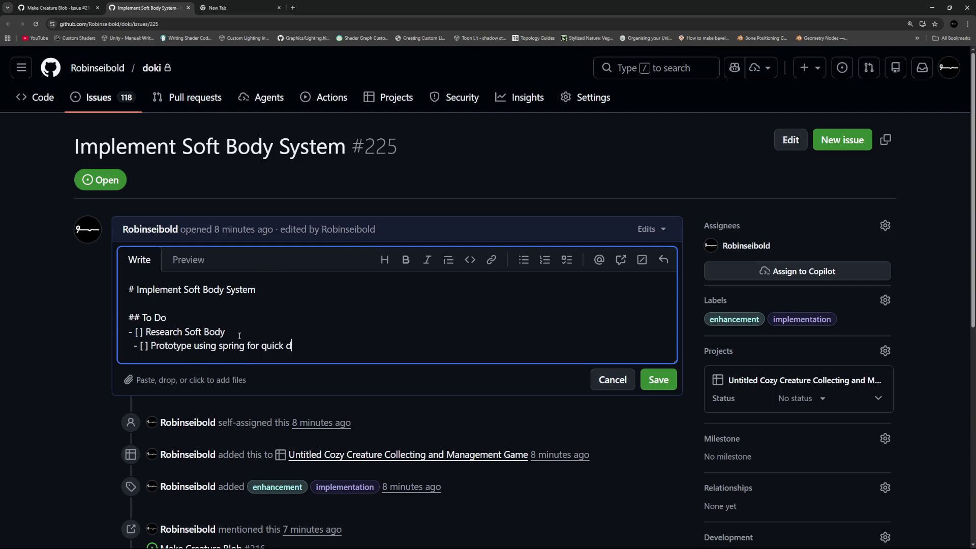
pyautogui.write('t visual r')
pyautogui.write('esult')
pyautogui.press('Return')
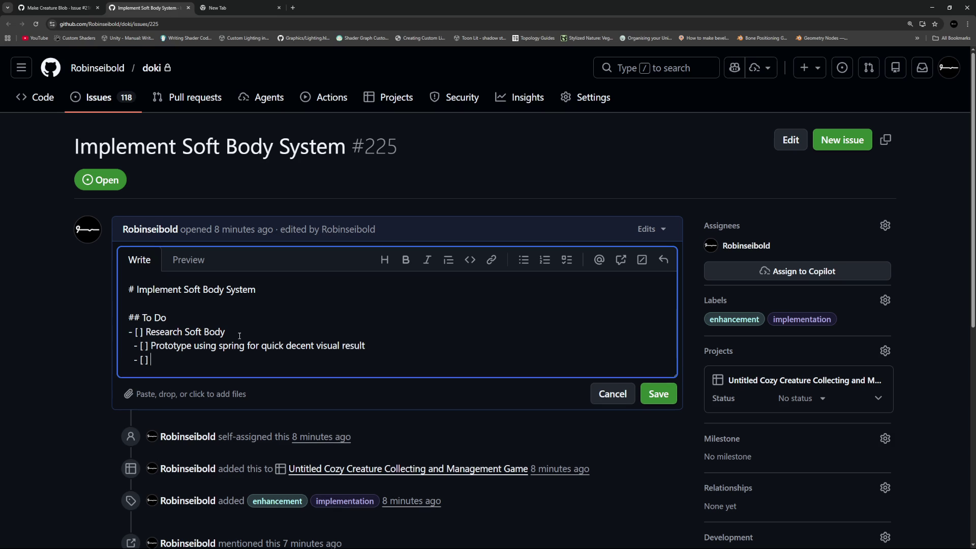
# - Add the second sub-task 'Prototype XPBD solver', trimming the extra trailing words
pyautogui.write('Prototype')
pyautogui.hotkey('alt', 'Tab')
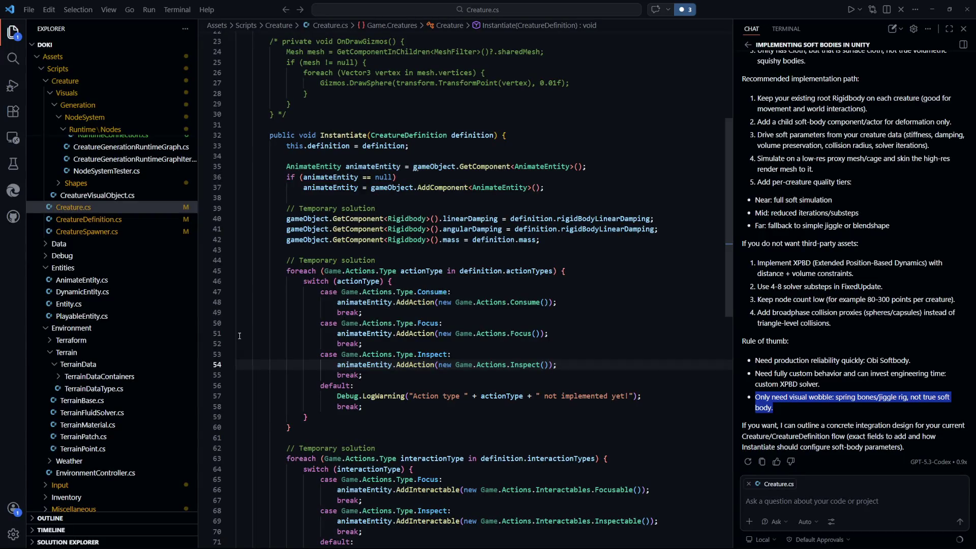
pyautogui.hotkey('alt', 'Tab')
pyautogui.write('XP')
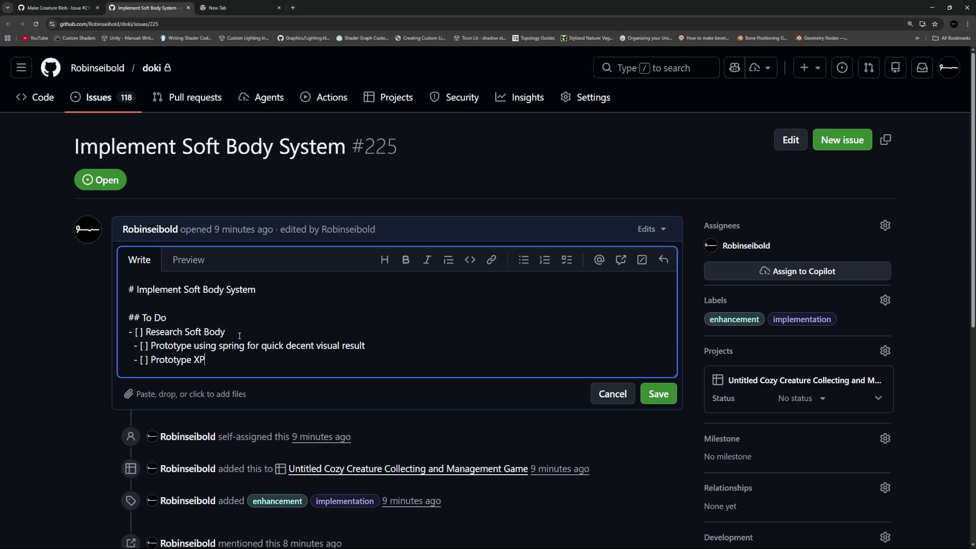
pyautogui.write('BD so')
pyautogui.write('lver with the h')
pyautogui.write('elp of')
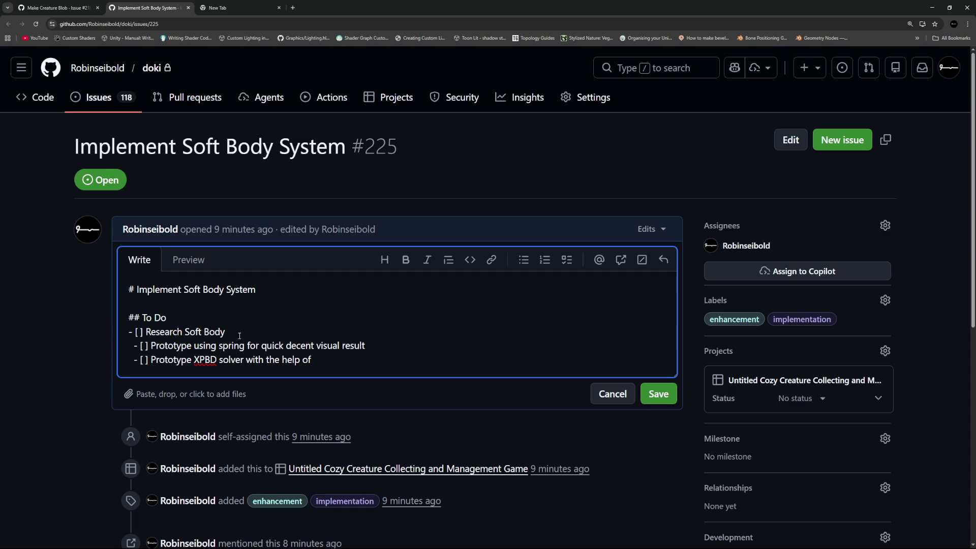
pyautogui.press('BackSpace')
pyautogui.press('BackSpace')
pyautogui.press('BackSpace')
pyautogui.scroll(-3, 312, 316)
# - Save the issue description, select the spring prototype task text, and return to the running Unity game
pyautogui.click(658, 267)
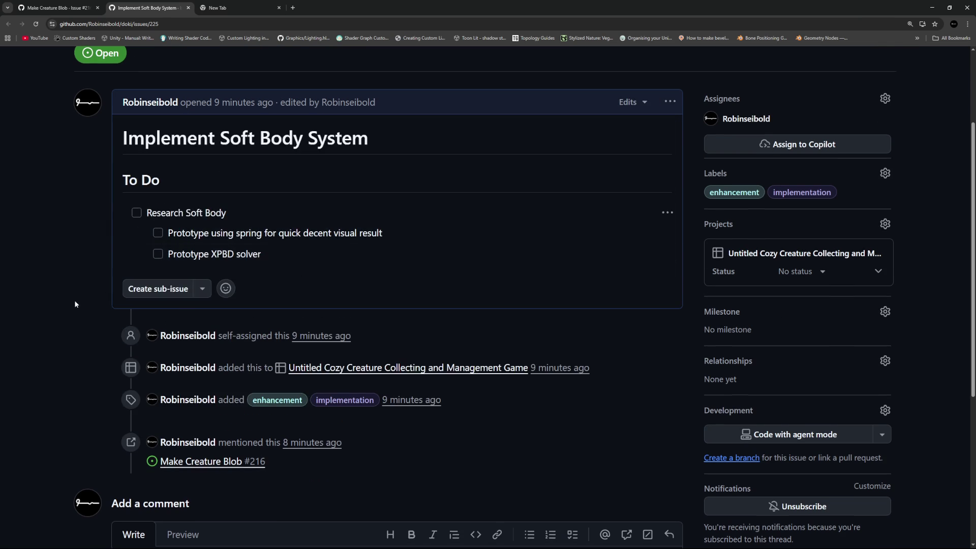
pyautogui.scroll(-3, 66, 292)
pyautogui.scroll(3, 66, 294)
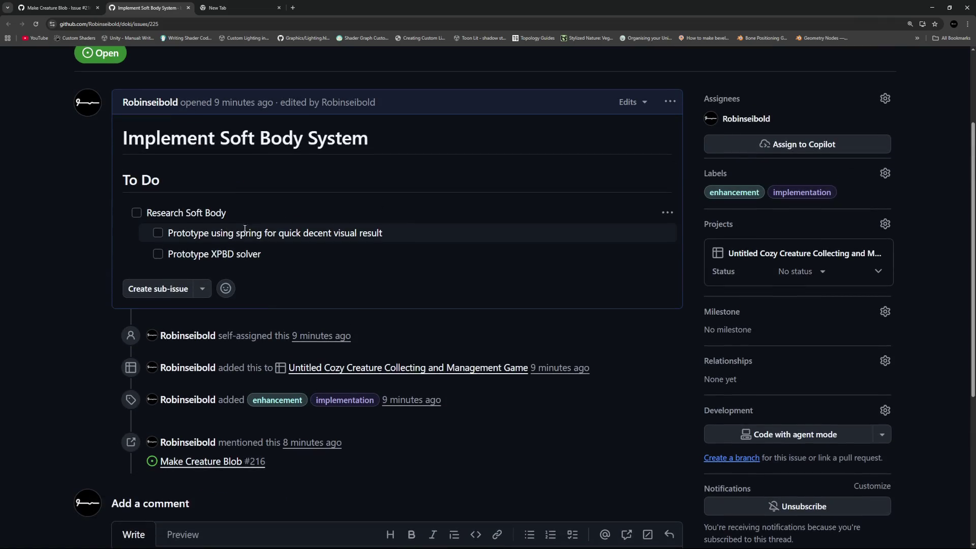
pyautogui.moveTo(412, 236); pyautogui.dragTo(169, 235)
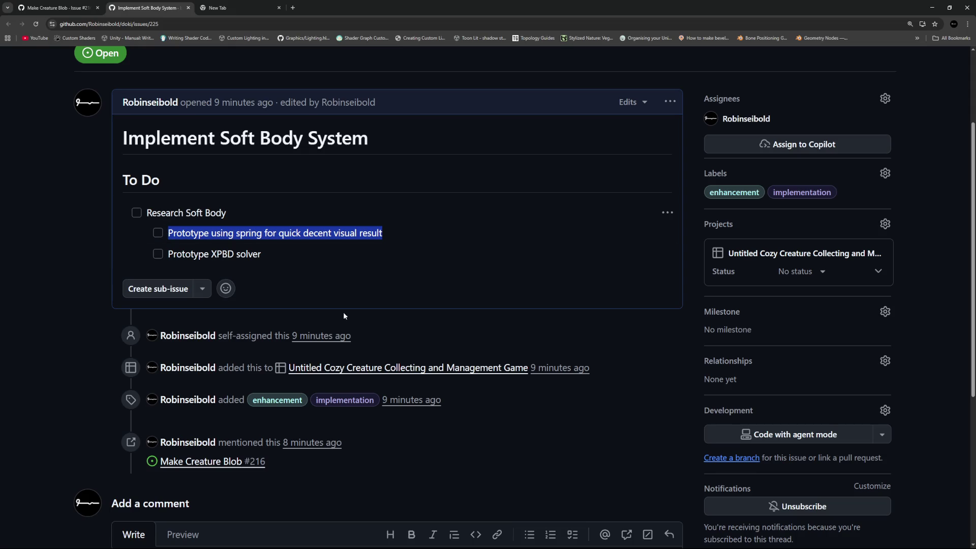
pyautogui.hotkey('alt', 'Tab')
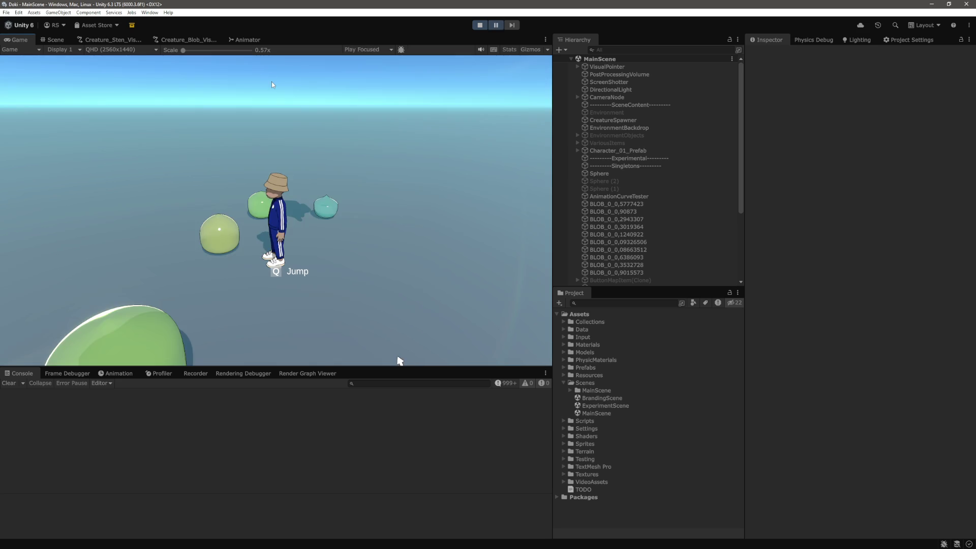
# - In the Scene view, select the purple blob and move it to a new position
pyautogui.click(53, 40)
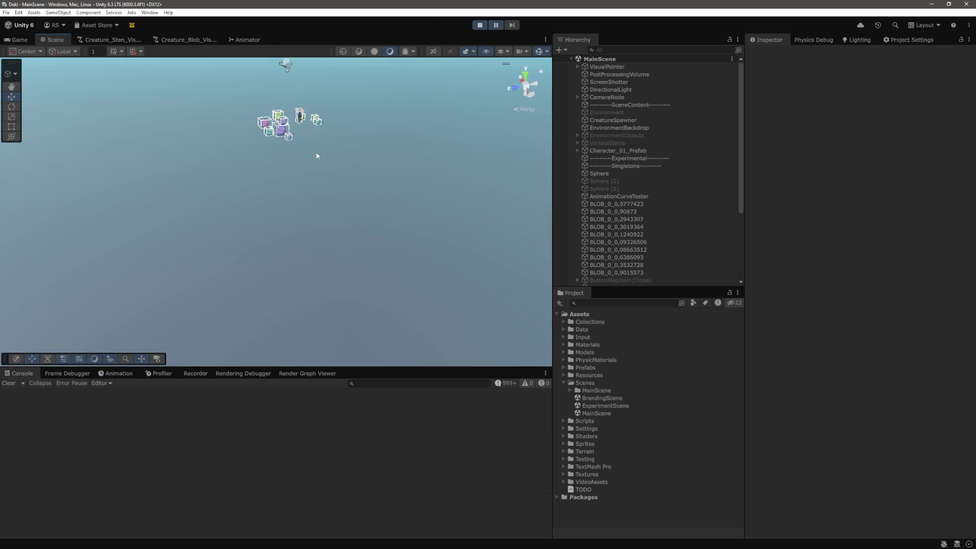
pyautogui.moveTo(317, 137)
pyautogui.mouseDown()
pyautogui.moveTo(320, 183)
pyautogui.moveTo(270, 163)
pyautogui.moveTo(317, 173)
pyautogui.moveTo(355, 203)
pyautogui.mouseUp()
pyautogui.click(355, 204)
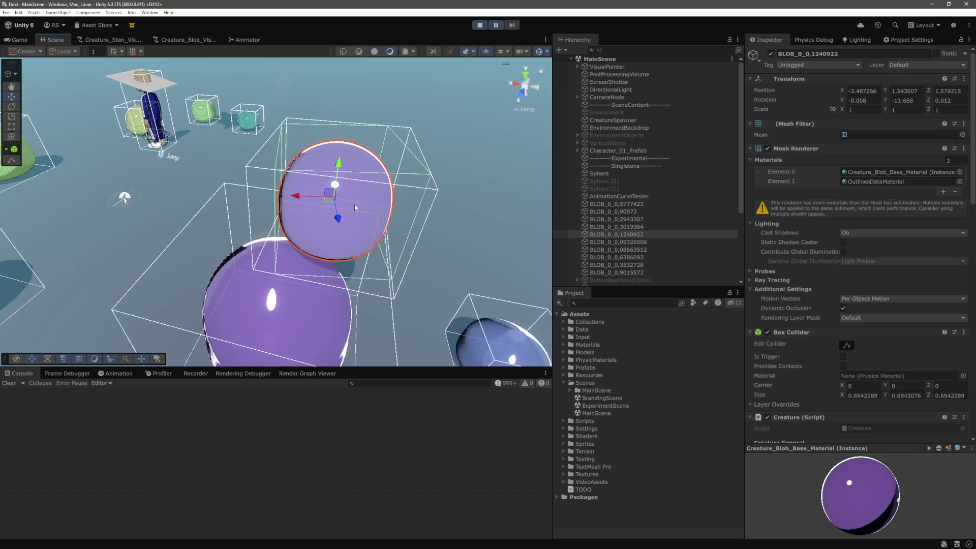
pyautogui.moveTo(431, 261); pyautogui.dragTo(282, 170)
pyautogui.moveTo(232, 111)
pyautogui.mouseDown()
pyautogui.moveTo(316, 233)
pyautogui.moveTo(391, 223)
pyautogui.moveTo(360, 192)
pyautogui.moveTo(366, 141)
pyautogui.mouseUp()
pyautogui.scroll(-3, 359, 168)
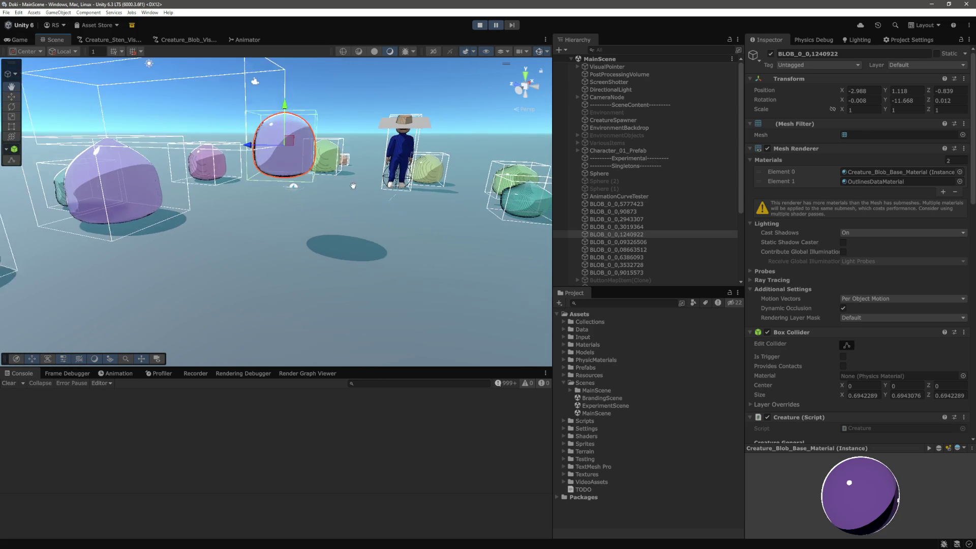
# - Watch the blob drop in the Game view, stop Play mode, and return to the GitHub issue
pyautogui.click(20, 39)
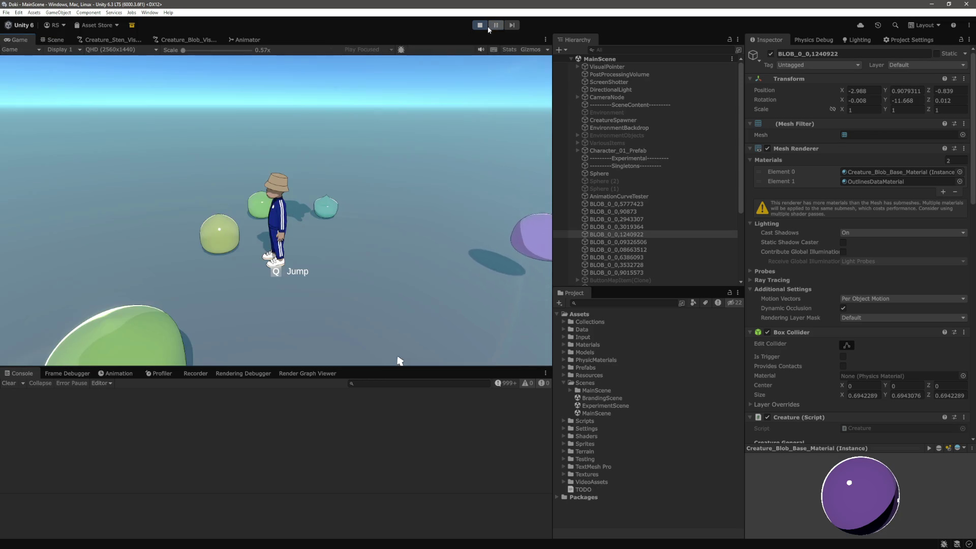
pyautogui.click(55, 40)
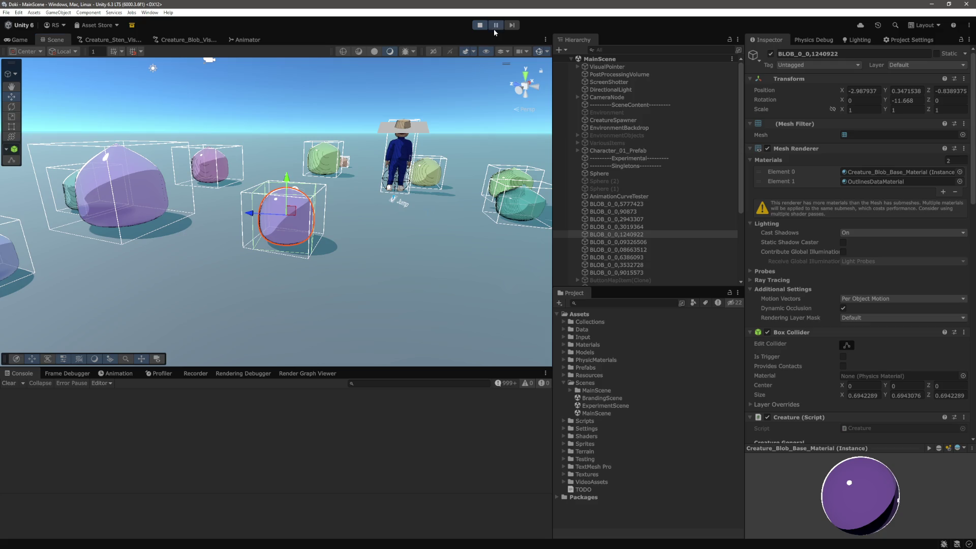
pyautogui.hotkey('ctrl', '2')
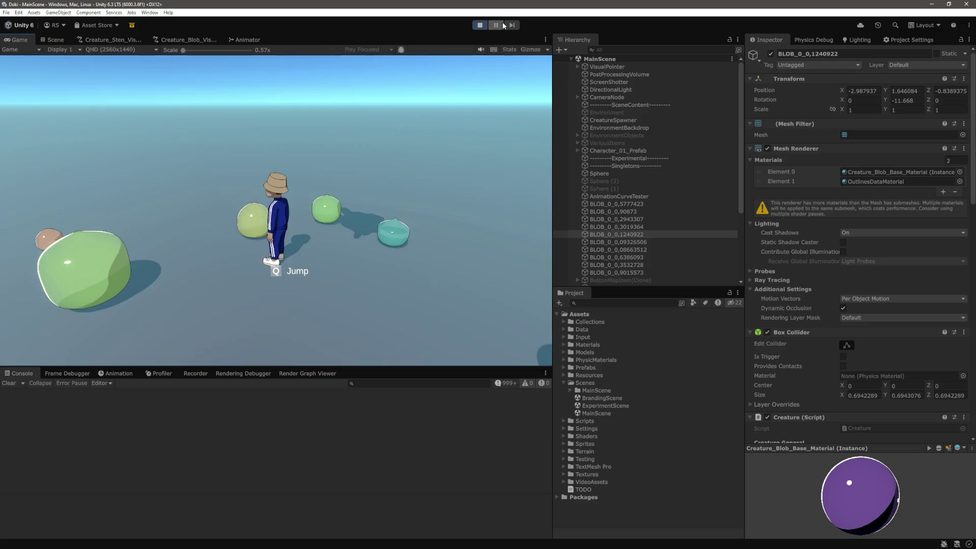
pyautogui.click(50, 43)
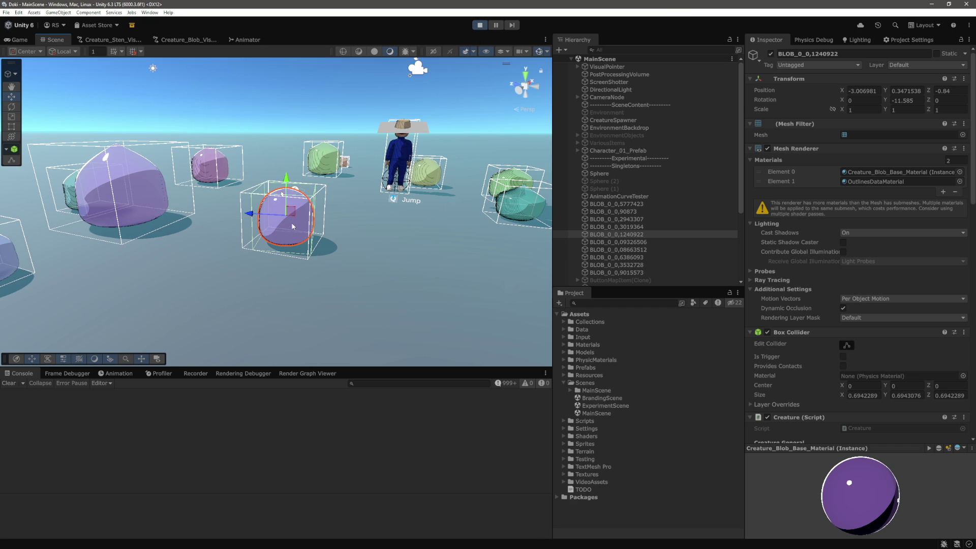
pyautogui.click(483, 26)
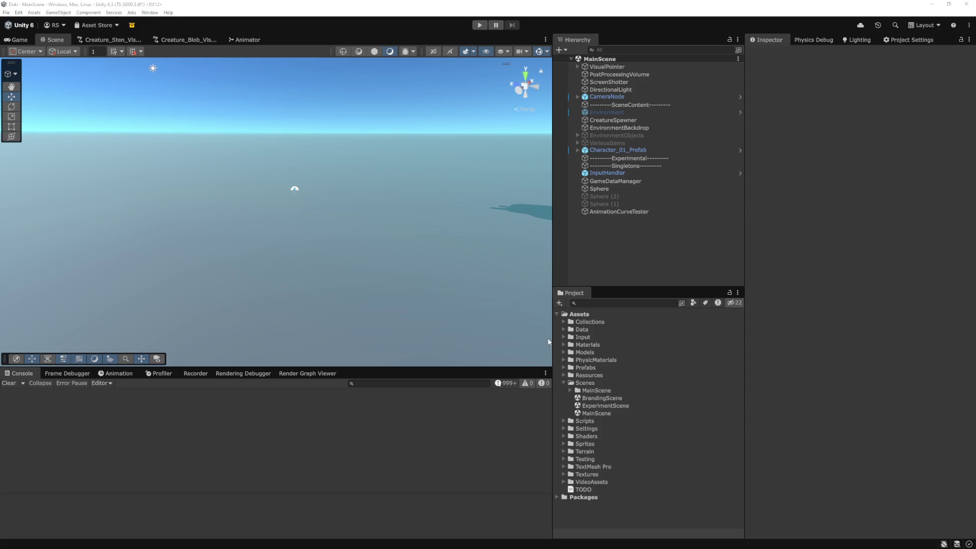
pyautogui.hotkey('alt', 'Tab')
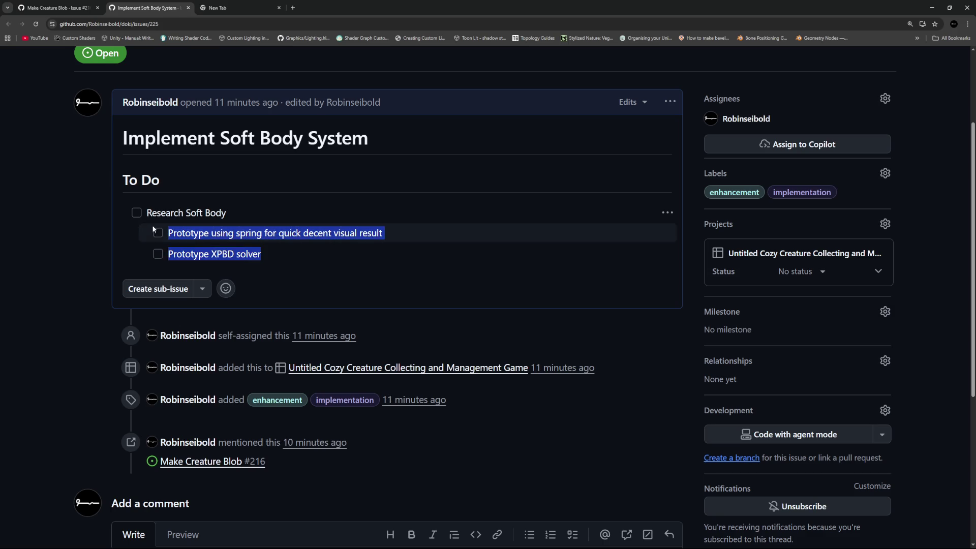
# - Clear the highlight on the issue's task rows
pyautogui.click(67, 260)
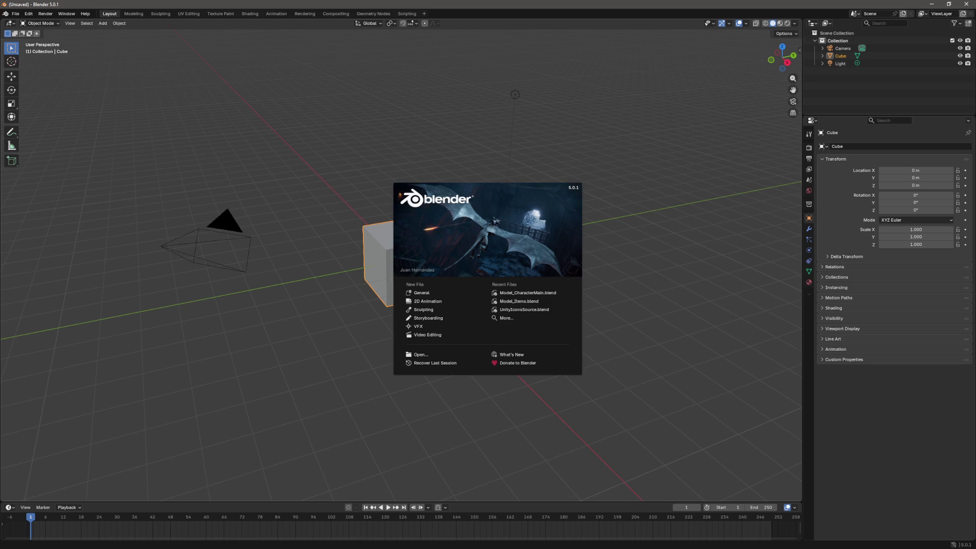
# - Close the splash and delete the default Camera, Cube and Light
pyautogui.click(429, 148)
pyautogui.moveTo(216, 140)
pyautogui.mouseDown()
pyautogui.moveTo(315, 145)
pyautogui.moveTo(281, 137)
pyautogui.moveTo(426, 174)
pyautogui.mouseUp()
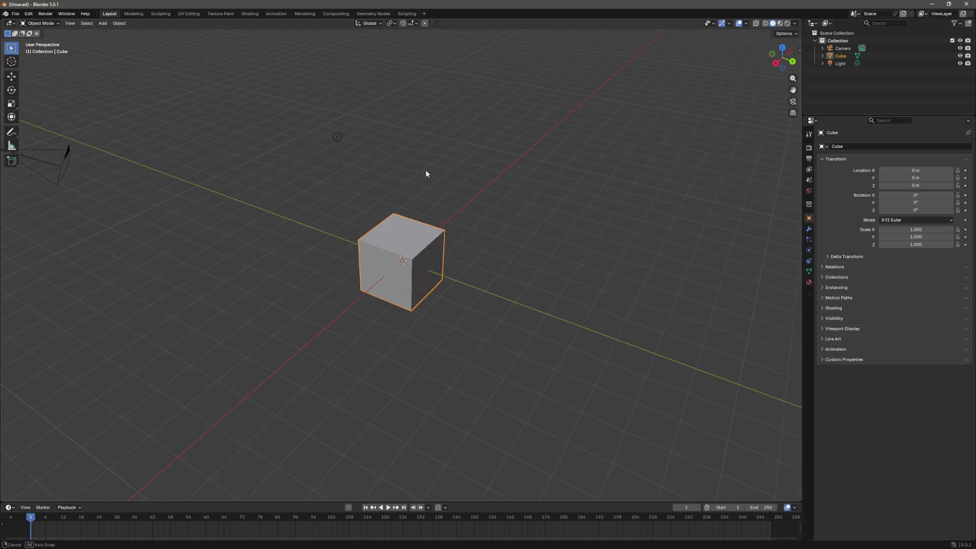
pyautogui.click(843, 48)
pyautogui.keyDown('shift'); pyautogui.click(840, 63); pyautogui.keyUp('shift')
pyautogui.press('x')
pyautogui.click(542, 137)
# - Open the Model_Prototypes.blend file
pyautogui.hotkey('ctrl', 'o')
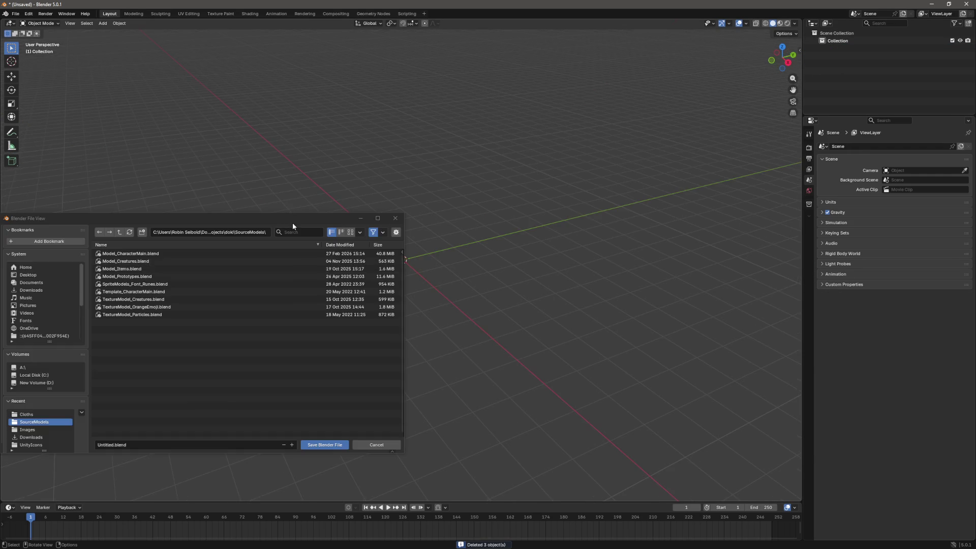
pyautogui.press('Escape')
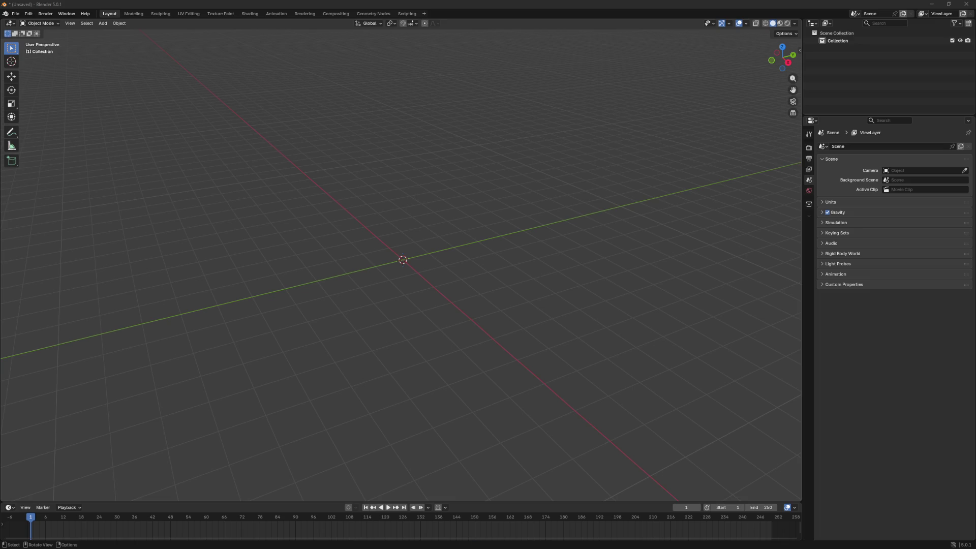
pyautogui.click(16, 14)
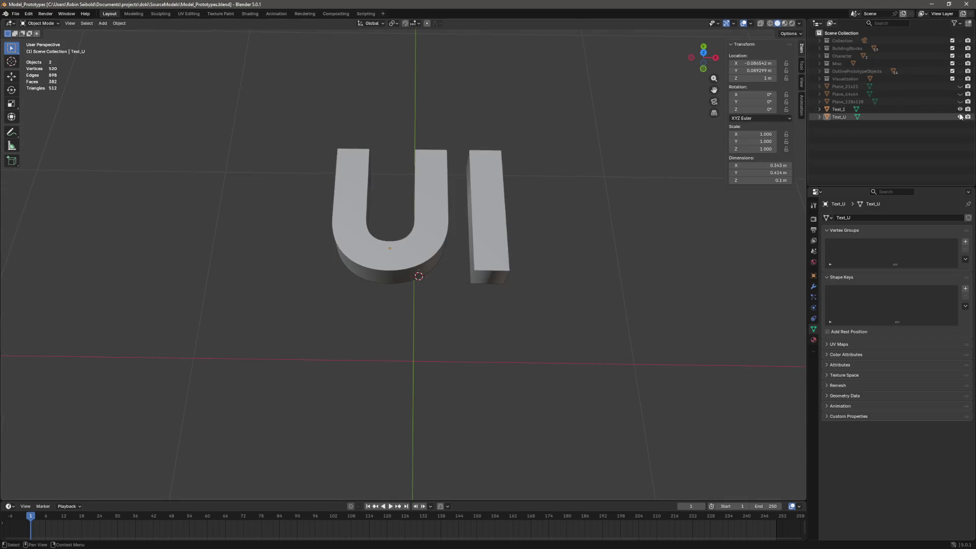
# - Hide Text_I and Text_U and create a new collection in the Outliner
pyautogui.click(960, 109)
pyautogui.click(960, 116)
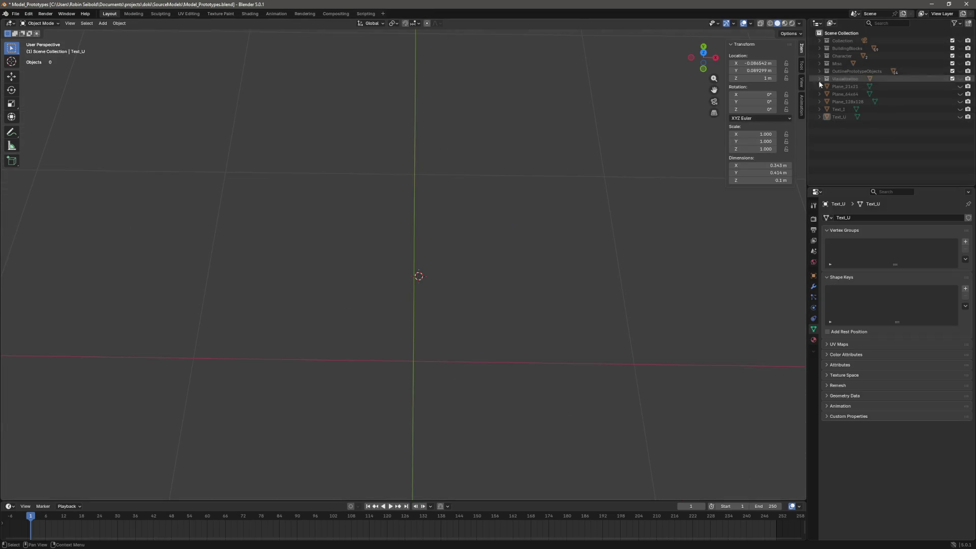
pyautogui.rightClick(827, 127)
pyautogui.click(846, 139)
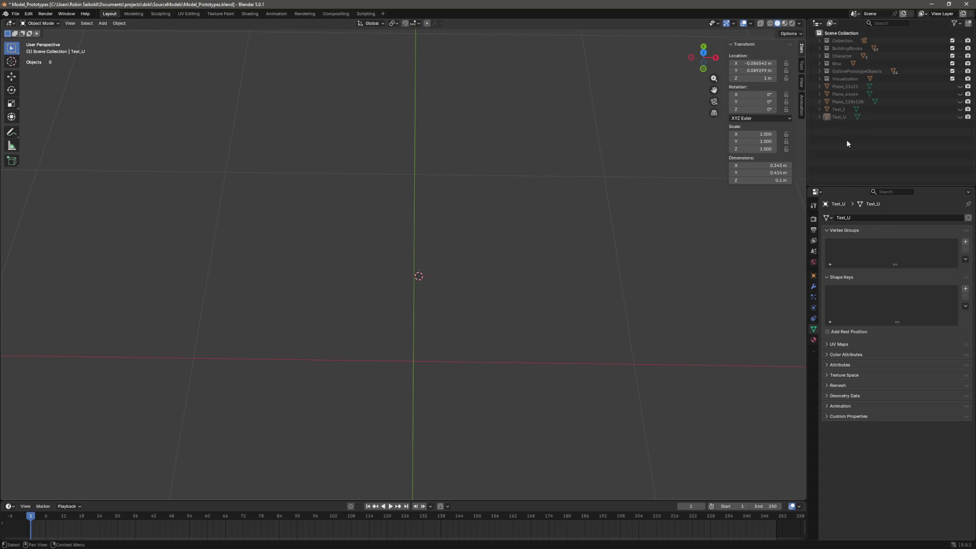
pyautogui.rightClick(847, 143)
pyautogui.click(846, 143)
# - Rename the new collection to SoftBody
pyautogui.doubleClick(857, 86)
pyautogui.write('SoftBody')
pyautogui.press('Return')
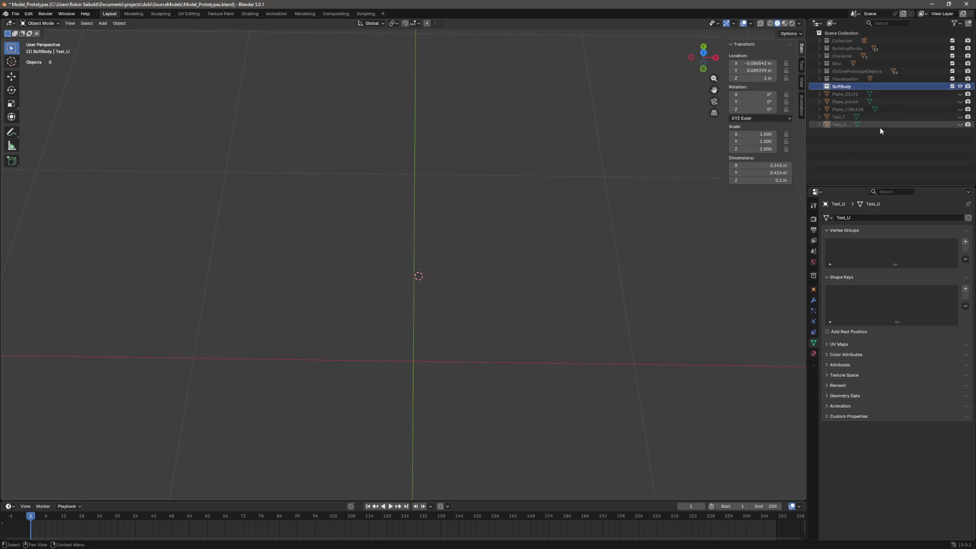
pyautogui.moveTo(539, 239)
pyautogui.mouseDown()
pyautogui.moveTo(593, 246)
pyautogui.moveTo(531, 264)
pyautogui.moveTo(623, 264)
pyautogui.moveTo(510, 259)
pyautogui.moveTo(551, 246)
pyautogui.moveTo(556, 254)
pyautogui.moveTo(534, 260)
pyautogui.mouseUp()
pyautogui.hotkey('shift', 'a')
pyautogui.moveTo(516, 263)
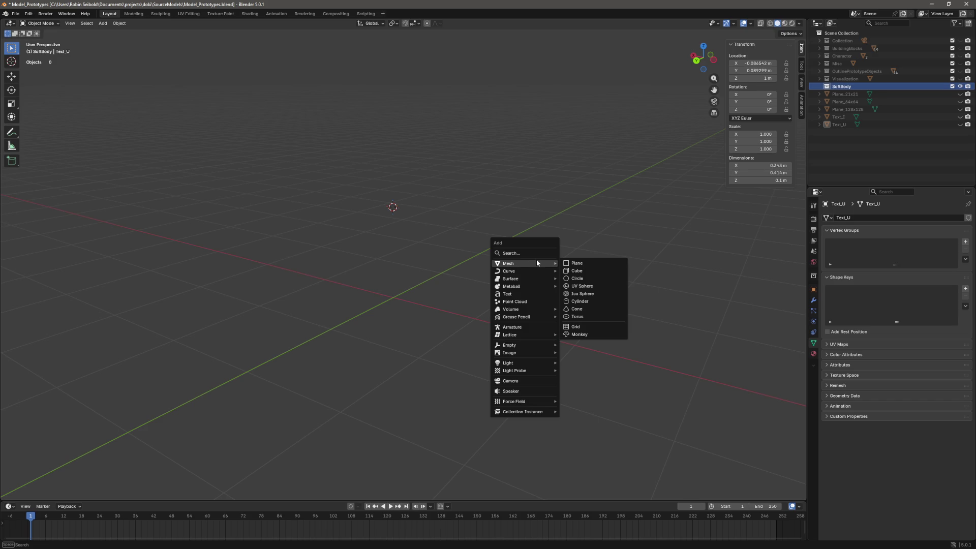
# - Add a cube mesh and select all its geometry in Edit Mode
pyautogui.click(599, 270)
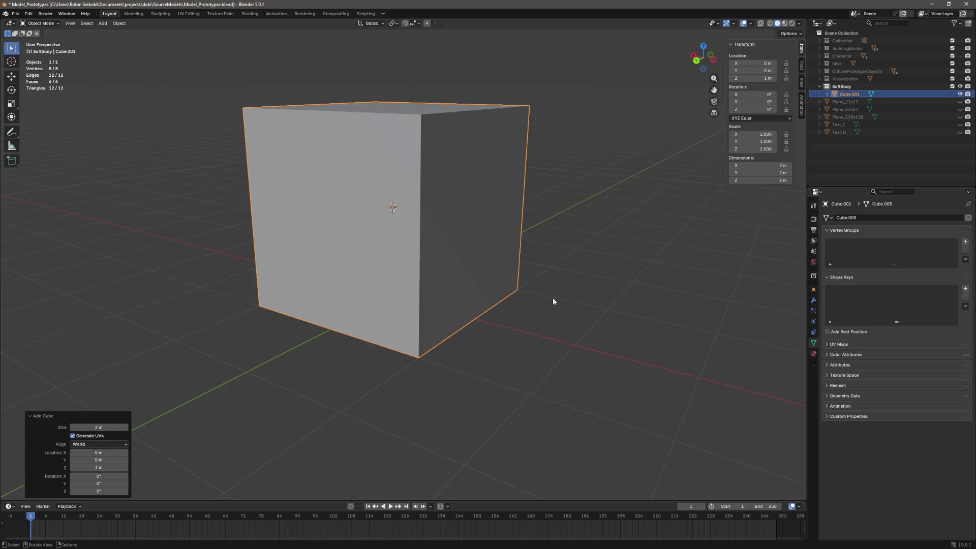
pyautogui.scroll(-1, 554, 303)
pyautogui.click(459, 258)
pyautogui.press('Tab')
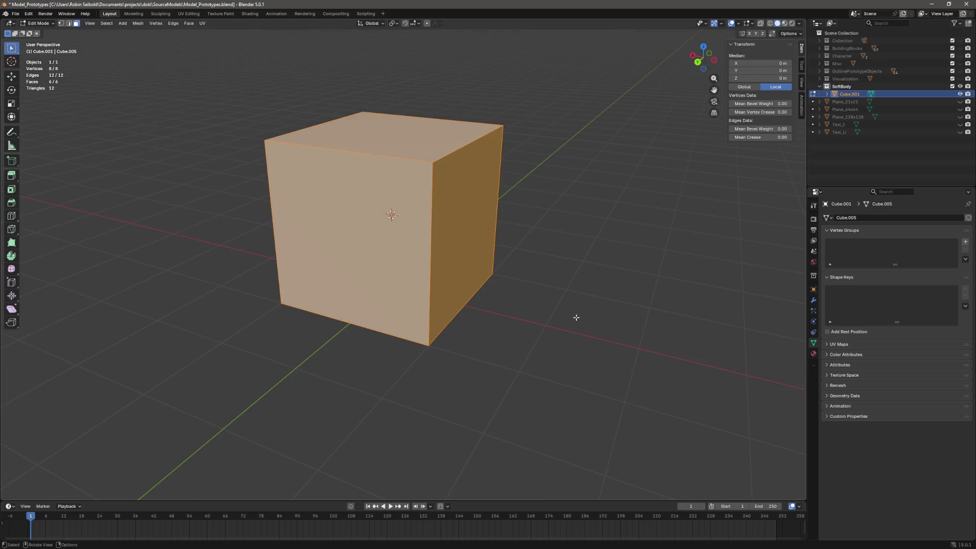
pyautogui.hotkey('alt', 'a')
pyautogui.press('Tab')
pyautogui.press('Tab')
pyautogui.press('a')
# - Subdivide the cube three times to 384 faces and return to Object Mode
pyautogui.rightClick(567, 292)
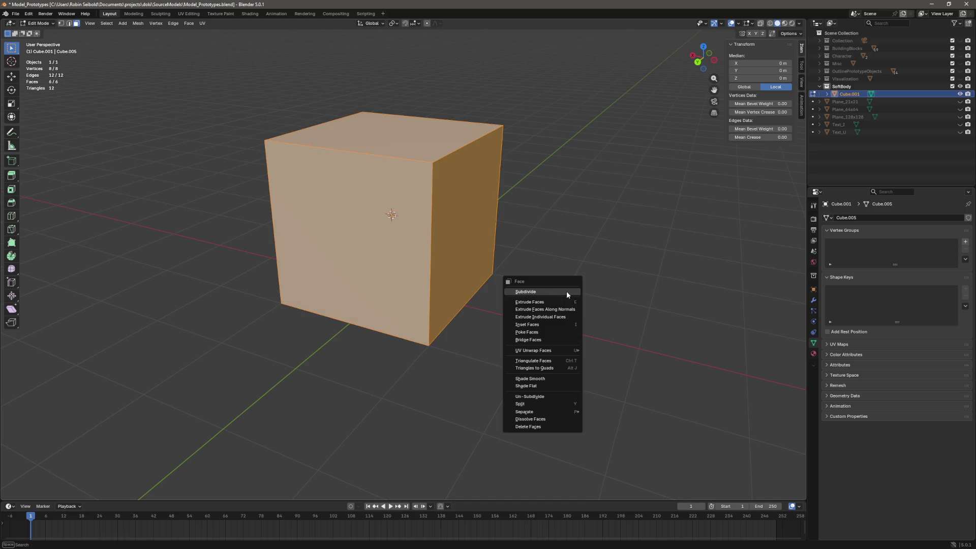
pyautogui.click(567, 291)
pyautogui.rightClick(566, 292)
pyautogui.click(567, 291)
pyautogui.rightClick(566, 292)
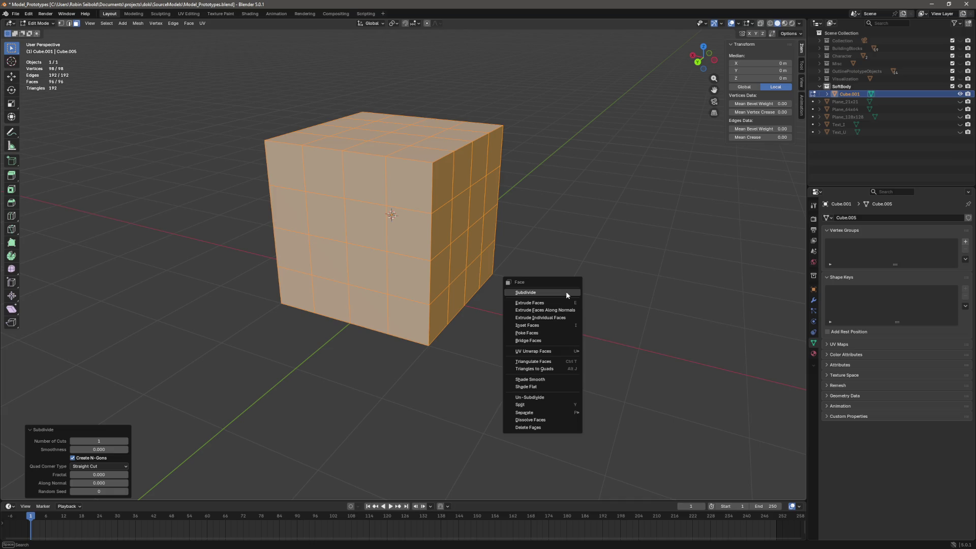
pyautogui.click(566, 292)
pyautogui.click(570, 294)
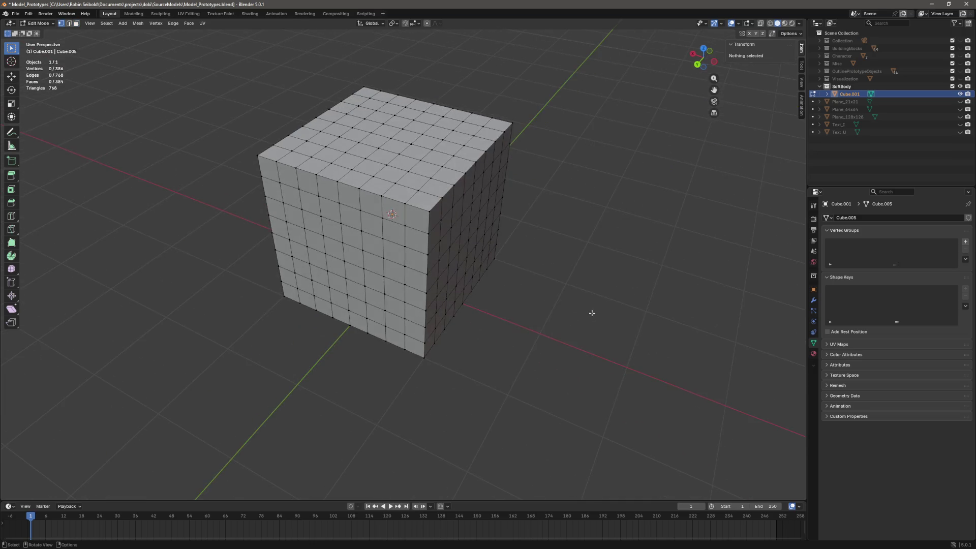
pyautogui.scroll(-3, 584, 290)
pyautogui.press('Tab')
# - Rename the cube to SoftBodyCube and save the blend file
pyautogui.click(552, 267)
pyautogui.hotkey('ctrl', 's')
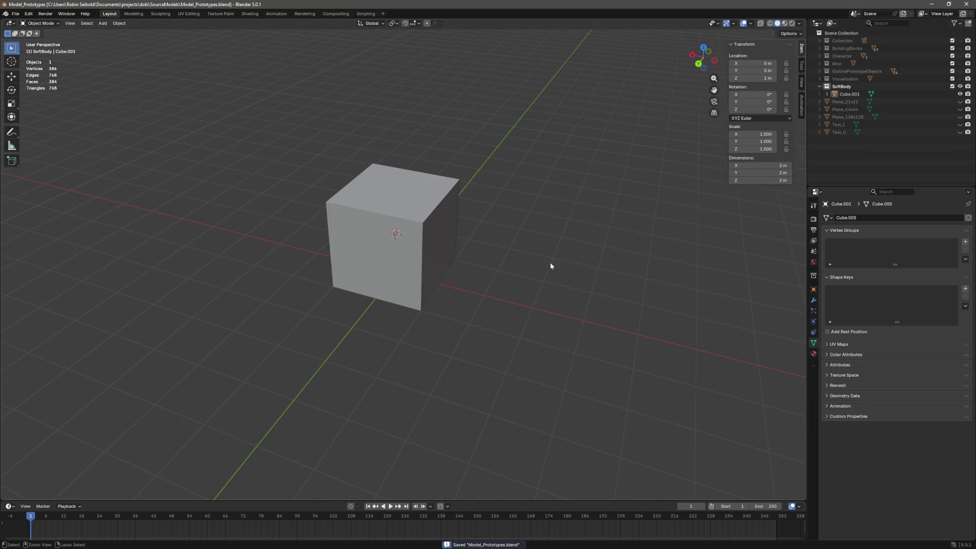
pyautogui.doubleClick(849, 94)
pyautogui.write('SoftBodyCube')
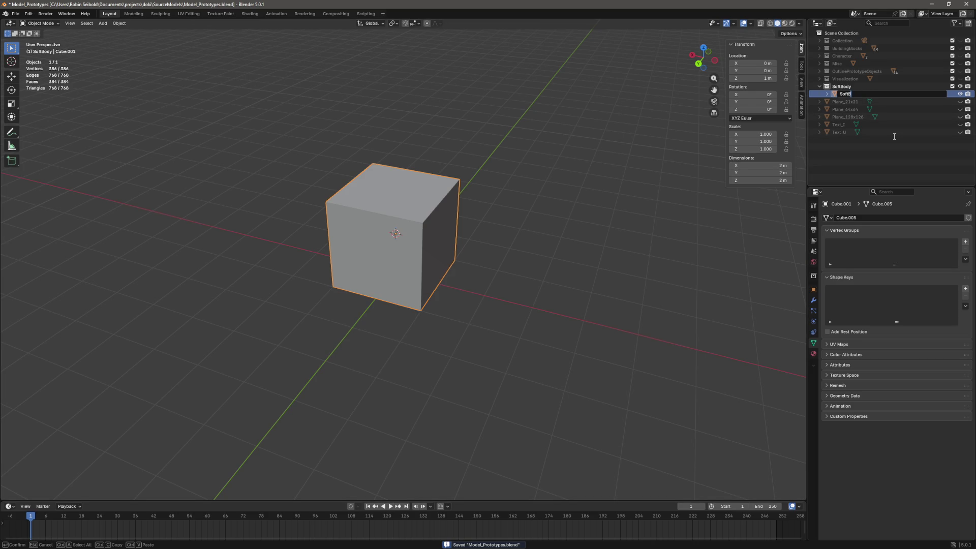
pyautogui.press('Return')
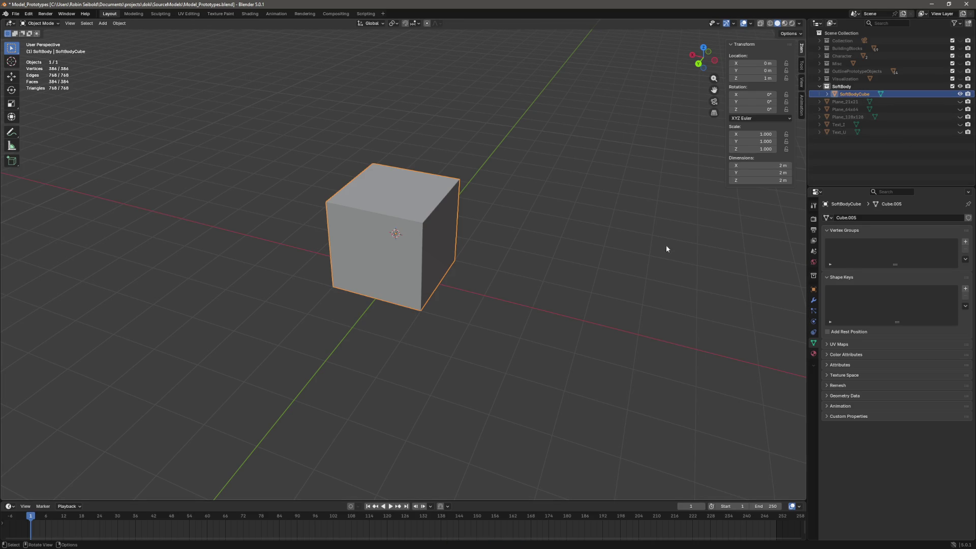
pyautogui.click(519, 252)
pyautogui.hotkey('ctrl', 's')
pyautogui.hotkey('shift', 'a')
# - Place the armature at the origin by setting its Location Z to 0
pyautogui.click(503, 290)
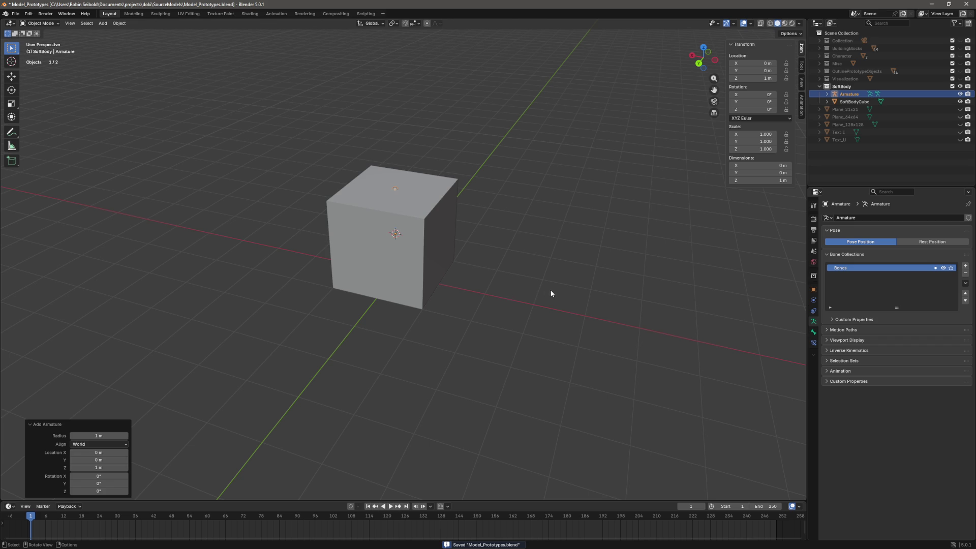
pyautogui.moveTo(584, 214)
pyautogui.mouseDown()
pyautogui.moveTo(540, 203)
pyautogui.moveTo(759, 97)
pyautogui.mouseUp()
pyautogui.click(753, 79)
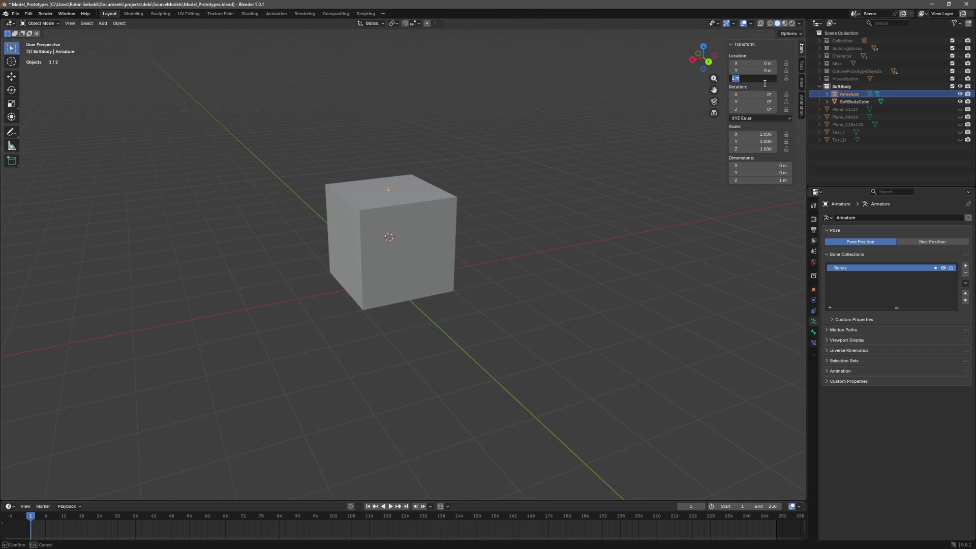
pyautogui.write('0')
pyautogui.press('Return')
# - Enter the armature's Edit Mode and switch to Wireframe shading to reveal the bone inside the cube
pyautogui.moveTo(386, 336)
pyautogui.mouseDown()
pyautogui.moveTo(482, 305)
pyautogui.moveTo(462, 312)
pyautogui.mouseUp()
pyautogui.press('Tab')
pyautogui.scroll(-4, 488, 310)
pyautogui.press('z')
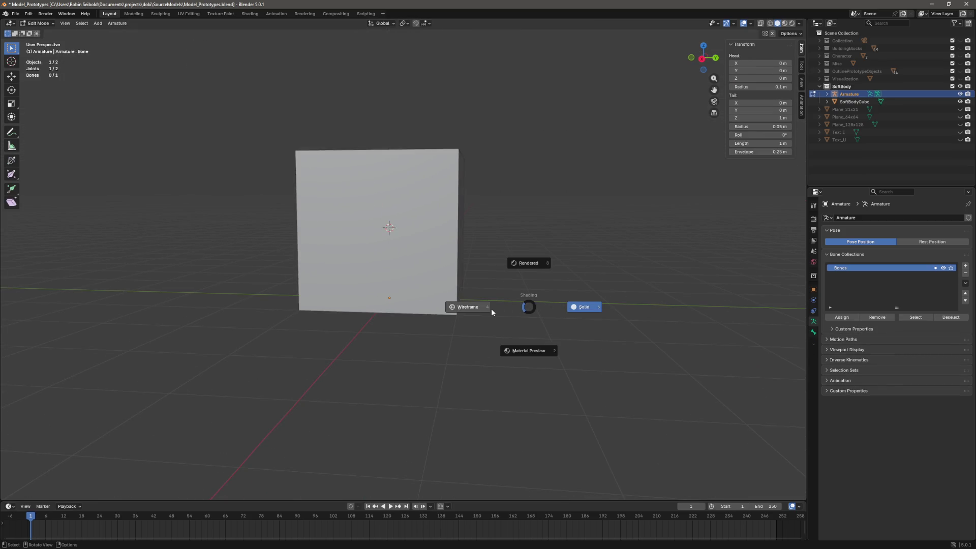
pyautogui.click(491, 311)
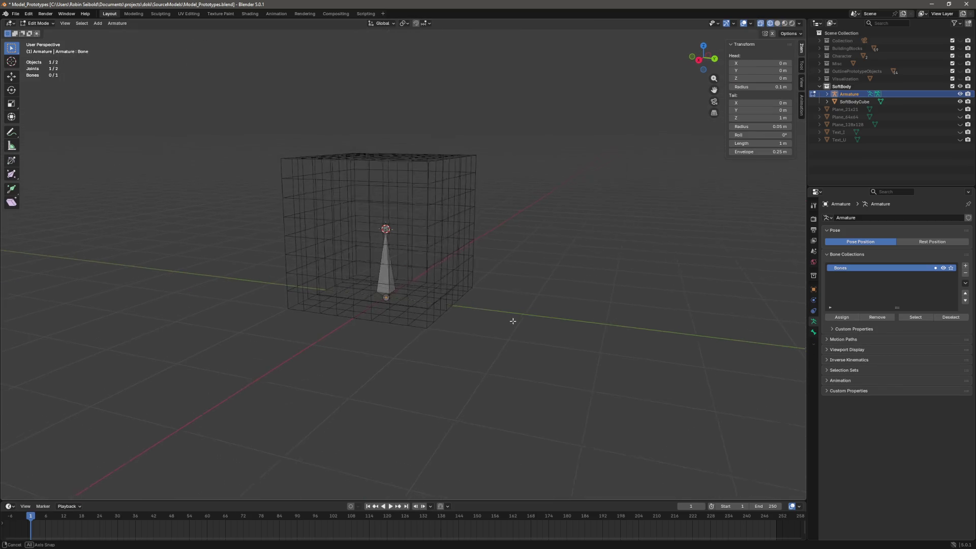
pyautogui.click(391, 289)
pyautogui.moveTo(551, 288); pyautogui.dragTo(614, 290)
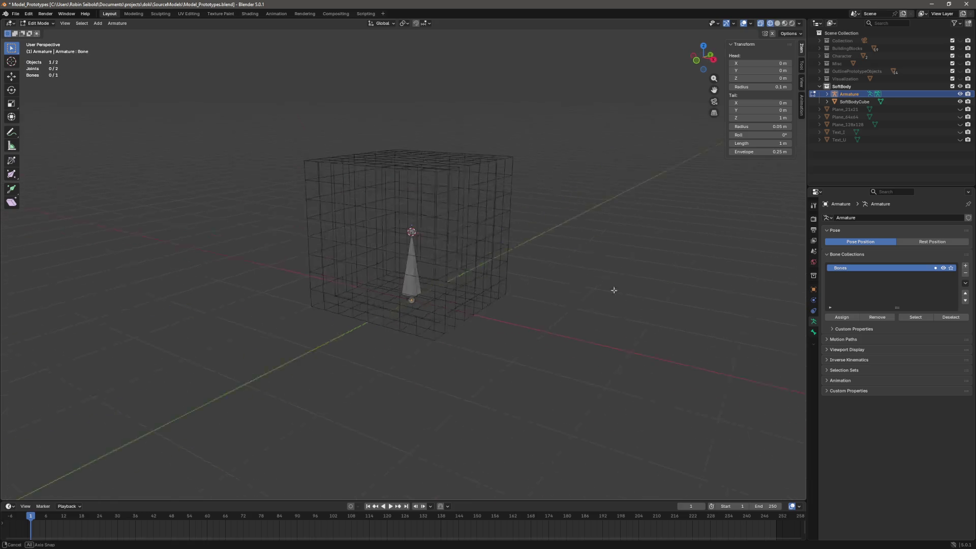
# - Inspect a bottom corner vertex of SoftBodyCube in Edit Mode, then return to object mode
pyautogui.press('Tab')
pyautogui.scroll(3, 511, 330)
pyautogui.click(487, 376)
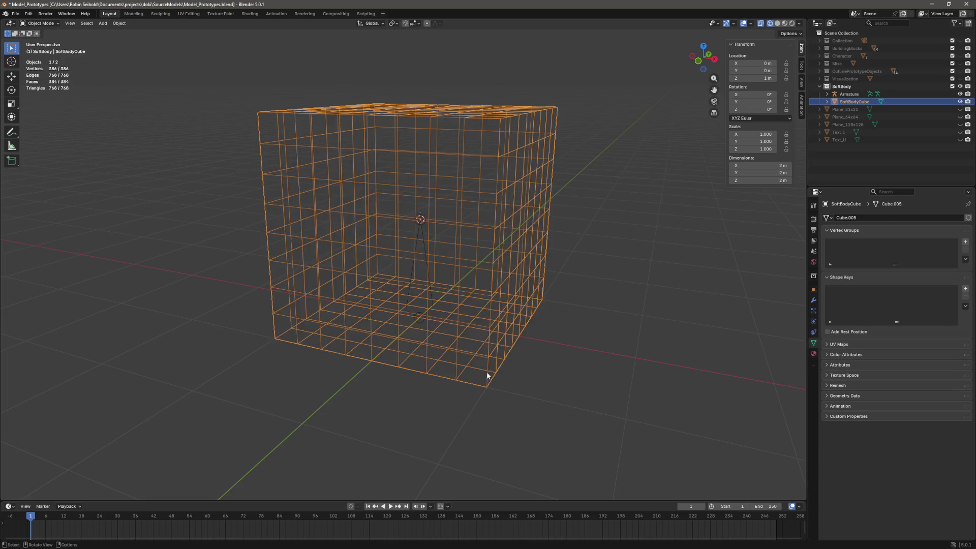
pyautogui.press('Tab')
pyautogui.click(487, 387)
pyautogui.rightClick(584, 322)
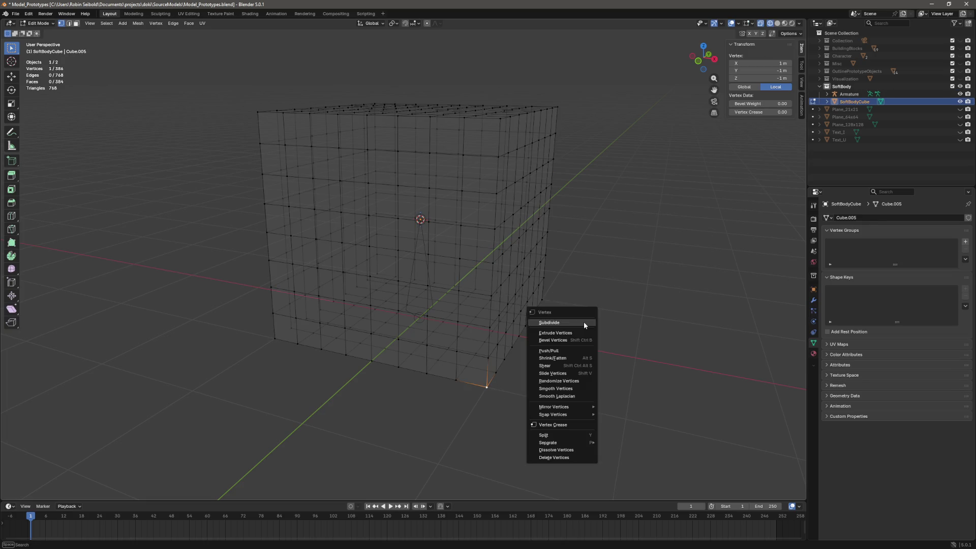
pyautogui.press('Escape')
pyautogui.hotkey('shift', 's')
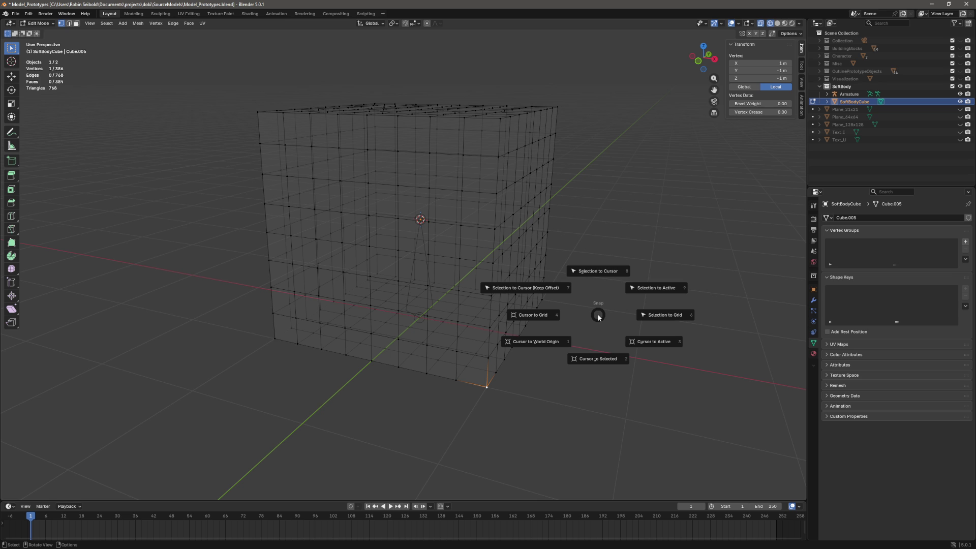
pyautogui.press('Escape')
pyautogui.press('Tab')
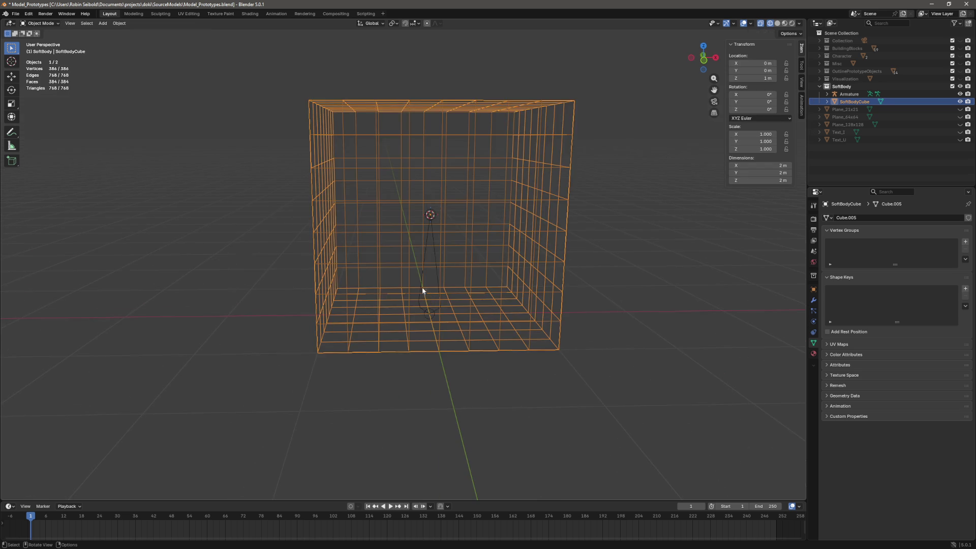
# - Switch between the armature and the cube, ending in the armature's bone Edit Mode
pyautogui.click(421, 287)
pyautogui.press('Tab')
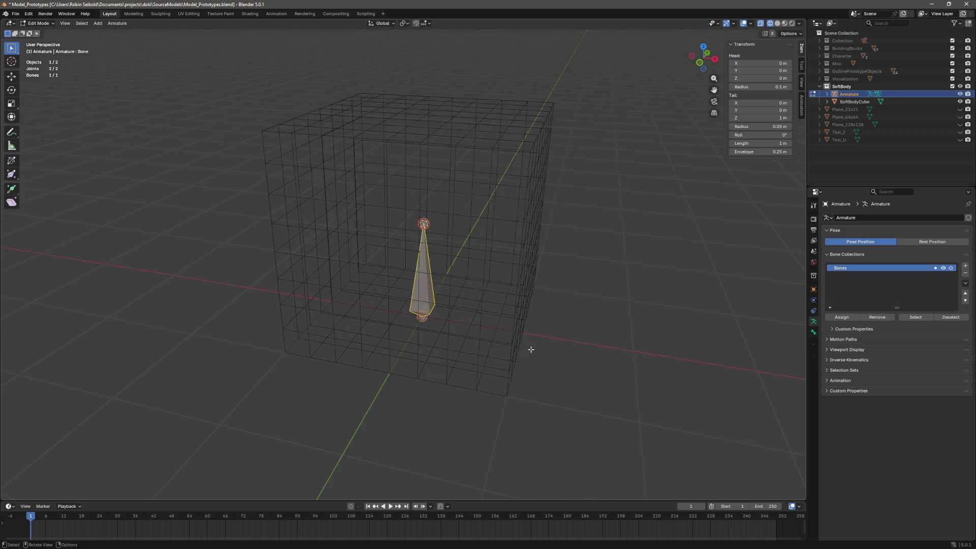
pyautogui.press('Tab')
pyautogui.click(440, 140)
pyautogui.press('Tab')
pyautogui.press('Tab')
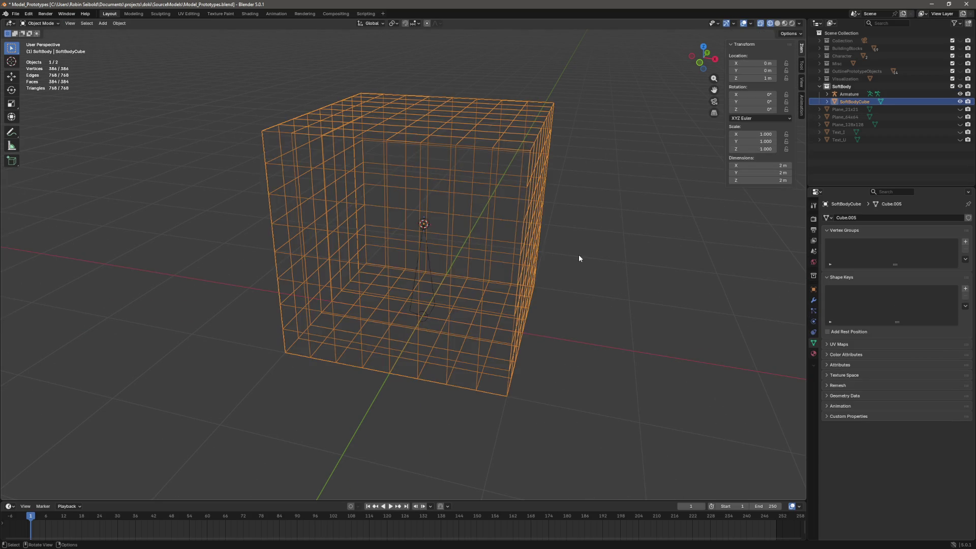
pyautogui.click(579, 254)
pyautogui.click(420, 294)
pyautogui.press('Tab')
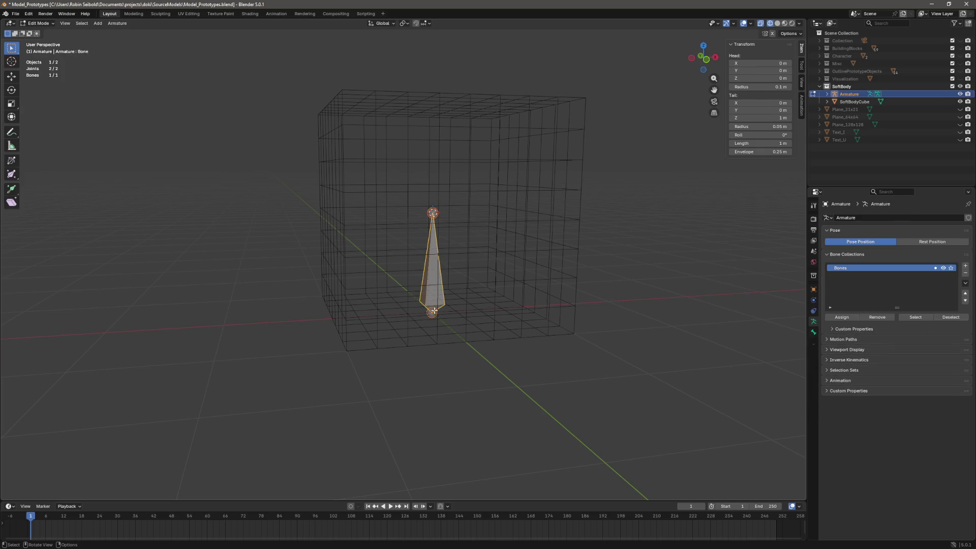
# - Set the bone's Head Z to 0.5 m
pyautogui.click(763, 78)
pyautogui.write('.5')
pyautogui.press('Return')
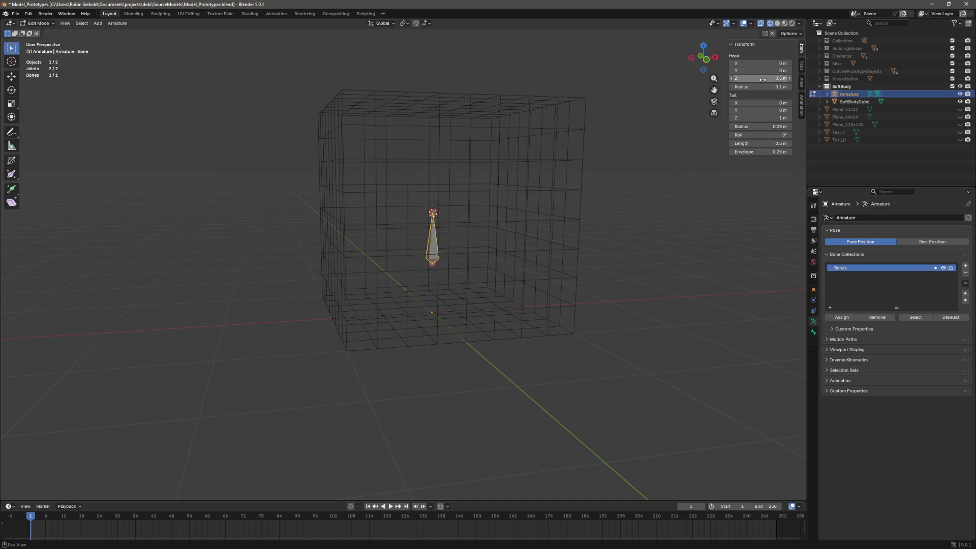
pyautogui.click(681, 233)
pyautogui.moveTo(682, 233); pyautogui.dragTo(606, 224)
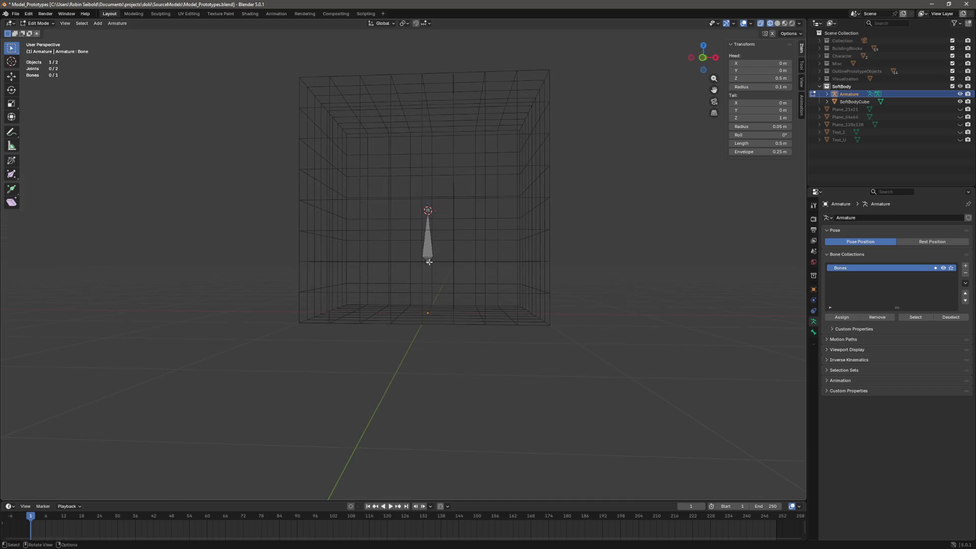
pyautogui.click(429, 261)
pyautogui.moveTo(429, 262); pyautogui.dragTo(443, 274)
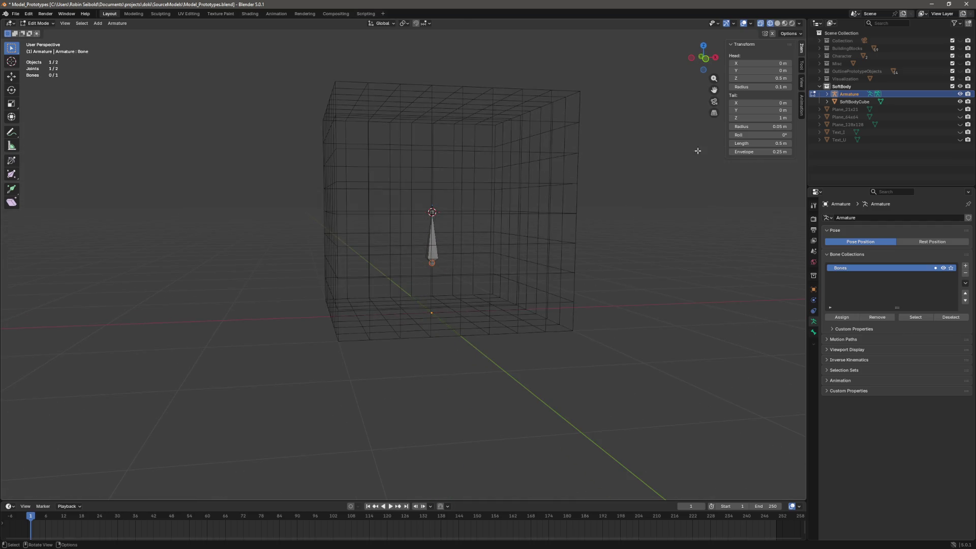
pyautogui.click(762, 79)
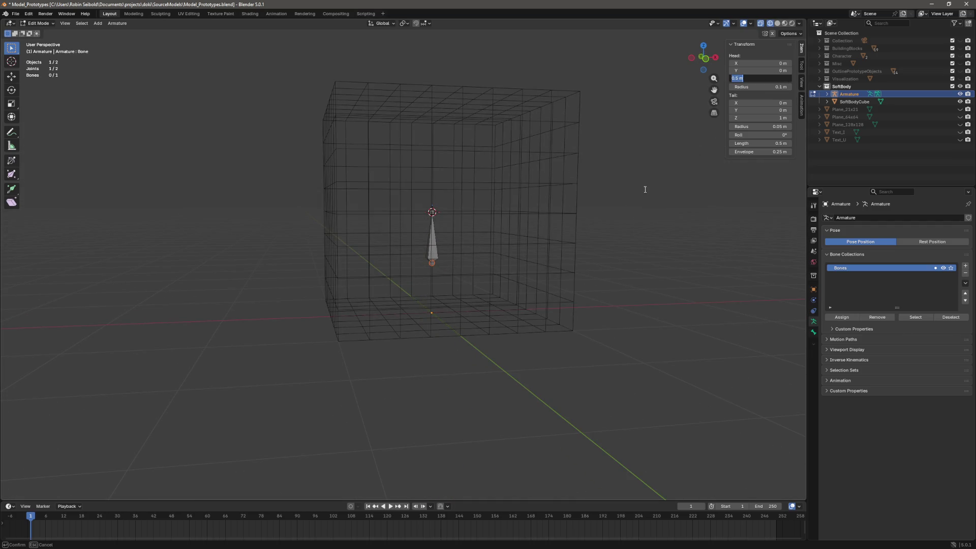
pyautogui.press('Return')
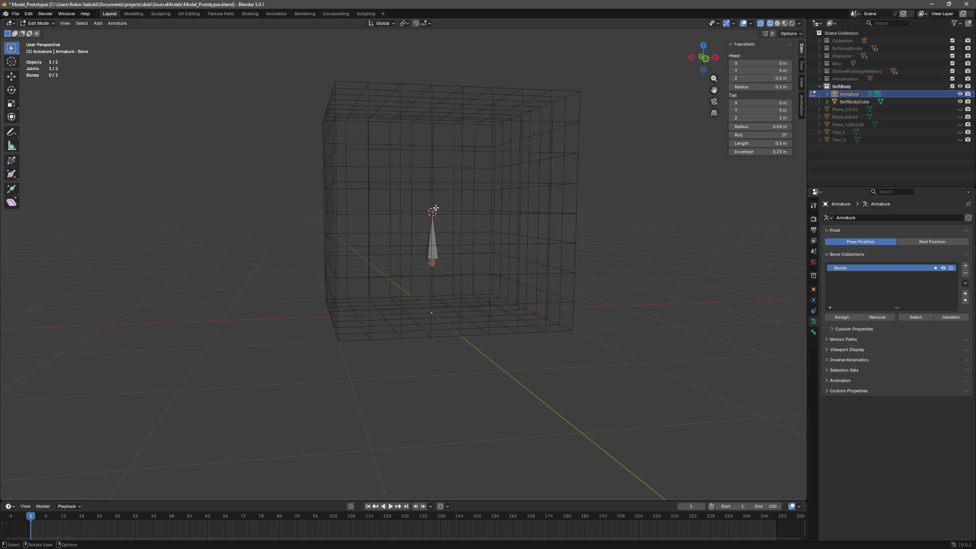
# - Drag the bone's Tail Z higher so the bone extends up to 1.5 m inside the cube
pyautogui.click(432, 212)
pyautogui.press('a')
pyautogui.press('g')
pyautogui.press('z')
pyautogui.rightClick(645, 258)
pyautogui.click(606, 177)
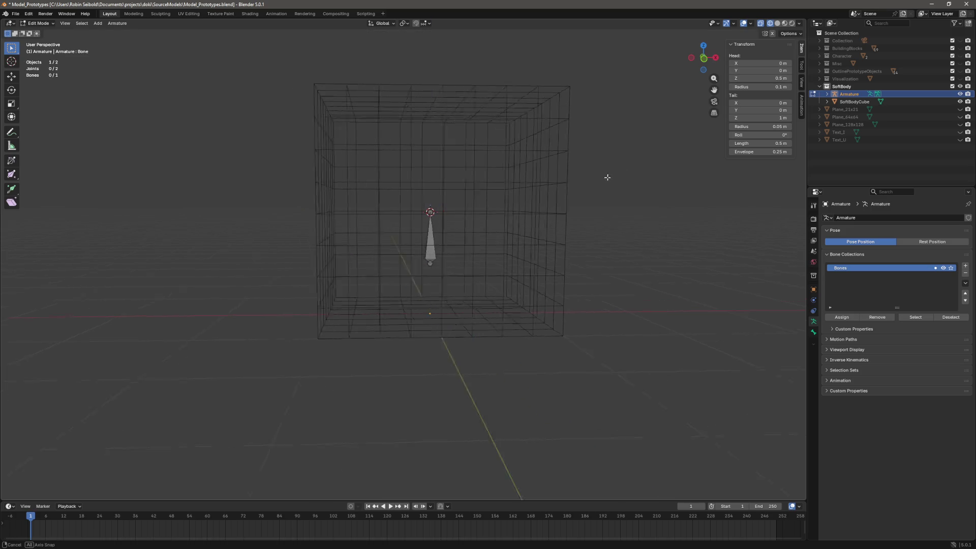
pyautogui.moveTo(755, 117)
pyautogui.mouseDown()
pyautogui.moveTo(793, 118)
pyautogui.moveTo(762, 118)
pyautogui.moveTo(772, 117)
pyautogui.mouseUp()
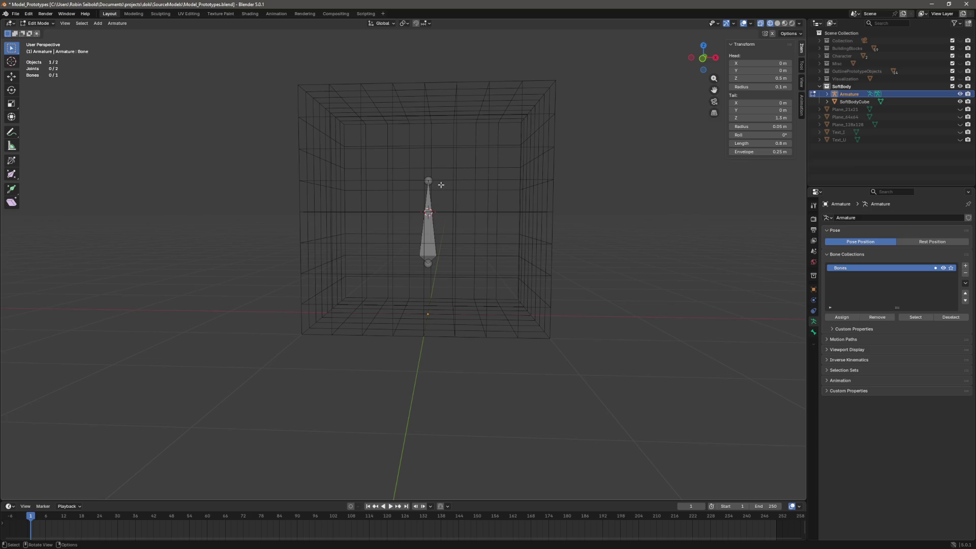
pyautogui.moveTo(562, 250); pyautogui.dragTo(605, 254)
# - Check a vertex on the cube's top face, then return to object mode with SoftBodyCube selected
pyautogui.click(813, 101)
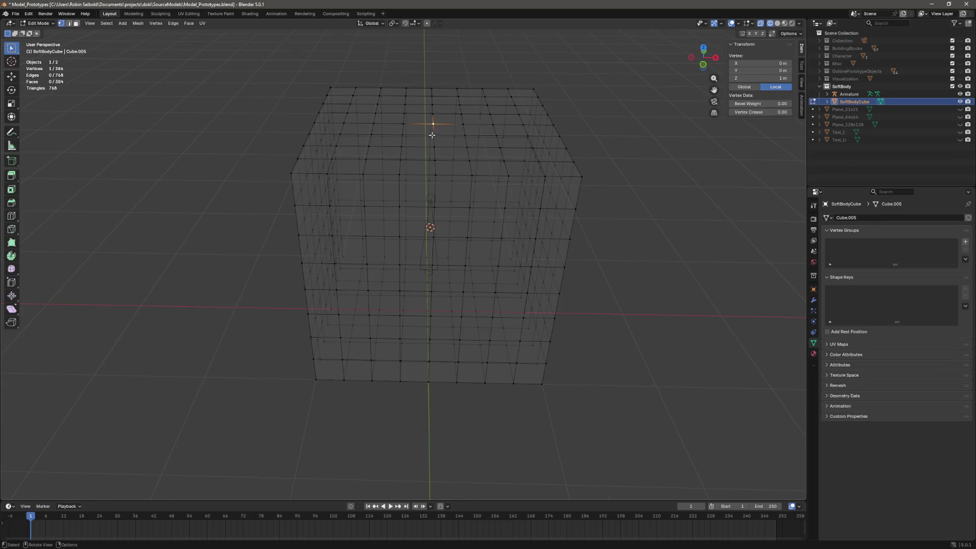
pyautogui.moveTo(593, 172)
pyautogui.mouseDown()
pyautogui.moveTo(608, 157)
pyautogui.moveTo(643, 161)
pyautogui.moveTo(551, 174)
pyautogui.mouseUp()
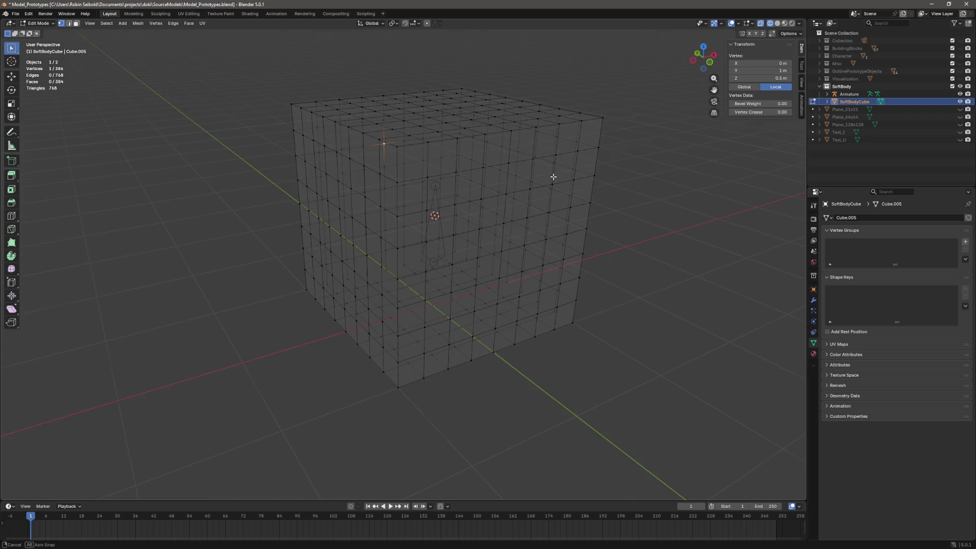
pyautogui.click(496, 117)
pyautogui.press('Tab')
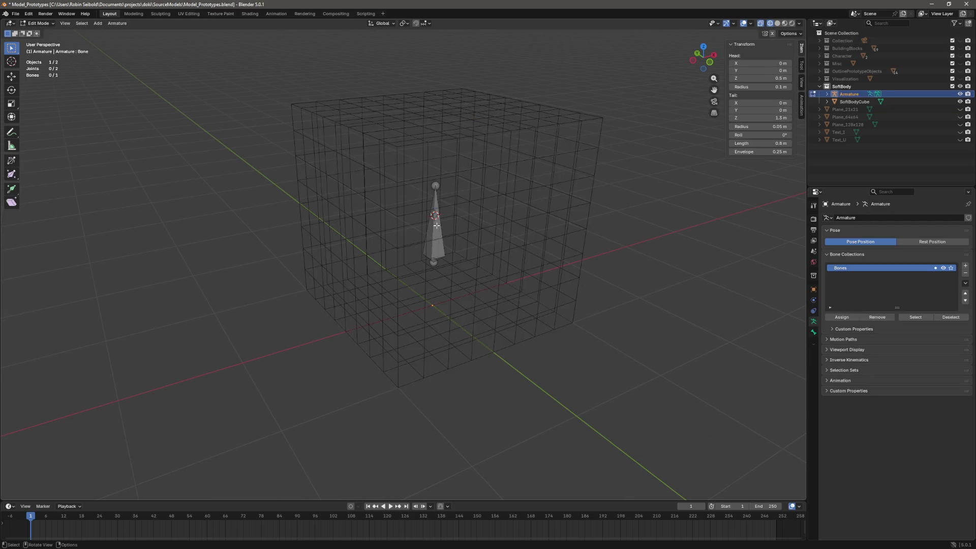
pyautogui.click(554, 166)
# - In the armature's Edit Mode, set the bone's Head Z to 1, then reselect the cube
pyautogui.click(434, 226)
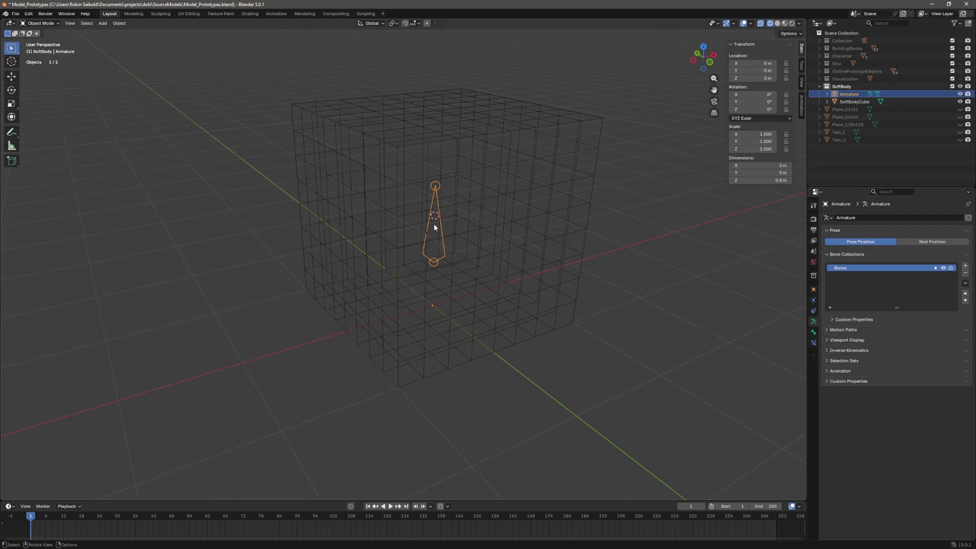
pyautogui.press('Tab')
pyautogui.click(440, 261)
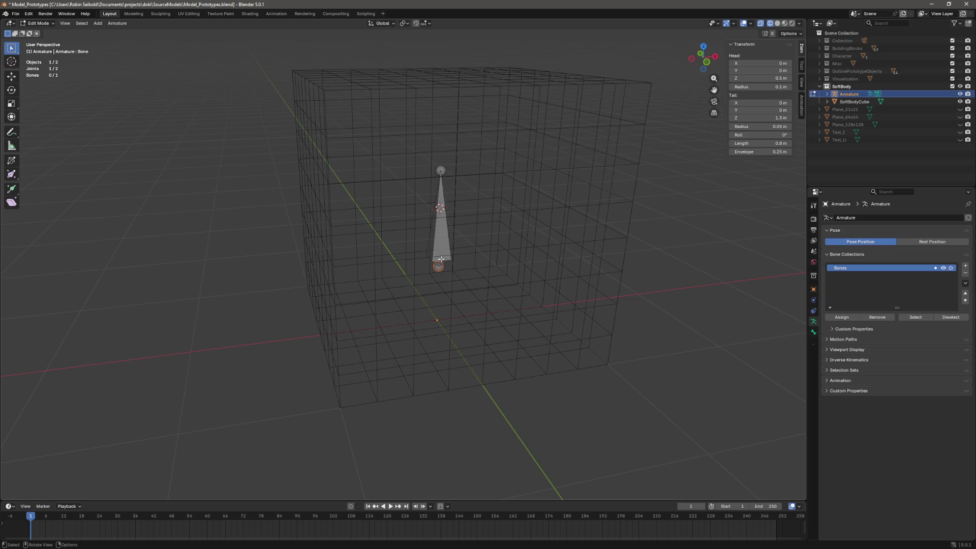
pyautogui.click(438, 238)
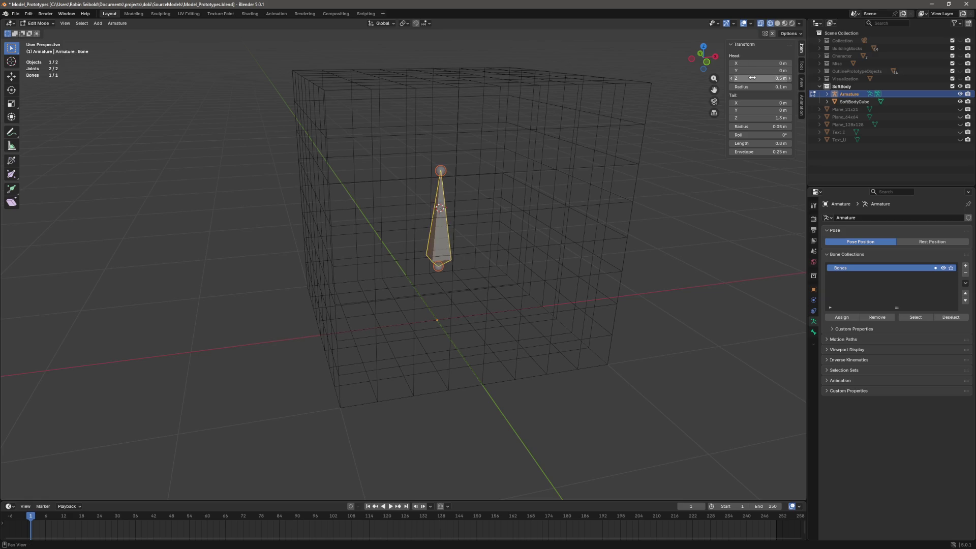
pyautogui.click(756, 78)
pyautogui.write('1')
pyautogui.press('Return')
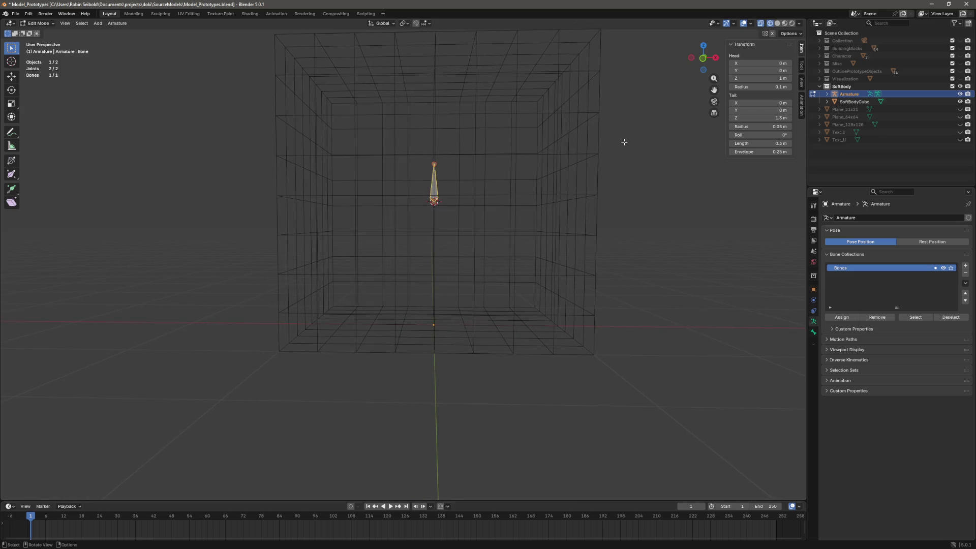
pyautogui.press('Tab')
pyautogui.click(601, 185)
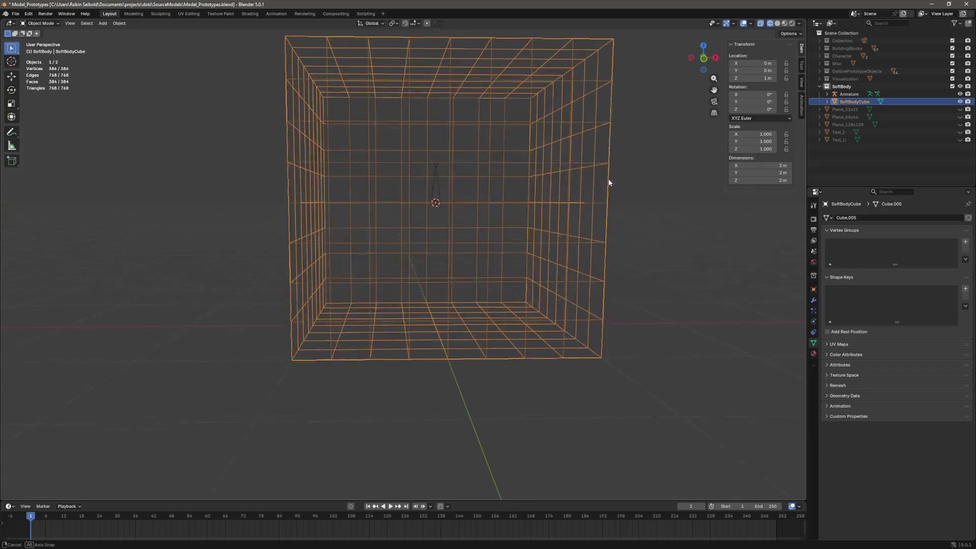
# - Select all of SoftBodyCube's mesh and apply its scale with Ctrl+A
pyautogui.scroll(-3, 602, 190)
pyautogui.moveTo(604, 193); pyautogui.dragTo(602, 206)
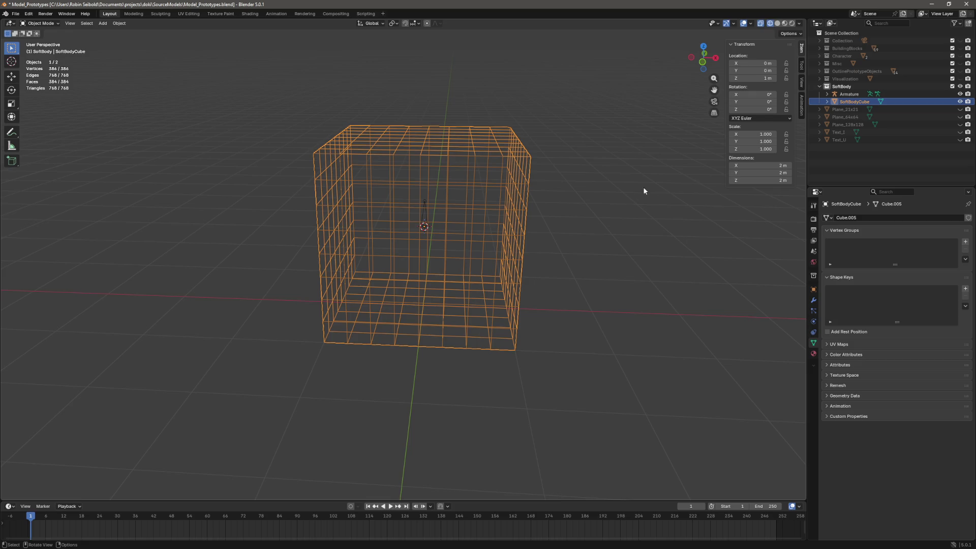
pyautogui.press('Tab')
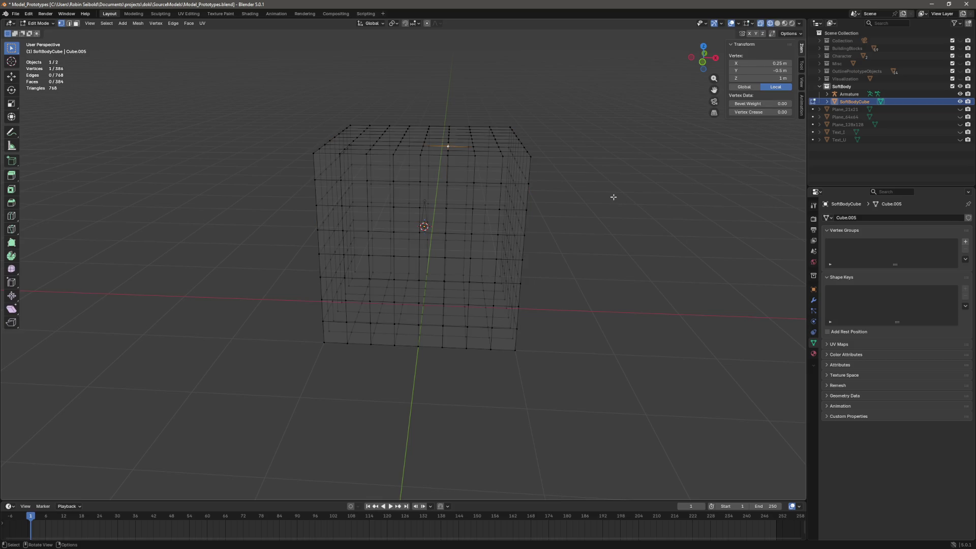
pyautogui.hotkey('alt', 'a')
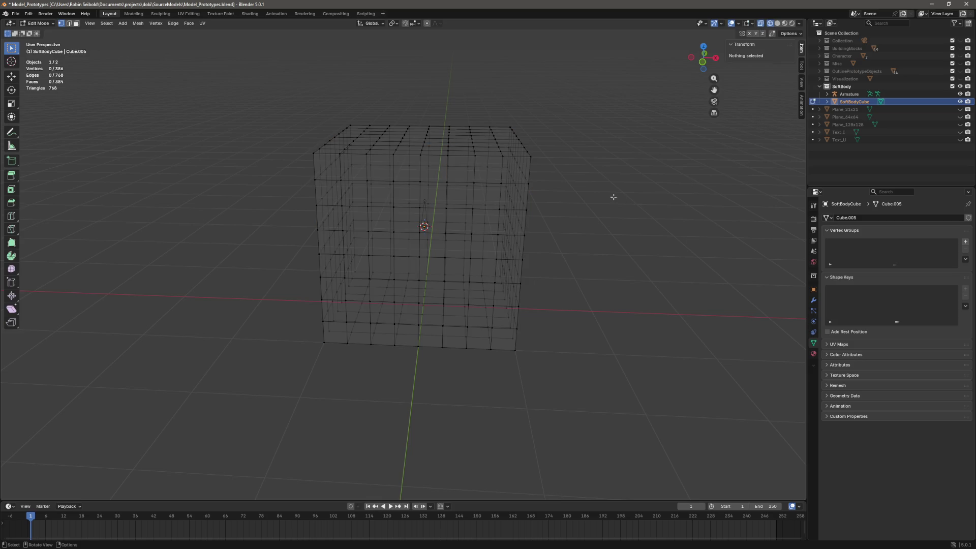
pyautogui.press('a')
pyautogui.press('Tab')
pyautogui.hotkey('ctrl', 'a')
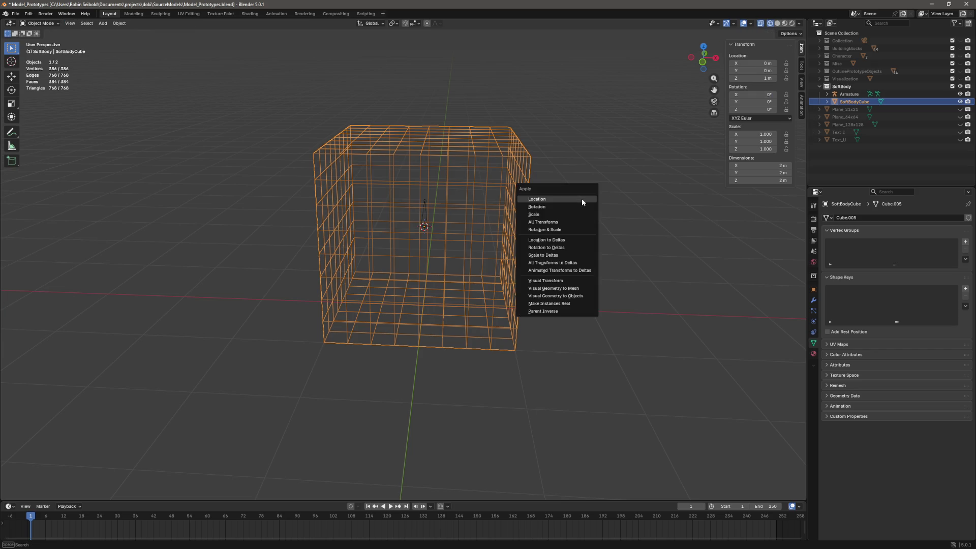
pyautogui.click(580, 215)
# - Set the cube's top corner vertex Z position to 0.5
pyautogui.press('Tab')
pyautogui.click(527, 151)
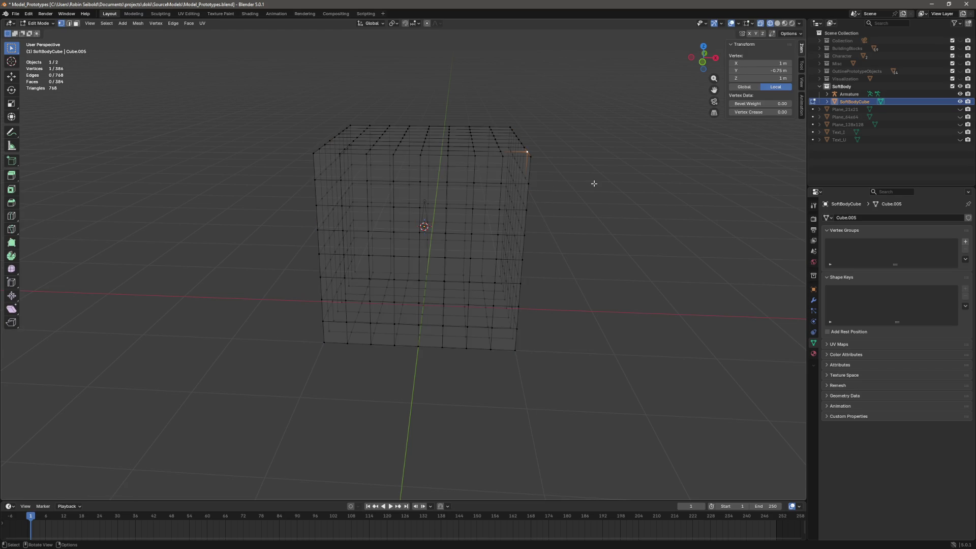
pyautogui.click(762, 78)
pyautogui.write('0.5')
pyautogui.press('Return')
# - Check a side vertex's global coordinates, then return to object mode and select the armature
pyautogui.moveTo(513, 274)
pyautogui.mouseDown()
pyautogui.moveTo(442, 259)
pyautogui.moveTo(448, 265)
pyautogui.mouseUp()
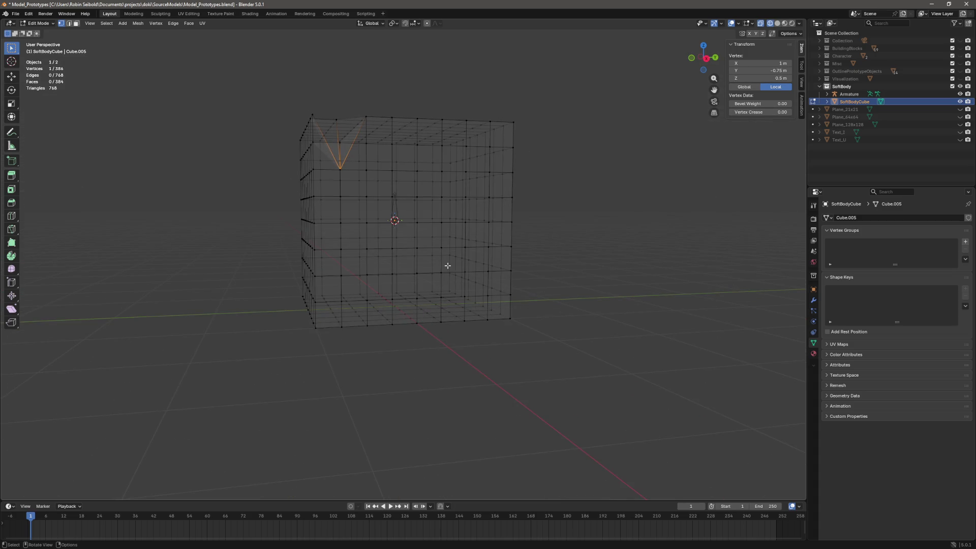
pyautogui.click(549, 274)
pyautogui.moveTo(564, 266); pyautogui.dragTo(693, 71)
pyautogui.click(553, 218)
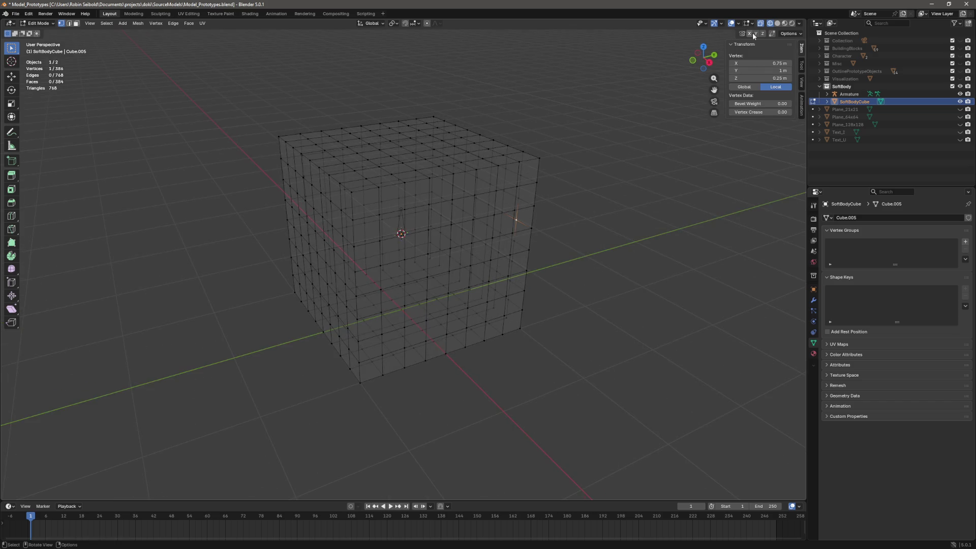
pyautogui.click(744, 86)
pyautogui.moveTo(744, 86)
pyautogui.mouseDown()
pyautogui.moveTo(506, 190)
pyautogui.moveTo(505, 206)
pyautogui.moveTo(618, 215)
pyautogui.moveTo(631, 192)
pyautogui.moveTo(617, 183)
pyautogui.moveTo(629, 212)
pyautogui.moveTo(565, 214)
pyautogui.moveTo(625, 207)
pyautogui.mouseUp()
pyautogui.click(632, 192)
pyautogui.press('Tab')
pyautogui.click(435, 196)
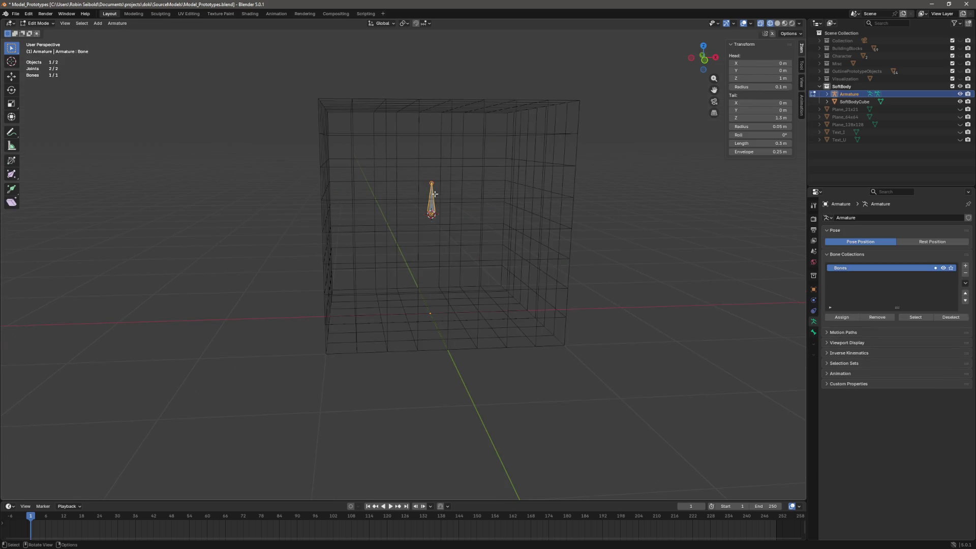
# - In bone Edit Mode, set the bone's Tail Z to 1.5 and Head Z to 0.5
pyautogui.press('Tab')
pyautogui.moveTo(501, 194); pyautogui.dragTo(648, 183)
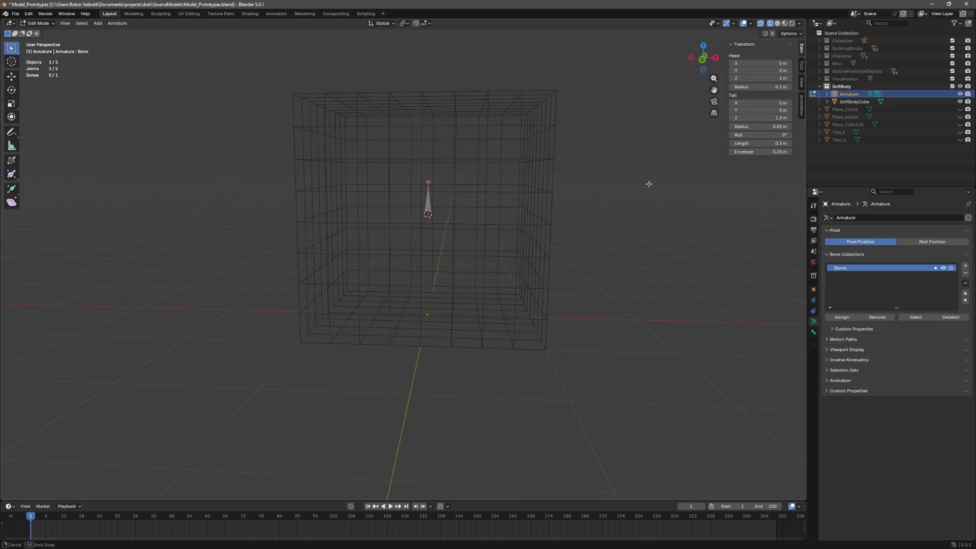
pyautogui.click(762, 117)
pyautogui.write('1.5')
pyautogui.press('Return')
pyautogui.click(760, 78)
pyautogui.write('0.5')
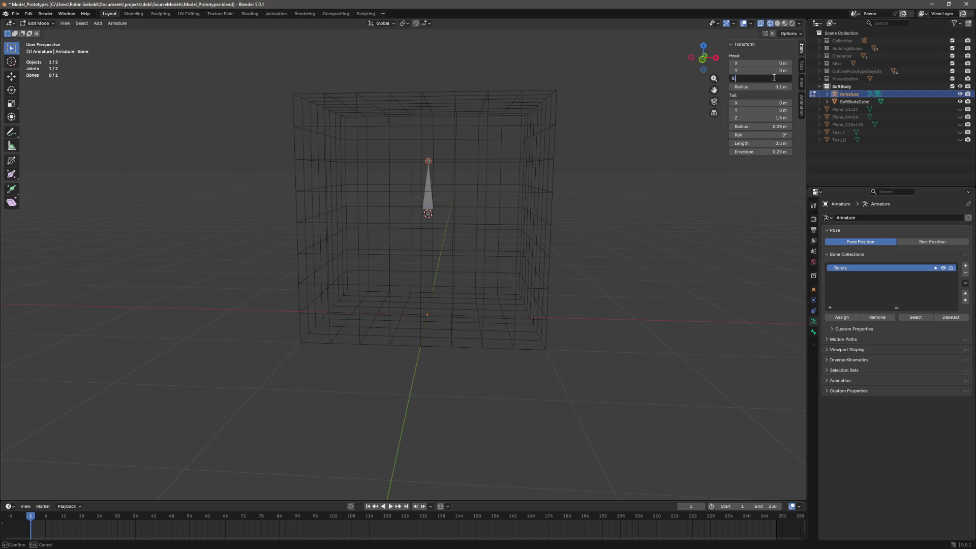
pyautogui.press('Return')
pyautogui.moveTo(631, 264)
pyautogui.mouseDown()
pyautogui.moveTo(620, 262)
pyautogui.moveTo(636, 260)
pyautogui.mouseUp()
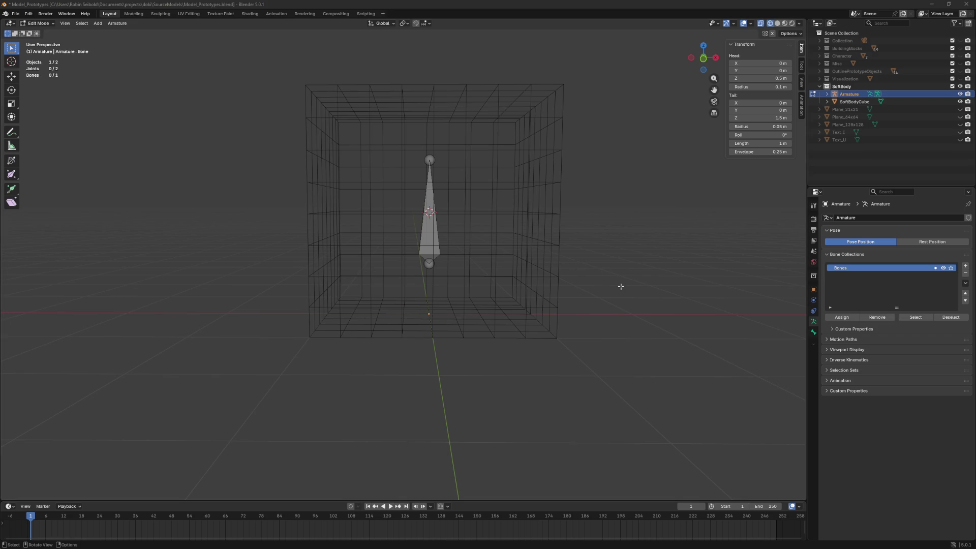
pyautogui.scroll(5, 621, 287)
pyautogui.scroll(4, 630, 306)
# - Inspect SoftBodyCube's mesh in Edit Mode from a lower angle, then return to object mode
pyautogui.press('Tab')
pyautogui.click(471, 362)
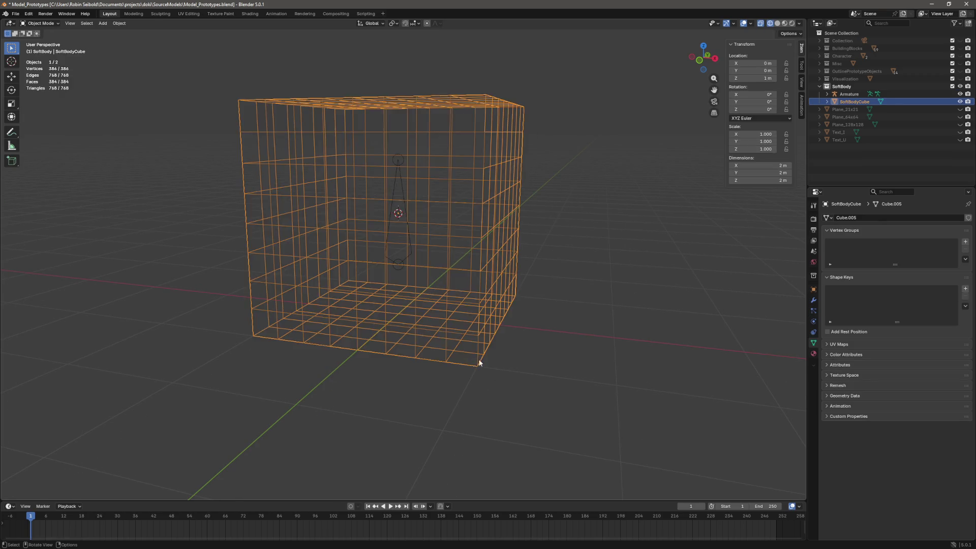
pyautogui.press('Tab')
pyautogui.scroll(2, 605, 331)
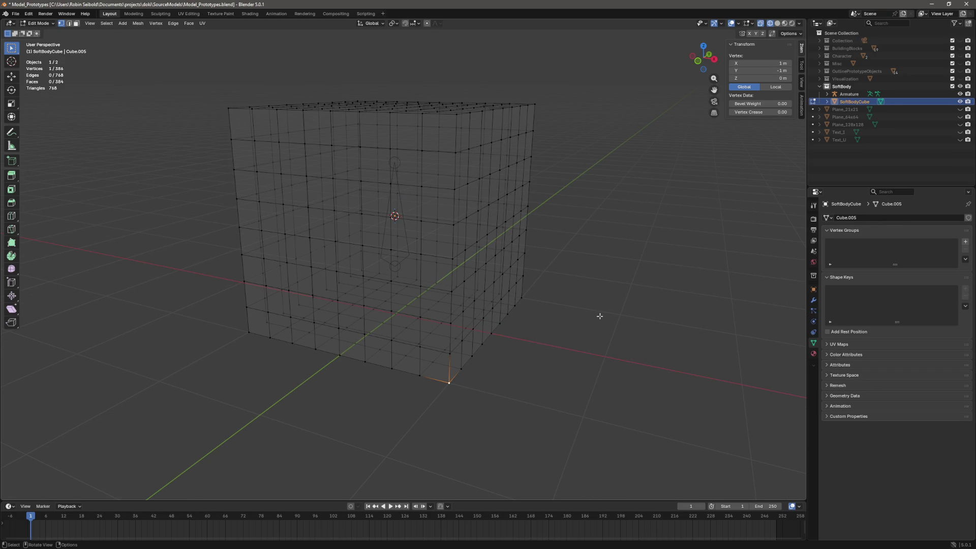
pyautogui.moveTo(590, 316)
pyautogui.mouseDown()
pyautogui.moveTo(651, 307)
pyautogui.moveTo(685, 325)
pyautogui.mouseUp()
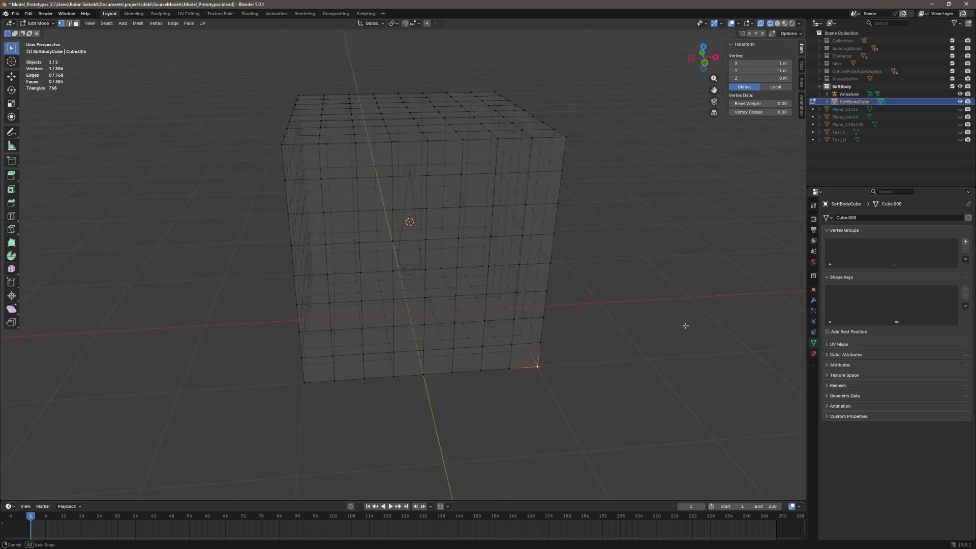
pyautogui.press('Tab')
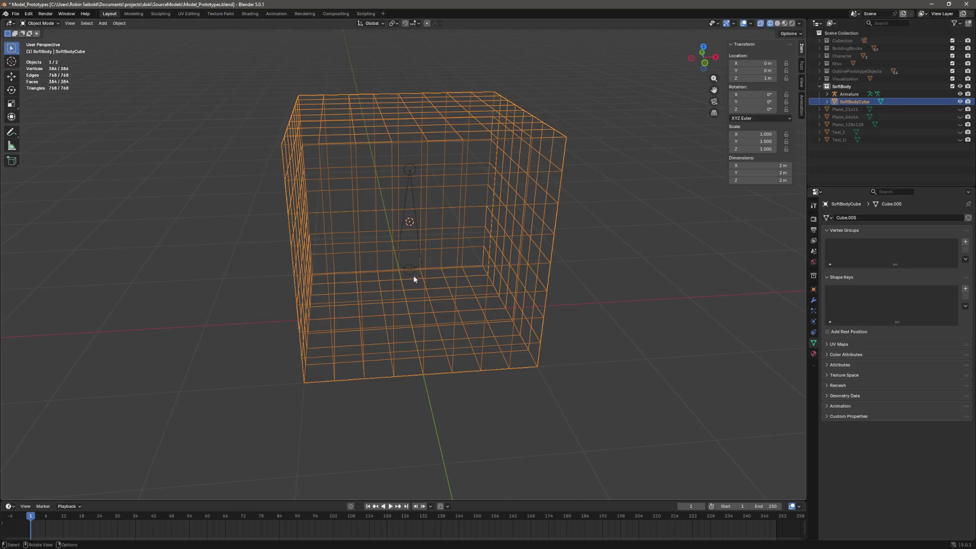
# - Add a second bone, Bone.001, to the armature in Edit Mode with Shift+A
pyautogui.click(417, 264)
pyautogui.moveTo(416, 263)
pyautogui.mouseDown()
pyautogui.moveTo(597, 300)
pyautogui.moveTo(604, 313)
pyautogui.moveTo(648, 312)
pyautogui.mouseUp()
pyautogui.press('Tab')
pyautogui.hotkey('shift', 'a')
pyautogui.click(409, 156)
pyautogui.moveTo(646, 249)
pyautogui.mouseDown()
pyautogui.moveTo(621, 230)
pyautogui.moveTo(619, 283)
pyautogui.moveTo(592, 288)
pyautogui.moveTo(653, 283)
pyautogui.mouseUp()
# - Try a tail X value on Bone.001, then return it to 0 m
pyautogui.moveTo(551, 267)
pyautogui.mouseDown()
pyautogui.moveTo(595, 330)
pyautogui.moveTo(449, 218)
pyautogui.moveTo(490, 224)
pyautogui.moveTo(638, 296)
pyautogui.moveTo(625, 291)
pyautogui.mouseUp()
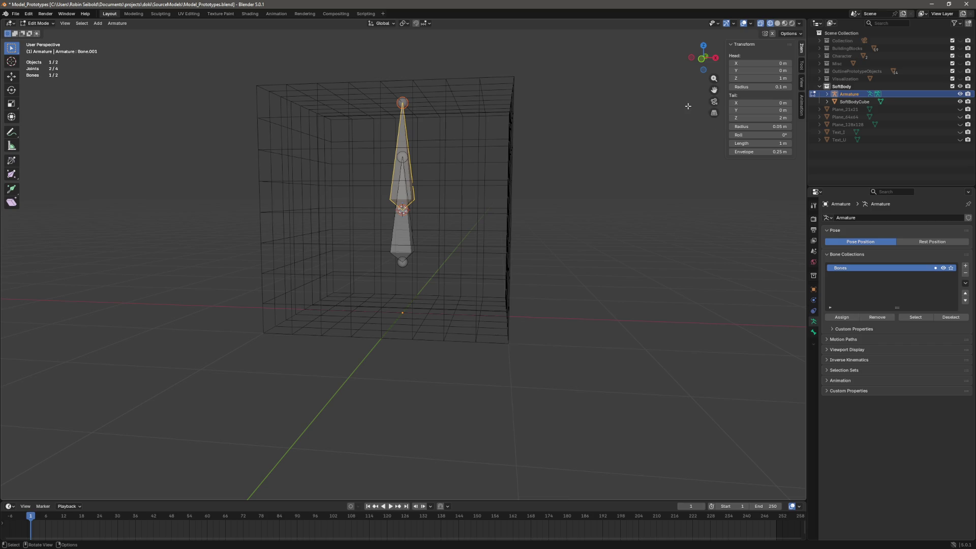
pyautogui.moveTo(692, 188); pyautogui.dragTo(699, 216)
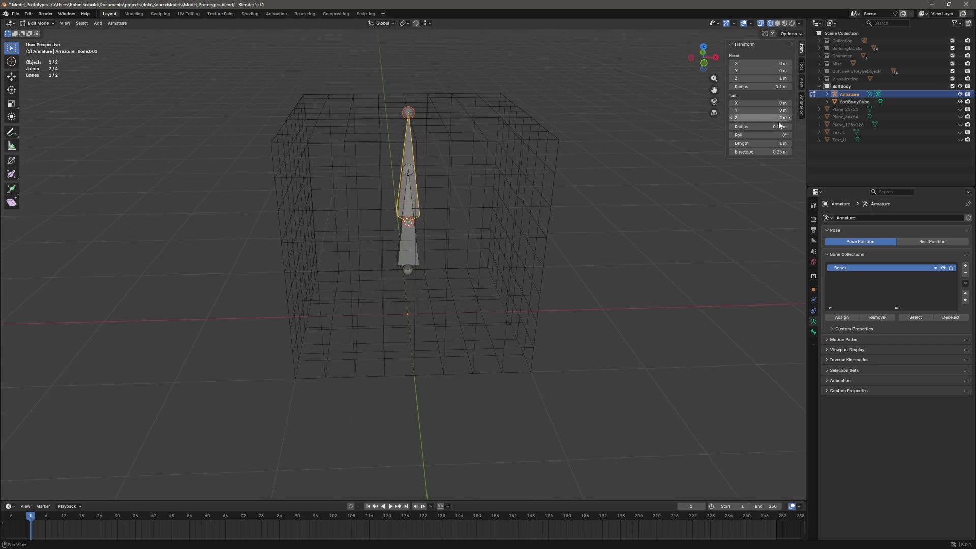
pyautogui.click(761, 103)
pyautogui.write('1')
pyautogui.press('Return')
pyautogui.click(761, 109)
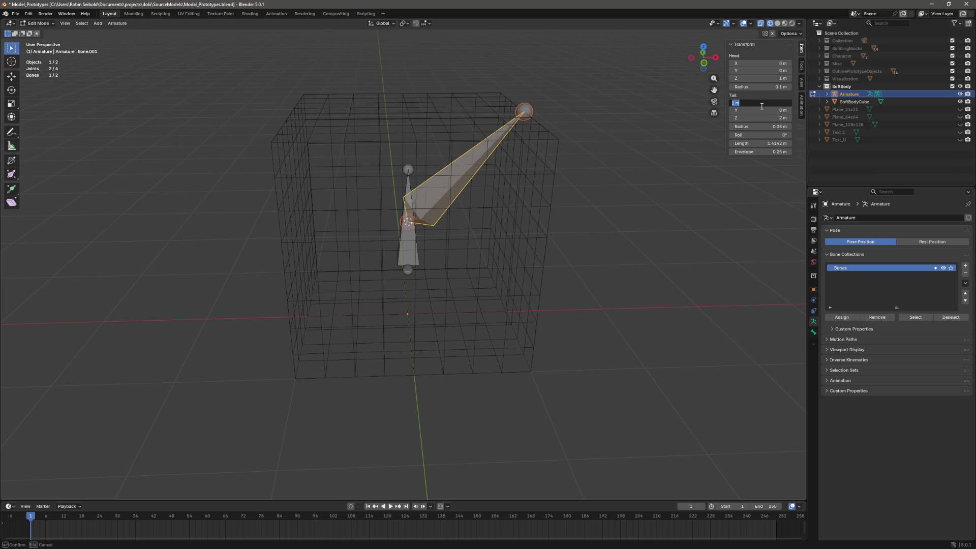
pyautogui.write('0')
pyautogui.press('Return')
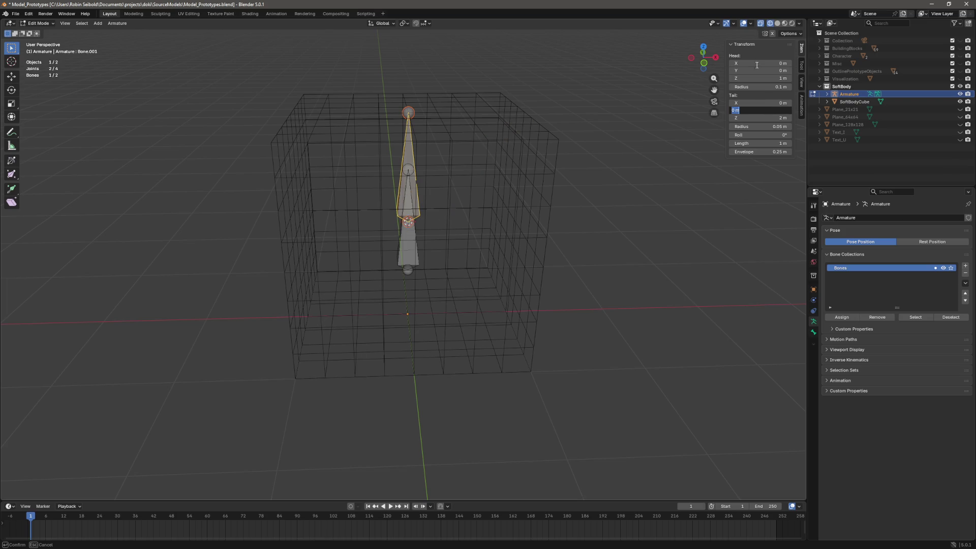
# - Move Bone.001's head to the bottom corner at X 1, Y 1, Z 0
pyautogui.click(767, 62)
pyautogui.write('1')
pyautogui.press('Tab')
pyautogui.write('1')
pyautogui.press('Tab')
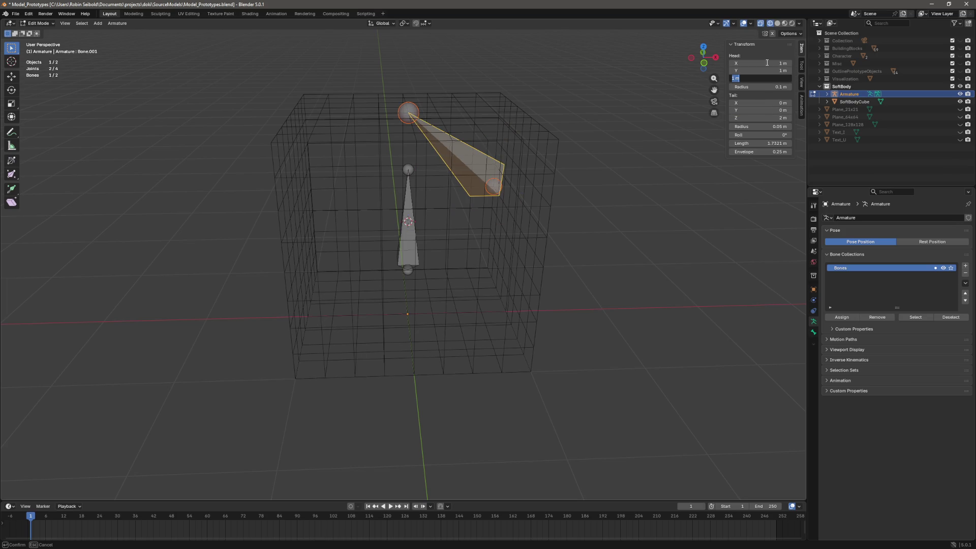
pyautogui.press('Return')
pyautogui.moveTo(642, 223)
pyautogui.mouseDown()
pyautogui.moveTo(640, 253)
pyautogui.moveTo(635, 224)
pyautogui.mouseUp()
pyautogui.click(761, 78)
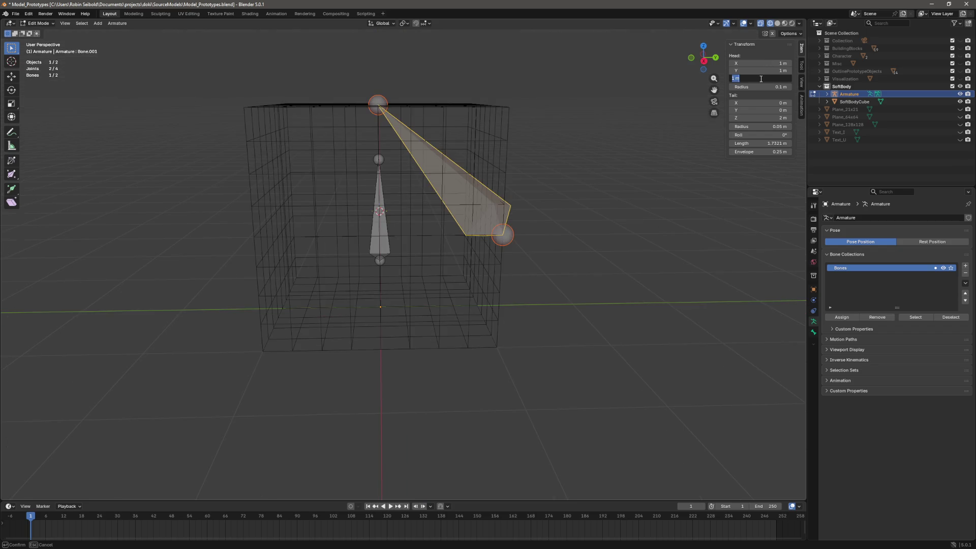
pyautogui.write('0')
pyautogui.press('Return')
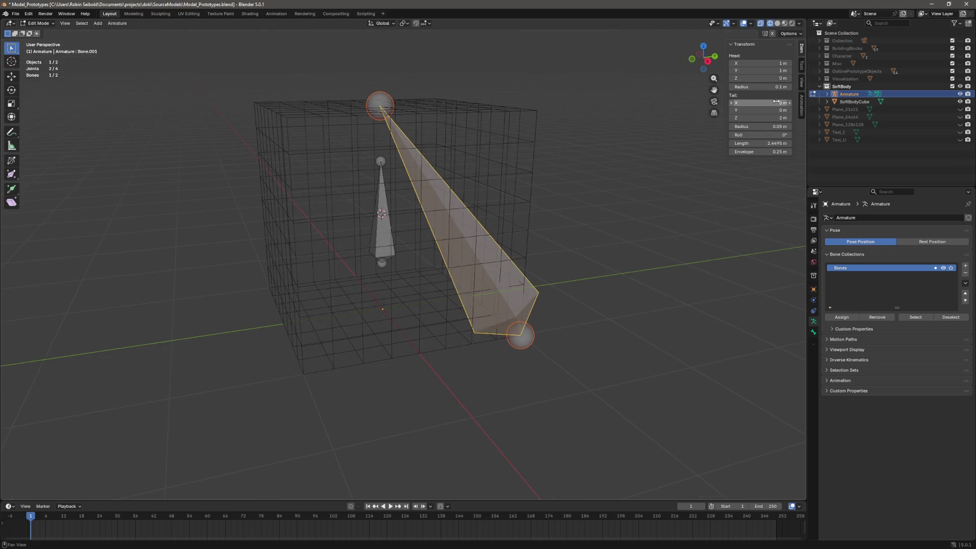
# - Set Bone.001's tail to X 0.9, Y 0.9, Z 0.1
pyautogui.click(774, 103)
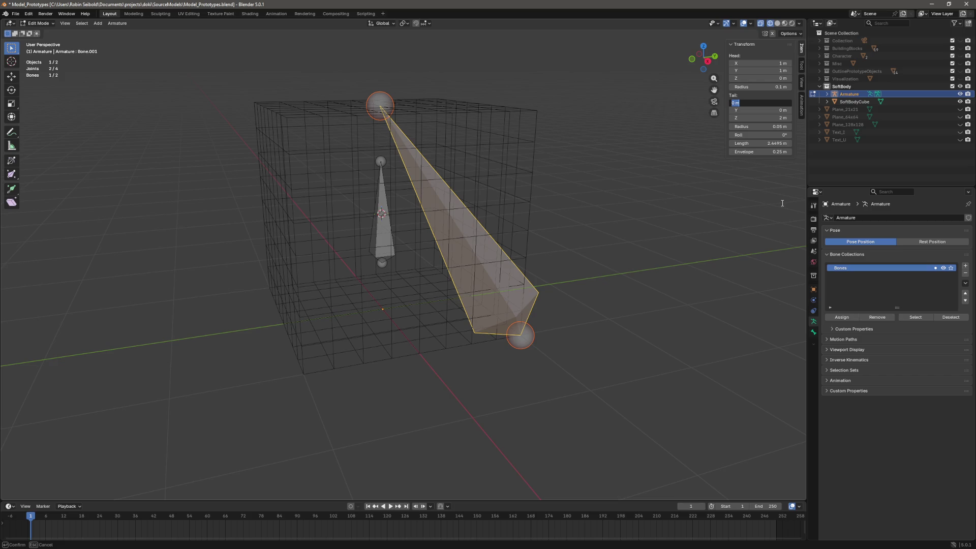
pyautogui.write('0.1')
pyautogui.press('BackSpace')
pyautogui.press('BackSpace')
pyautogui.press('BackSpace')
pyautogui.write('0.9')
pyautogui.press('Tab')
pyautogui.write('0.9')
pyautogui.press('Tab')
pyautogui.write('0.1')
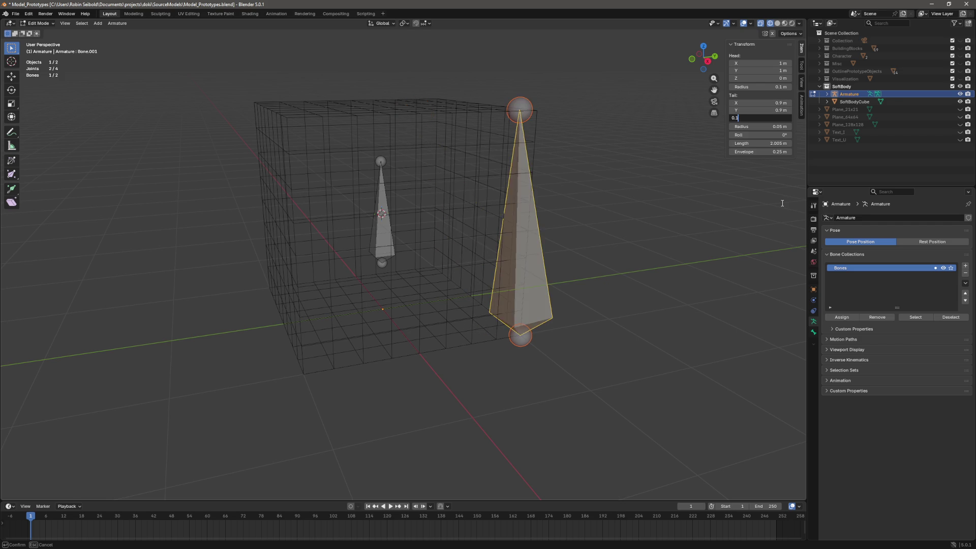
pyautogui.press('Tab')
pyautogui.press('Return')
# - Reselect the small bone's joint and set its tail to 0.6, 0.6, 0.4
pyautogui.click(639, 340)
pyautogui.moveTo(638, 340)
pyautogui.mouseDown()
pyautogui.moveTo(609, 324)
pyautogui.moveTo(575, 438)
pyautogui.mouseUp()
pyautogui.scroll(-3, 575, 439)
pyautogui.click(481, 358)
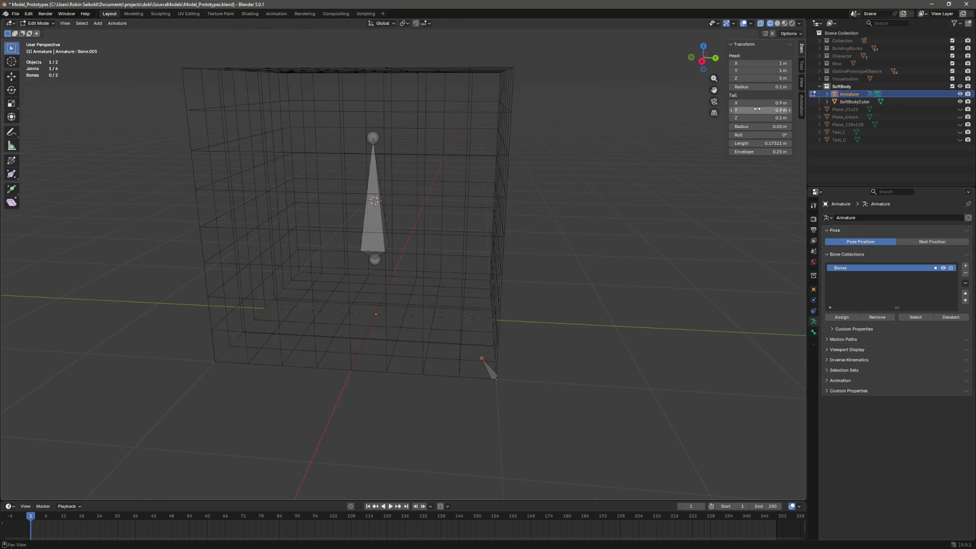
pyautogui.click(761, 104)
pyautogui.write('0')
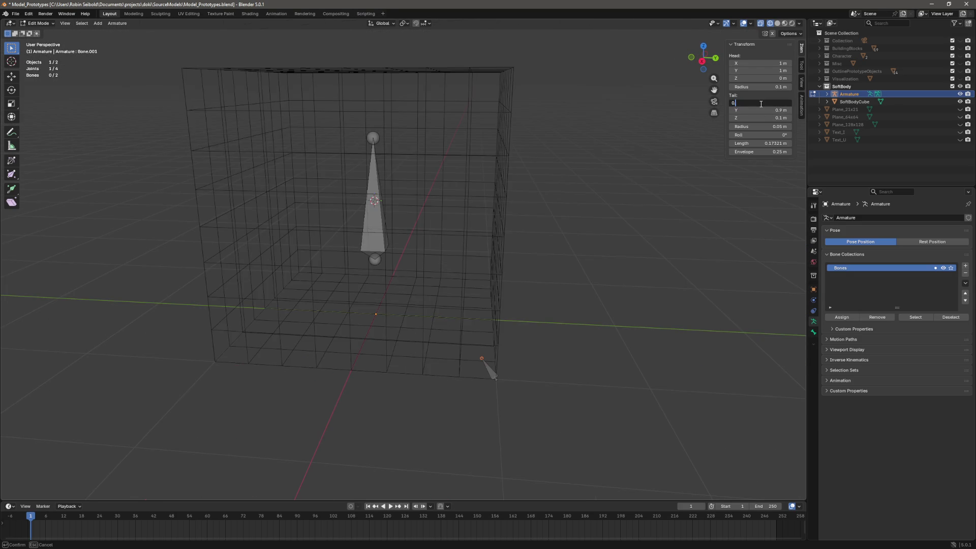
pyautogui.write('.6')
pyautogui.press('Tab')
pyautogui.write('0.6')
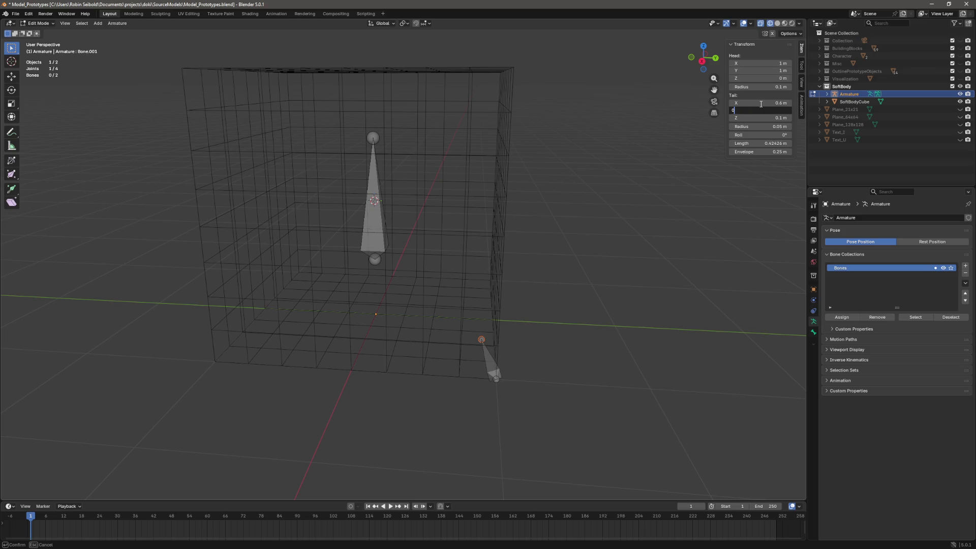
pyautogui.press('Tab')
pyautogui.write('0.4')
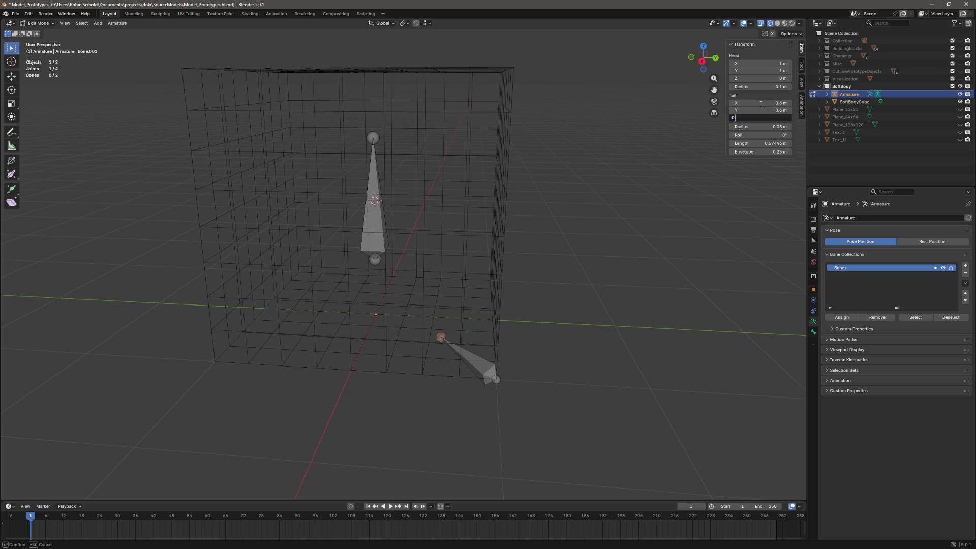
pyautogui.press('Tab')
pyautogui.press('Return')
# - Save Model_Prototypes.blend and select the corner bone
pyautogui.moveTo(604, 295)
pyautogui.mouseDown()
pyautogui.moveTo(672, 283)
pyautogui.moveTo(654, 286)
pyautogui.mouseUp()
pyautogui.hotkey('ctrl', 's')
pyautogui.click(667, 288)
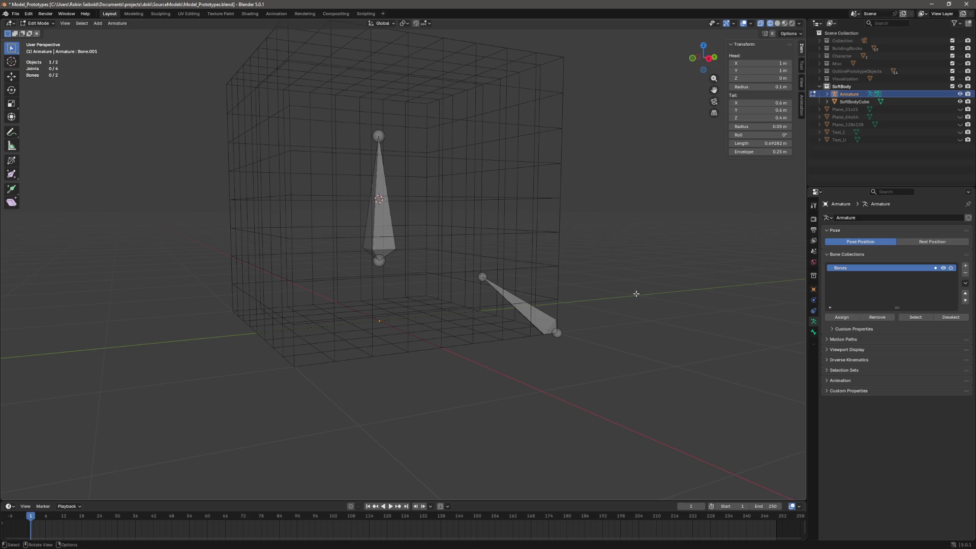
pyautogui.moveTo(634, 292)
pyautogui.mouseDown()
pyautogui.moveTo(588, 312)
pyautogui.moveTo(502, 285)
pyautogui.moveTo(542, 302)
pyautogui.moveTo(577, 350)
pyautogui.moveTo(559, 368)
pyautogui.moveTo(597, 309)
pyautogui.mouseUp()
pyautogui.hotkey('ctrl', 's')
pyautogui.click(513, 290)
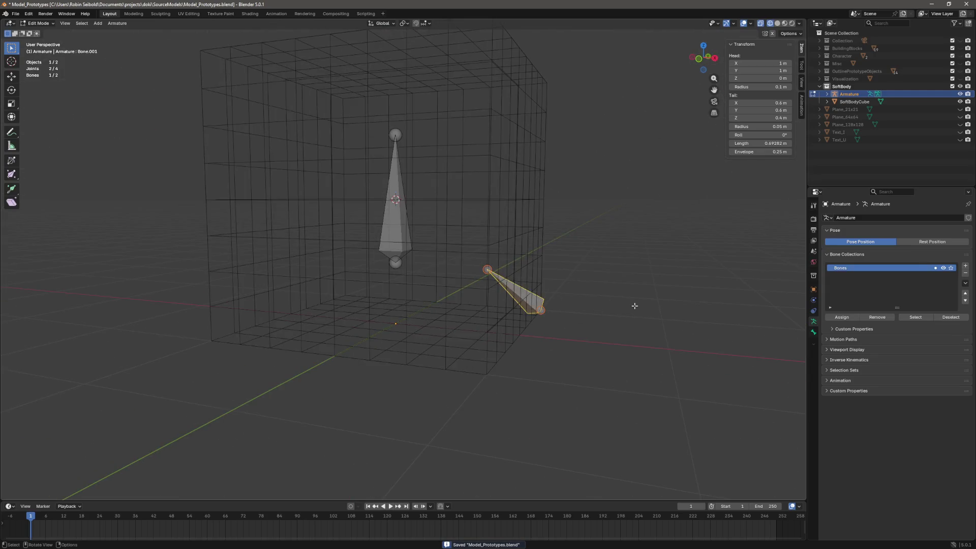
# - Duplicate the corner bone and set the copy's head X to -1 and tail X to -0.6
pyautogui.moveTo(513, 289); pyautogui.dragTo(584, 327)
pyautogui.hotkey('shift', 'd')
pyautogui.rightClick(582, 329)
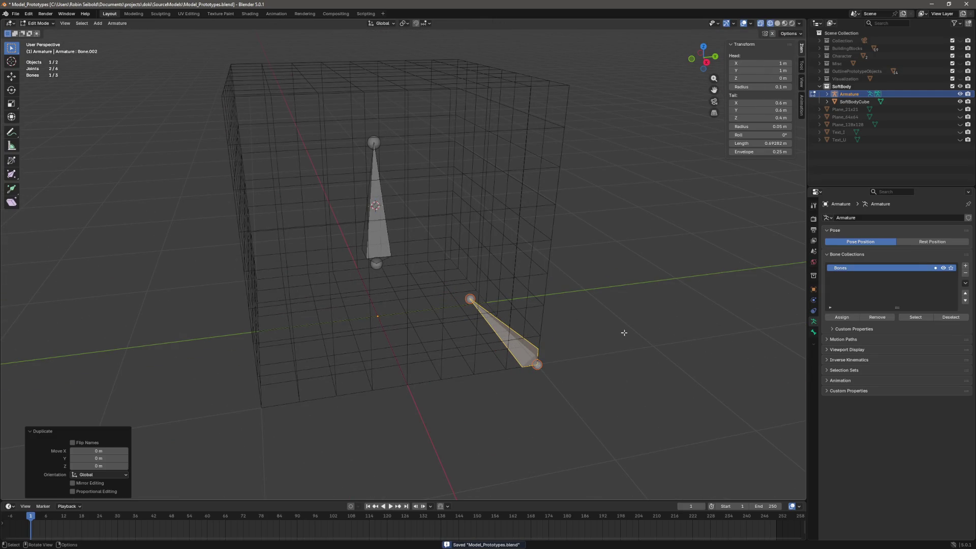
pyautogui.moveTo(773, 61); pyautogui.dragTo(691, 61)
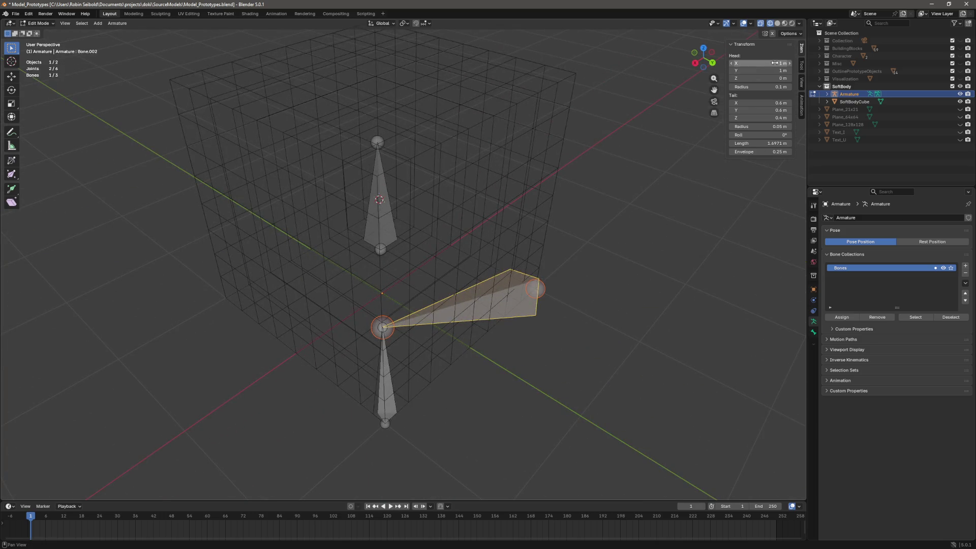
pyautogui.click(763, 103)
pyautogui.write('-0.6')
pyautogui.press('Return')
pyautogui.click(618, 331)
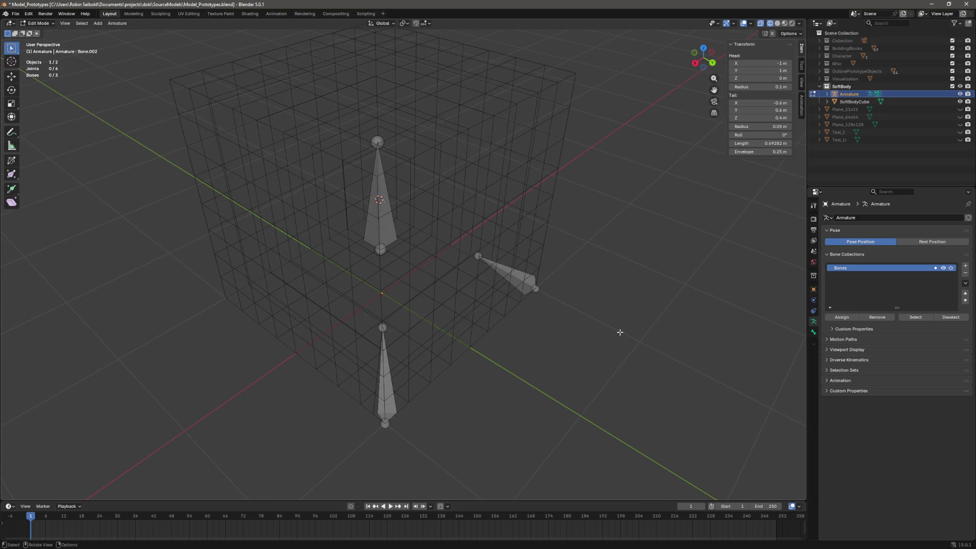
pyautogui.moveTo(619, 331); pyautogui.dragTo(505, 296)
# - Duplicate that bone and set the copy's head Y to -1 and tail Y to -0.6
pyautogui.click(505, 296)
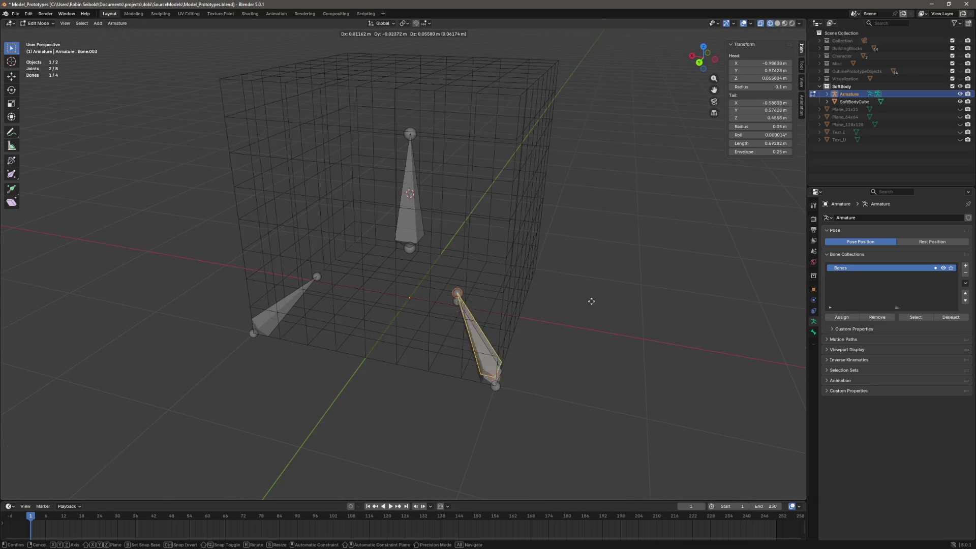
pyautogui.hotkey('shift', 'd')
pyautogui.press('Escape')
pyautogui.click(767, 72)
pyautogui.write('-1')
pyautogui.press('Return')
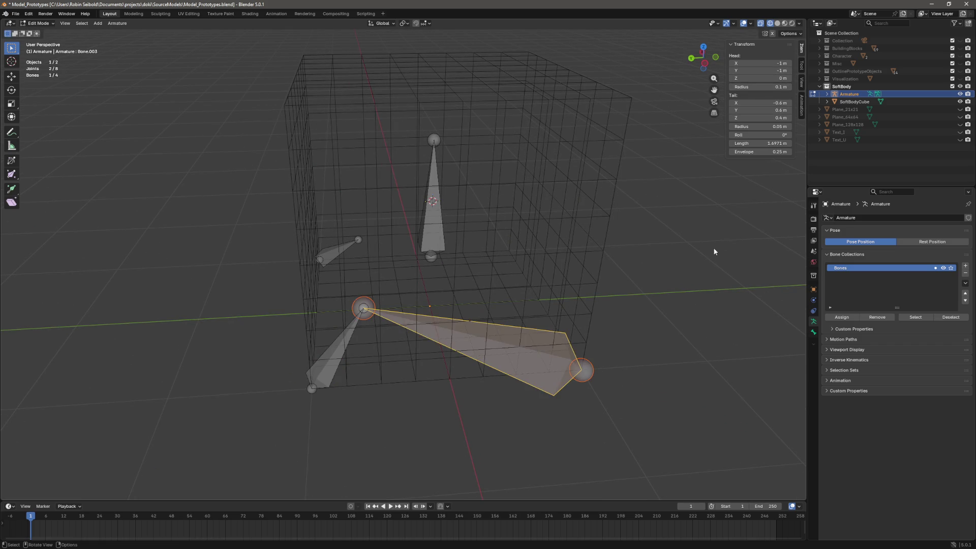
pyautogui.click(763, 105)
pyautogui.press('Return')
pyautogui.click(765, 110)
pyautogui.write('-0.6')
pyautogui.press('Return')
# - Duplicate again for the fourth corner, with head X 1 and tail X 0.6
pyautogui.hotkey('shift', 'd')
pyautogui.rightClick(681, 212)
pyautogui.click(769, 63)
pyautogui.write('1')
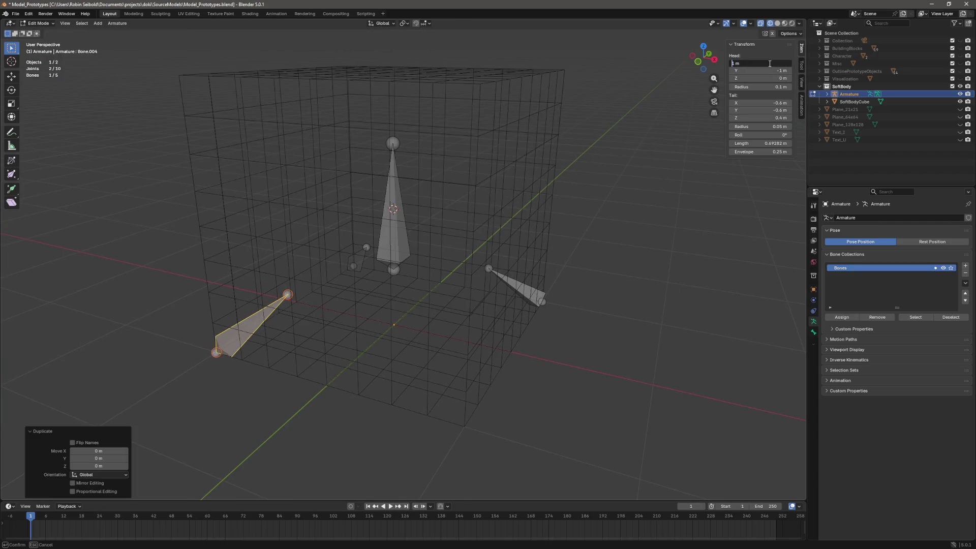
pyautogui.press('Return')
pyautogui.click(775, 102)
pyautogui.press('Home')
pyautogui.press('Delete')
pyautogui.press('Return')
pyautogui.moveTo(703, 57); pyautogui.dragTo(681, 63)
# - Save the file and select all four bottom corner bones
pyautogui.hotkey('ctrl', 's')
pyautogui.click(523, 315)
pyautogui.keyDown('shift'); pyautogui.click(465, 275); pyautogui.keyUp('shift')
pyautogui.keyDown('shift'); pyautogui.click(320, 281); pyautogui.keyUp('shift')
pyautogui.keyDown('shift'); pyautogui.click(331, 325); pyautogui.keyUp('shift')
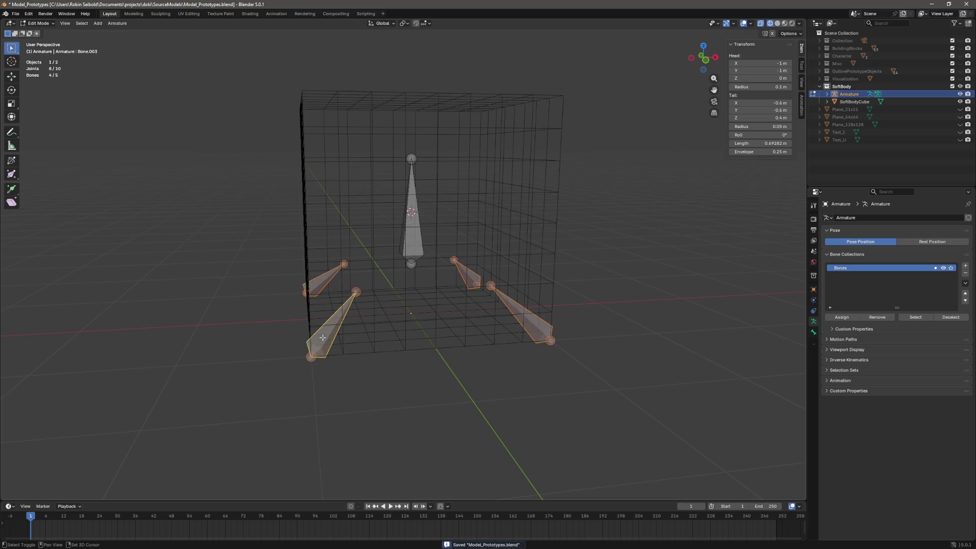
# - Duplicate the four corner bones and select bones around the cube
pyautogui.hotkey('shift', 'd')
pyautogui.press('Escape')
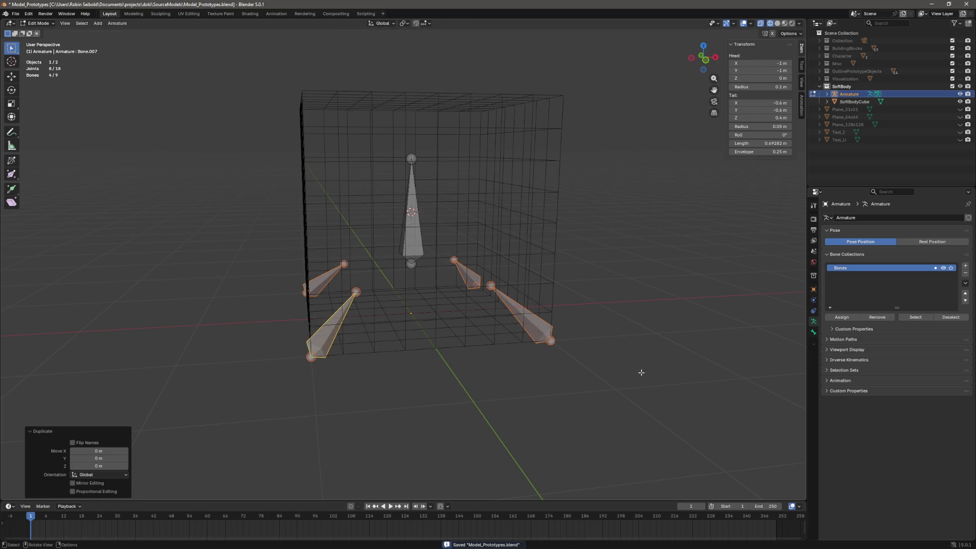
pyautogui.press('g')
pyautogui.press('z')
pyautogui.click(670, 292)
pyautogui.click(609, 287)
pyautogui.click(525, 272)
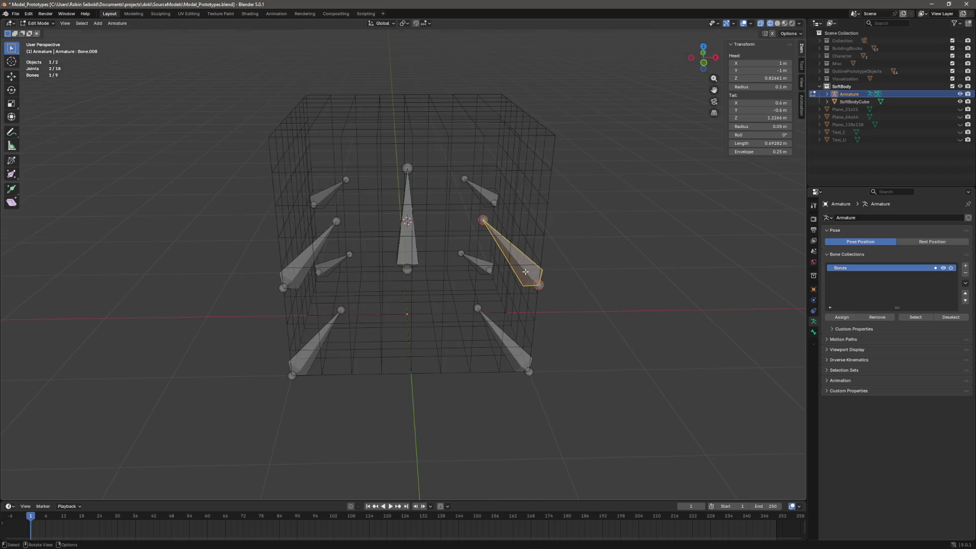
pyautogui.keyDown('shift'); pyautogui.click(484, 195); pyautogui.keyUp('shift')
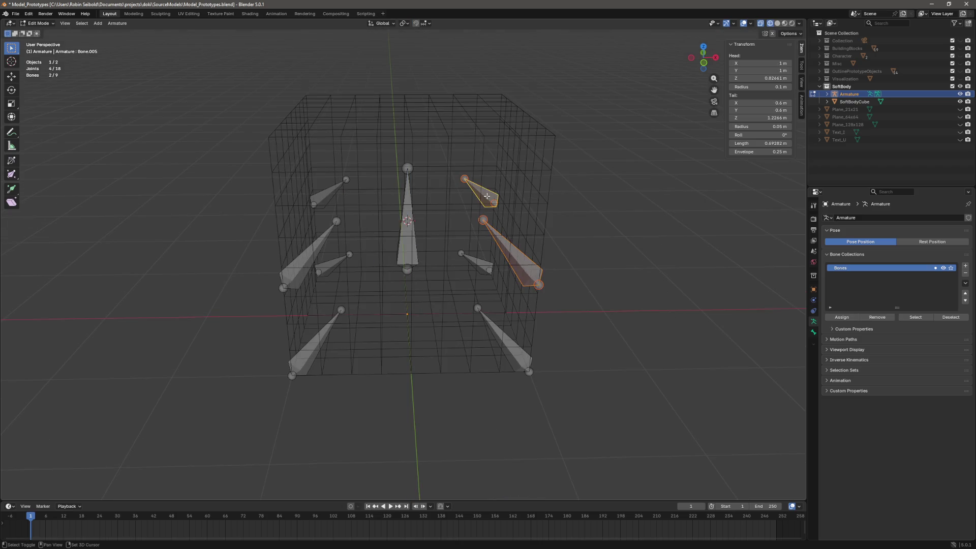
pyautogui.keyDown('shift'); pyautogui.click(325, 192); pyautogui.keyUp('shift')
pyautogui.keyDown('shift'); pyautogui.click(307, 258); pyautogui.keyUp('shift')
# - Try moving a joint along Z, then cancel and undo back to the four bottom bones
pyautogui.moveTo(307, 258); pyautogui.dragTo(672, 258)
pyautogui.click(507, 205)
pyautogui.press('g')
pyautogui.press('z')
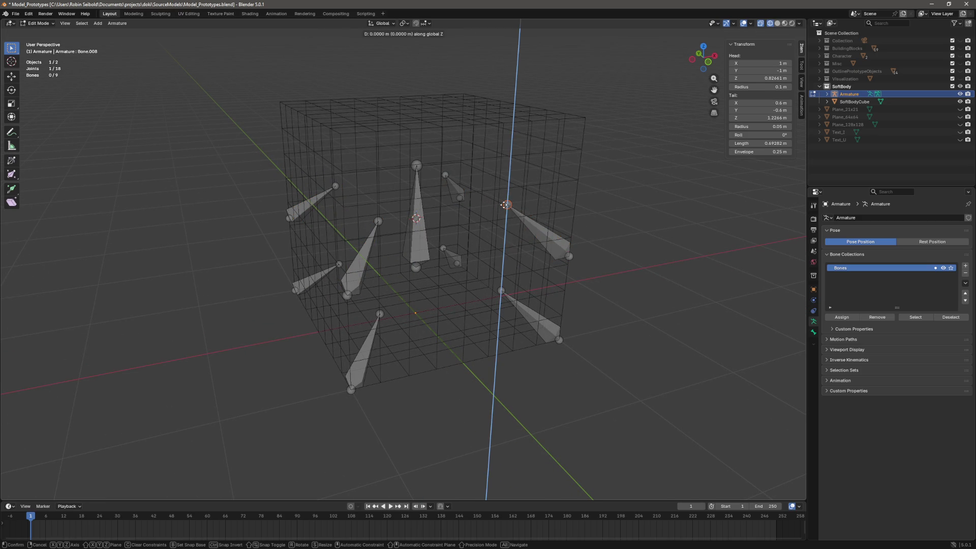
pyautogui.press('Escape')
pyautogui.click(646, 279)
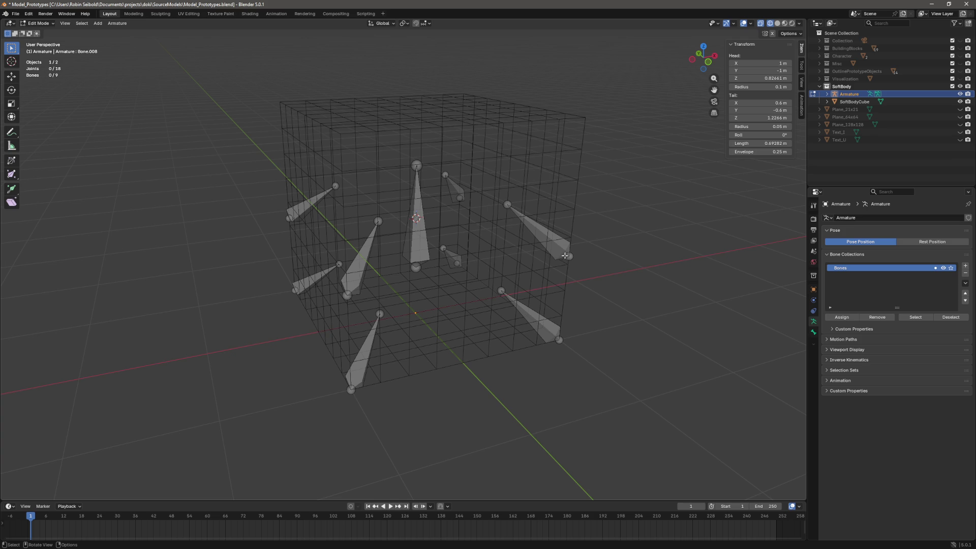
pyautogui.hotkey('ctrl', 'z')
pyautogui.hotkey('ctrl', 'z')
pyautogui.hotkey('ctrl', 'z')
pyautogui.hotkey('ctrl', 'z')
# - Copy the four corner bones 2 m up and lower their tip joints by 0.4 m
pyautogui.hotkey('shift', 'd')
pyautogui.write('z')
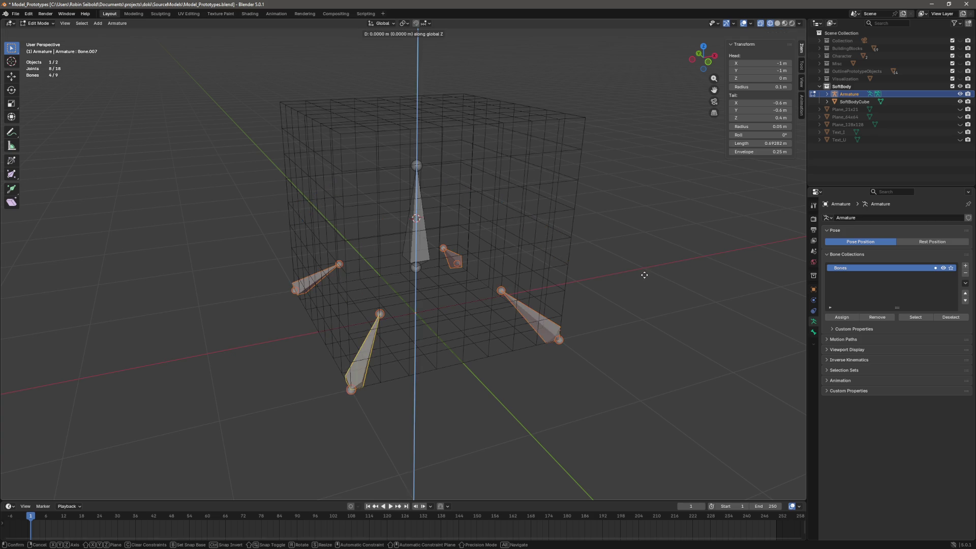
pyautogui.write('2')
pyautogui.press('Return')
pyautogui.scroll(5, 429, 126)
pyautogui.click(511, 128)
pyautogui.keyDown('shift'); pyautogui.click(443, 109); pyautogui.keyUp('shift')
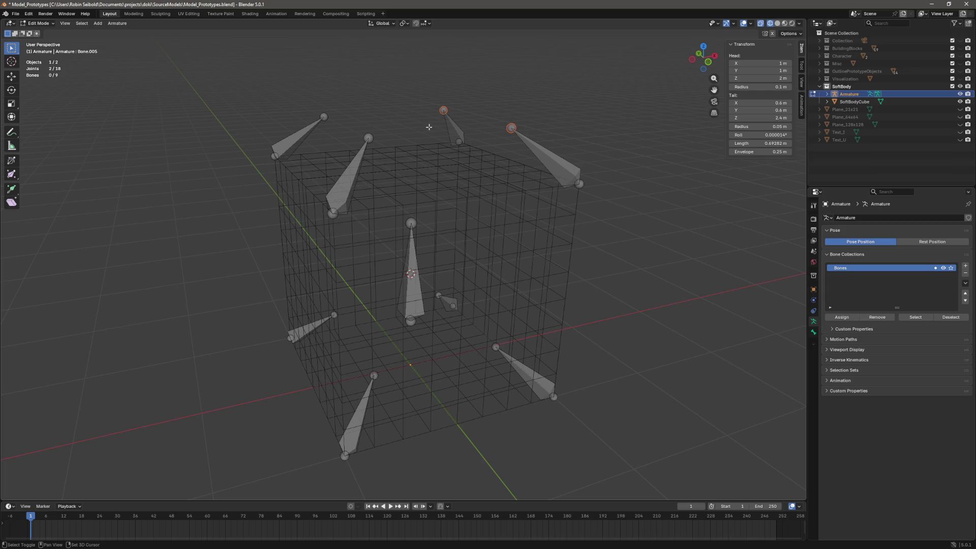
pyautogui.keyDown('shift'); pyautogui.click(368, 137); pyautogui.keyUp('shift')
pyautogui.keyDown('shift'); pyautogui.click(324, 116); pyautogui.keyUp('shift')
pyautogui.write('gz')
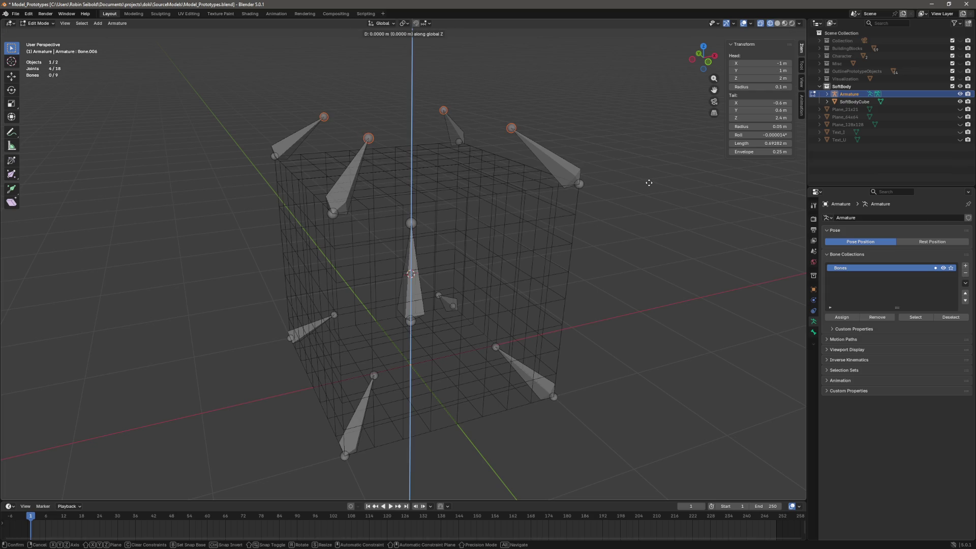
pyautogui.write('-0')
pyautogui.write('.4')
pyautogui.press('Return')
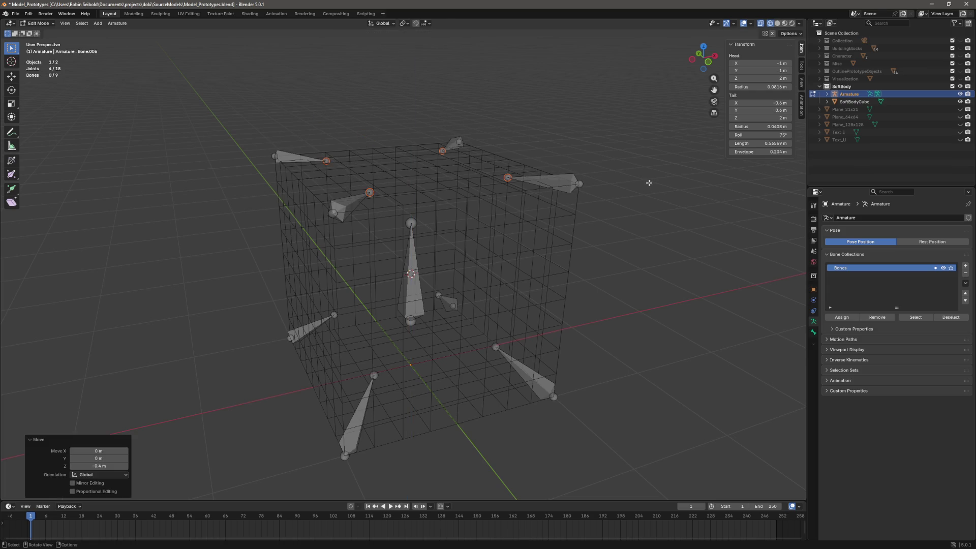
# - Deselect the joints, return to Object Mode and save the file
pyautogui.press('g')
pyautogui.press('z')
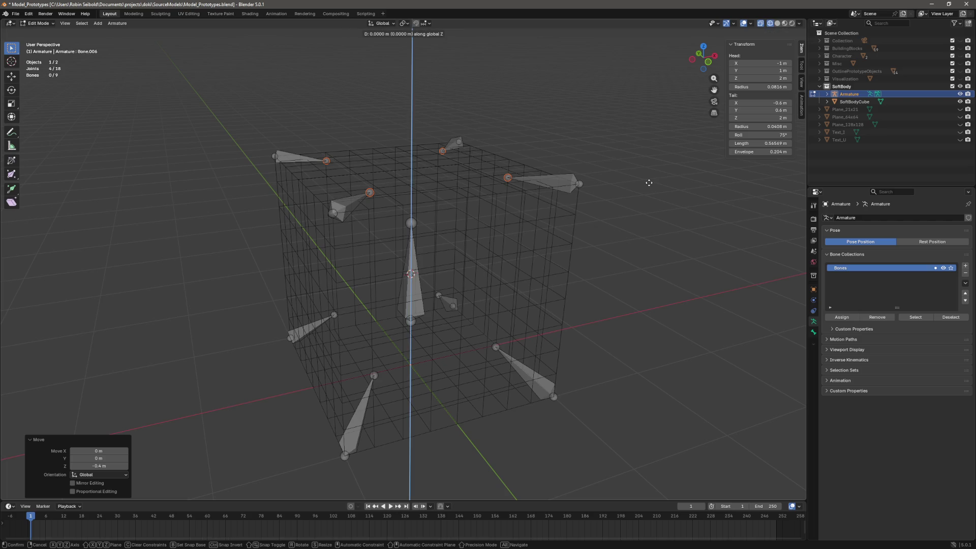
pyautogui.press('Escape')
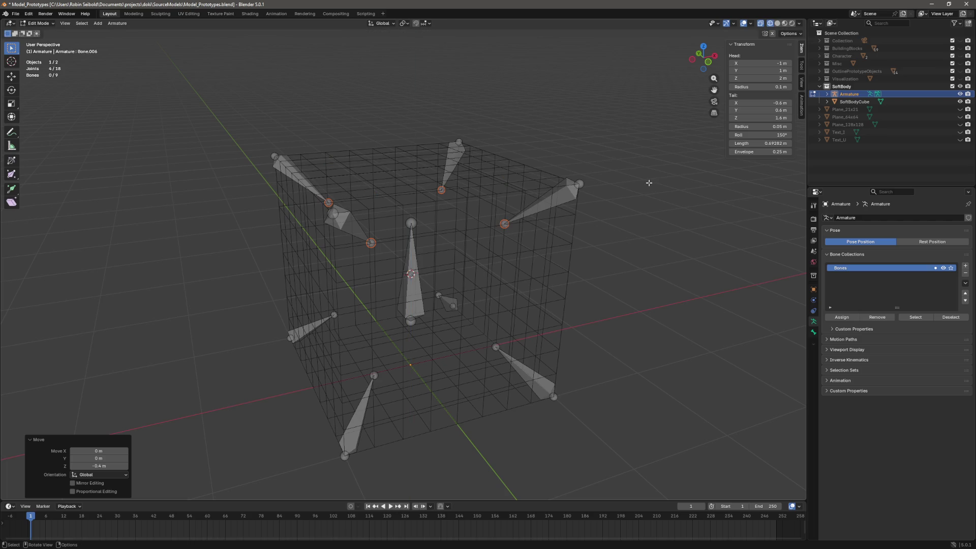
pyautogui.hotkey('alt', 'a')
pyautogui.scroll(-4, 693, 285)
pyautogui.press('Tab')
pyautogui.hotkey('ctrl', 's')
pyautogui.click(576, 322)
pyautogui.scroll(2, 508, 320)
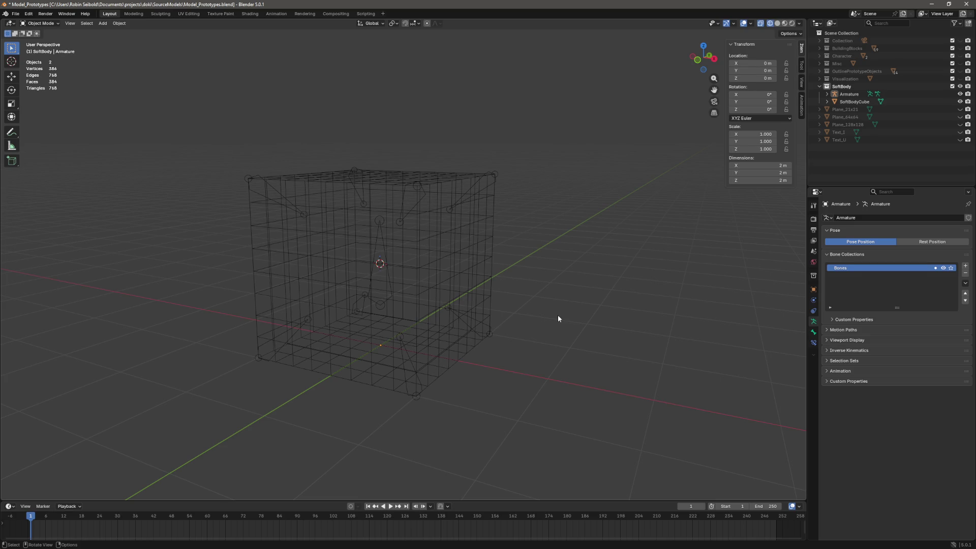
# - Save the file and switch the viewport to solid shading
pyautogui.moveTo(561, 374)
pyautogui.mouseDown()
pyautogui.moveTo(546, 364)
pyautogui.moveTo(527, 372)
pyautogui.moveTo(428, 307)
pyautogui.moveTo(583, 317)
pyautogui.mouseUp()
pyautogui.hotkey('ctrl', 's')
pyautogui.click(389, 292)
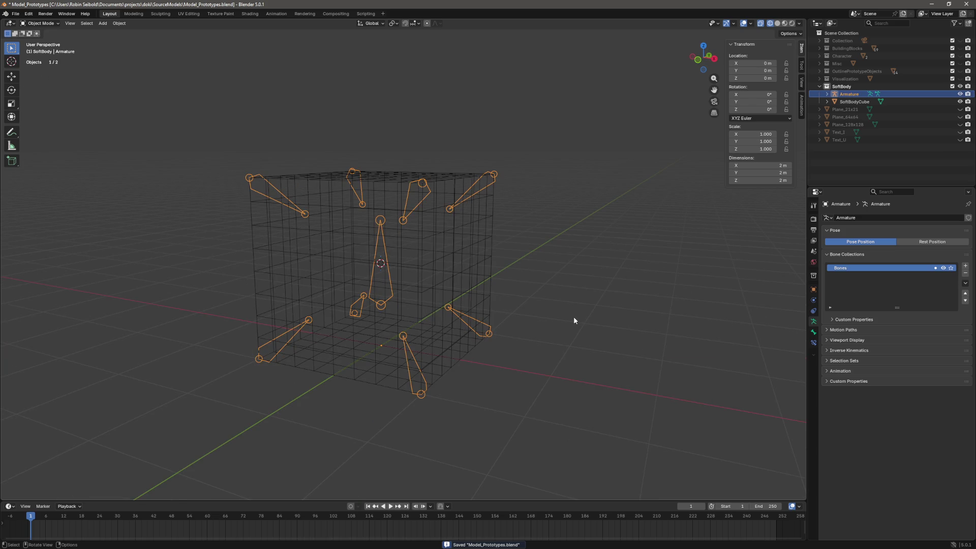
pyautogui.press('z')
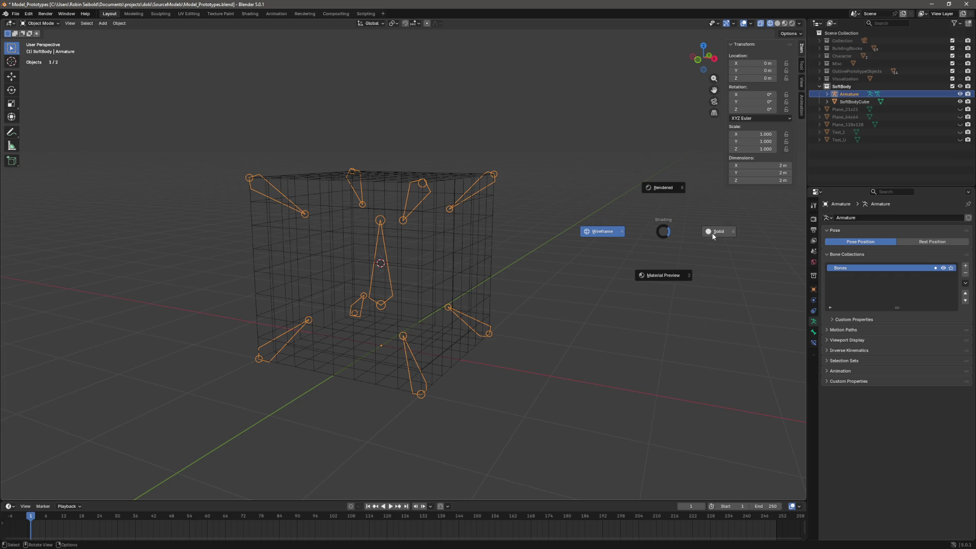
pyautogui.click(706, 231)
# - Parent SoftBodyCube to the armature with automatic weights and save
pyautogui.click(849, 103)
pyautogui.keyDown('ctrl'); pyautogui.click(848, 96); pyautogui.keyUp('ctrl')
pyautogui.hotkey('ctrl', 'p')
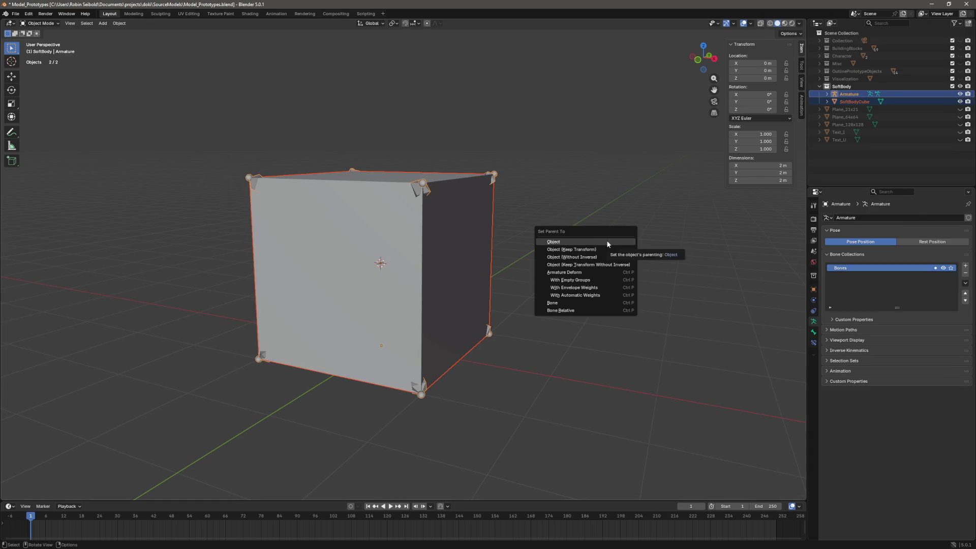
pyautogui.click(602, 295)
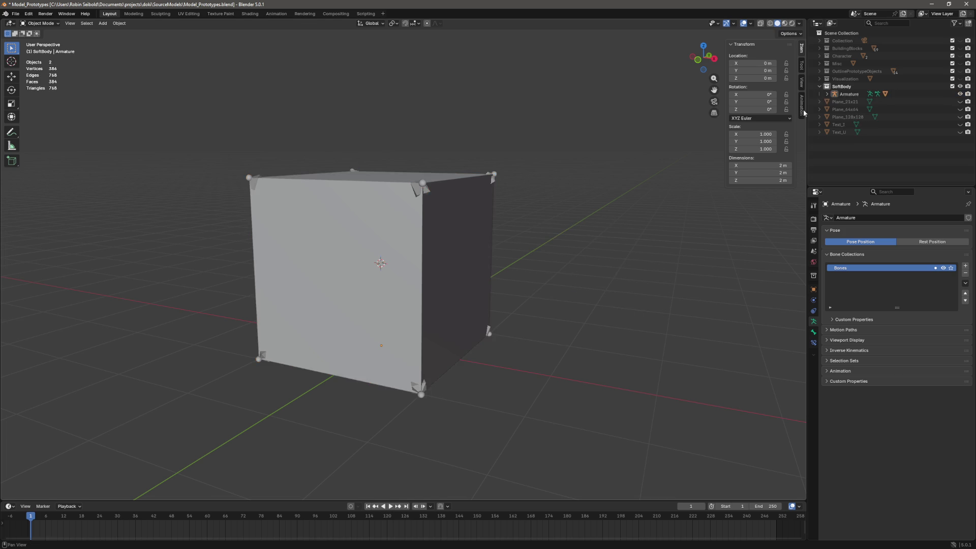
pyautogui.hotkey('ctrl', 's')
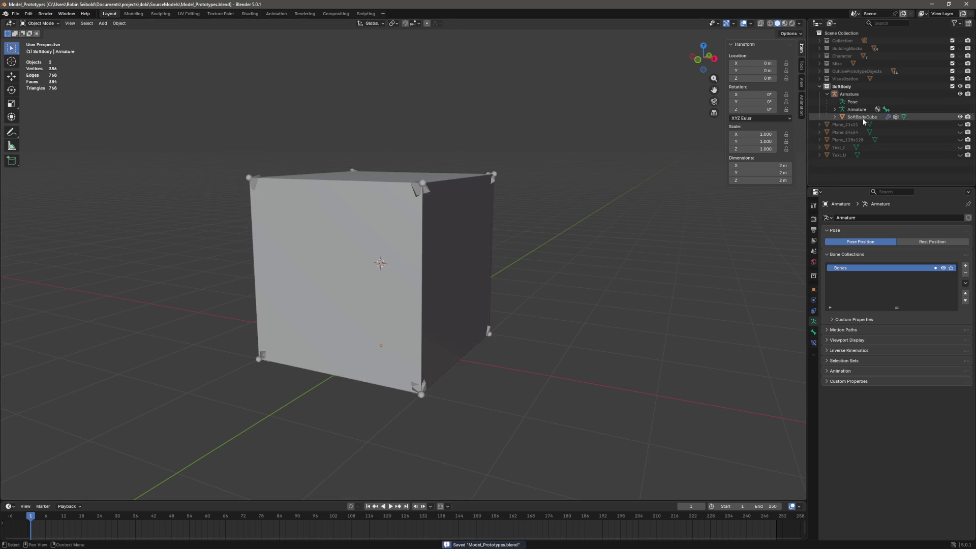
# - Rename the mesh to SoftBodyCubeModel and begin renaming the Armature
pyautogui.doubleClick(888, 116)
pyautogui.write('Model')
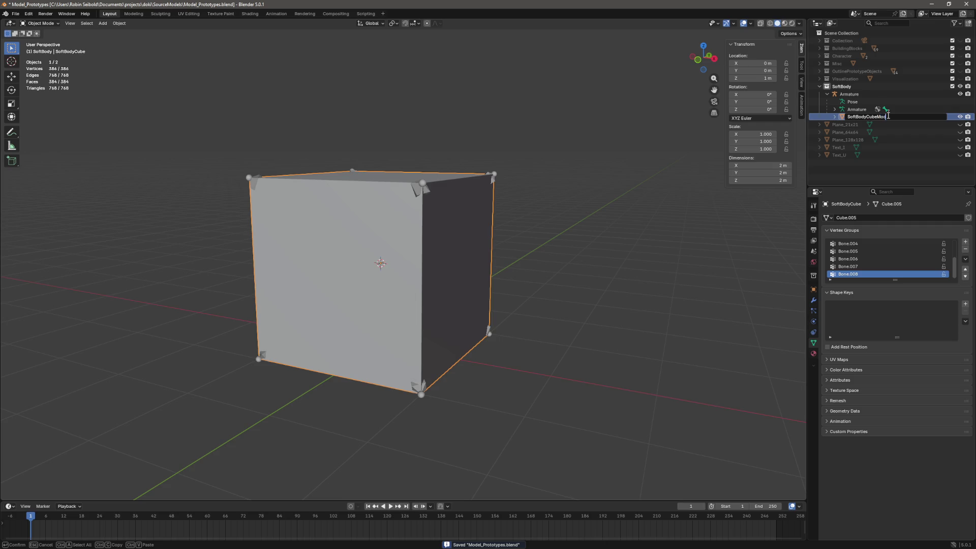
pyautogui.press('Return')
pyautogui.click(891, 95)
pyautogui.doubleClick(891, 94)
pyautogui.press('BackSpace')
pyautogui.write('SoftBodyCuyb')
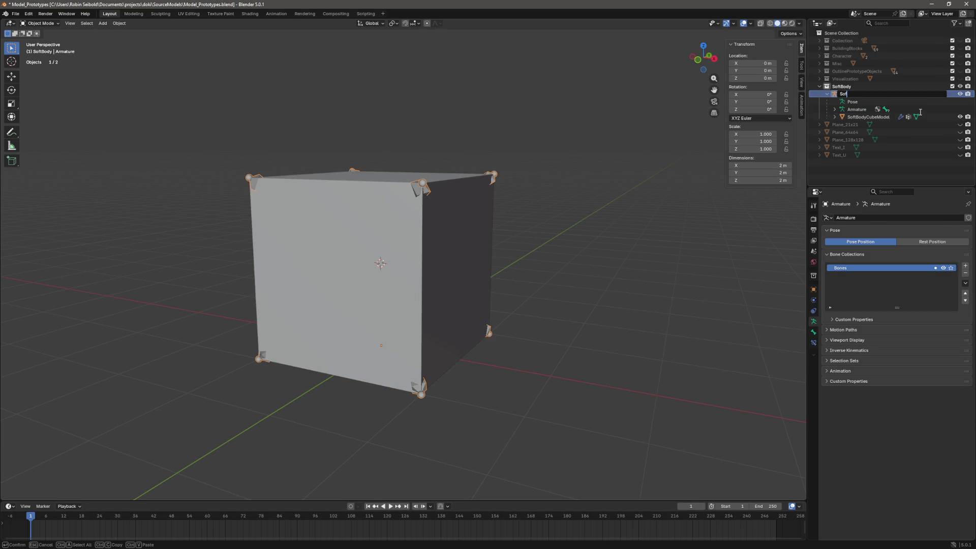
pyautogui.press('BackSpace')
pyautogui.press('BackSpace')
pyautogui.write('be')
pyautogui.press('Return')
pyautogui.hotkey('ctrl', 's')
pyautogui.scroll(-5, 561, 258)
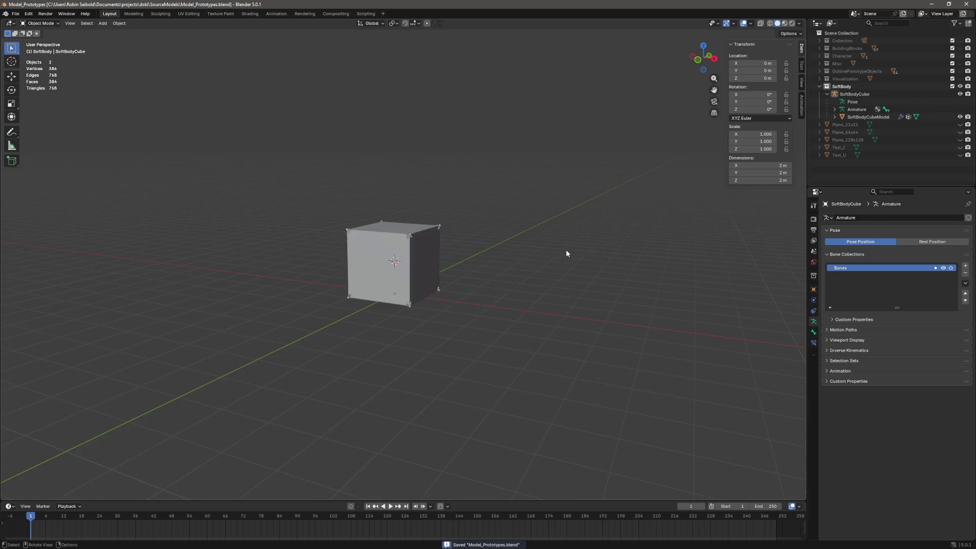
pyautogui.moveTo(703, 56); pyautogui.dragTo(712, 76)
pyautogui.click(862, 95)
pyautogui.rightClick(862, 96)
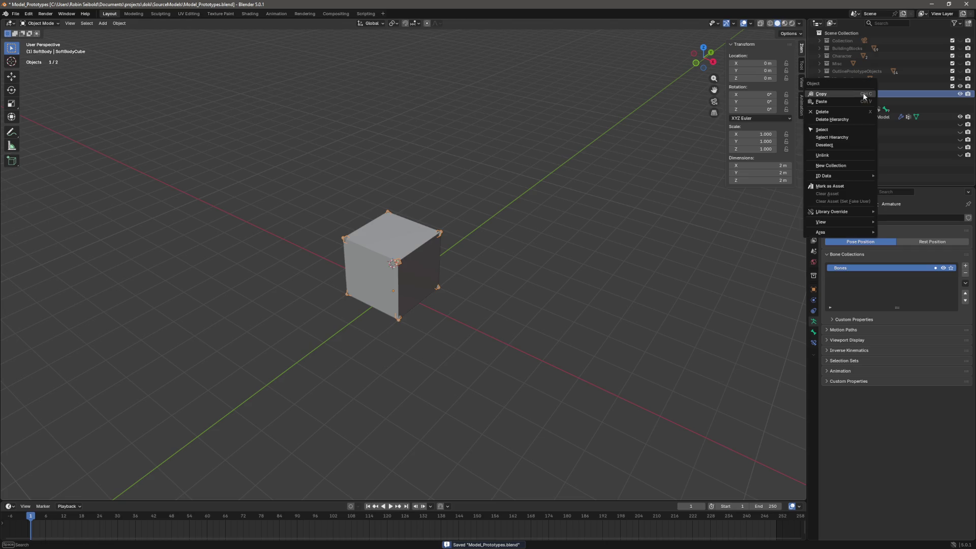
pyautogui.click(809, 136)
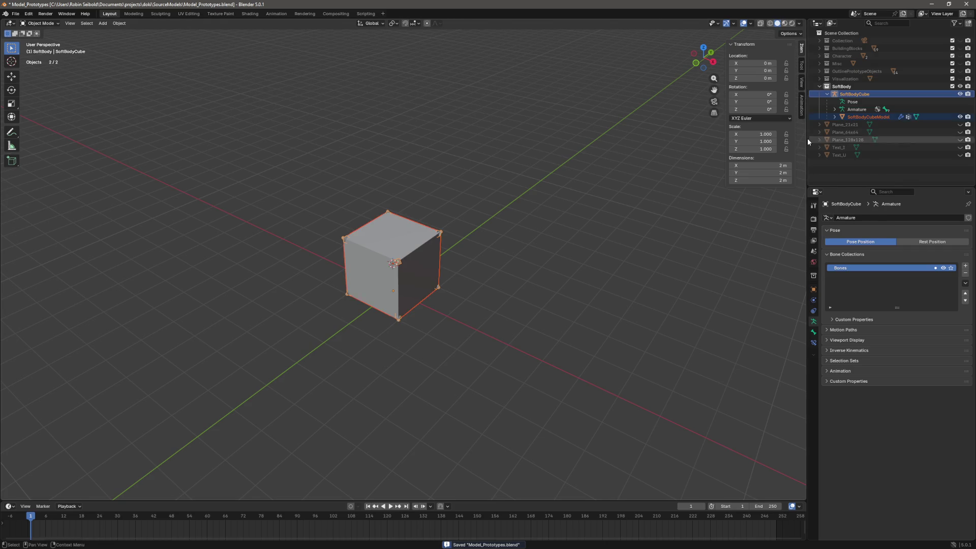
pyautogui.click(16, 14)
pyautogui.moveTo(61, 131)
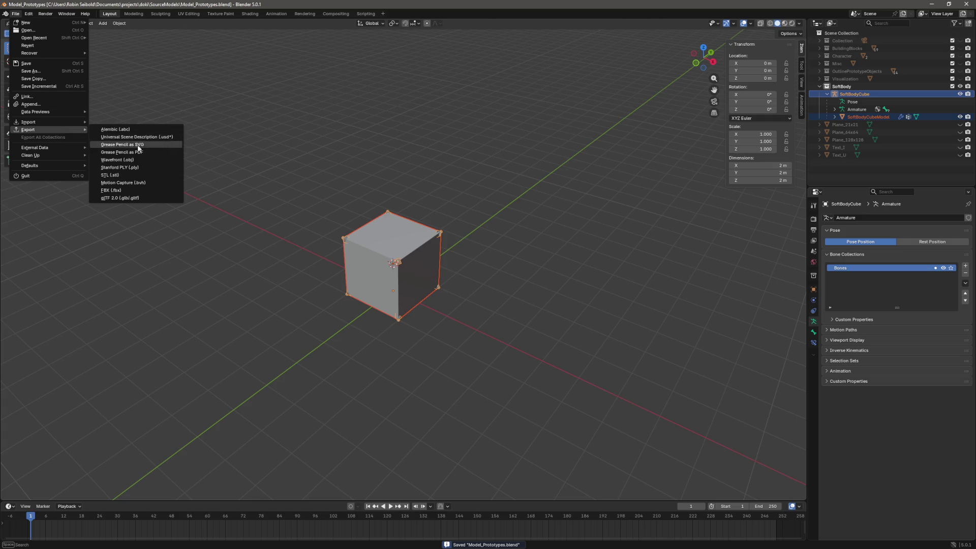
pyautogui.click(133, 189)
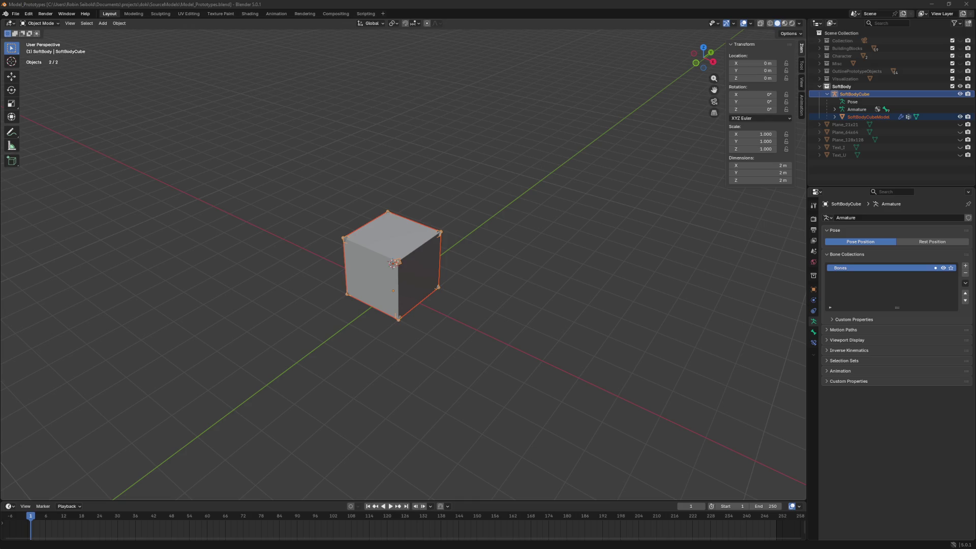
# - In Unity, create a folder named Prototypes under Assets/Collections, then go back to Blender
pyautogui.hotkey('alt', 'Tab')
pyautogui.click(563, 322)
pyautogui.click(592, 322)
pyautogui.rightClick(598, 325)
pyautogui.moveTo(662, 331)
pyautogui.click(786, 95)
pyautogui.write('Prototypes')
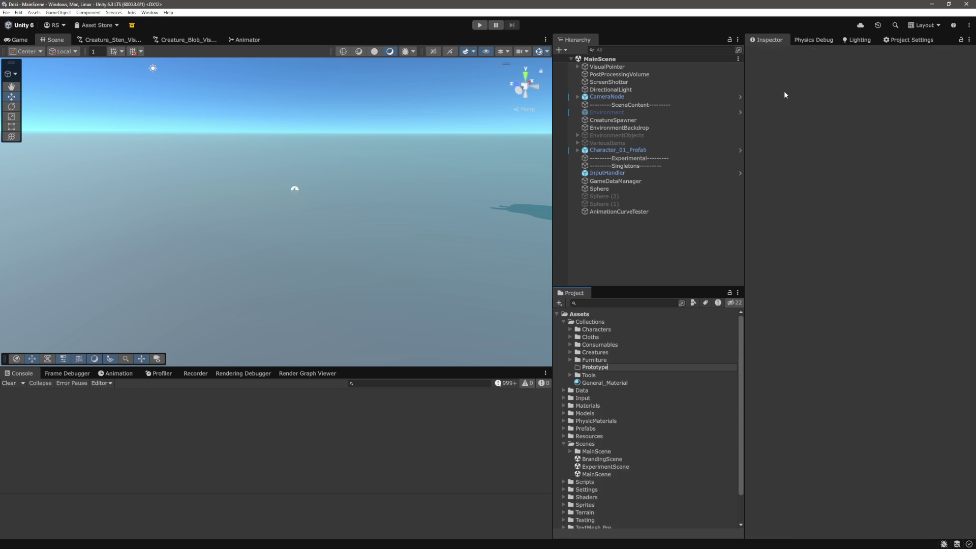
pyautogui.press('Return')
pyautogui.hotkey('alt', 'Tab')
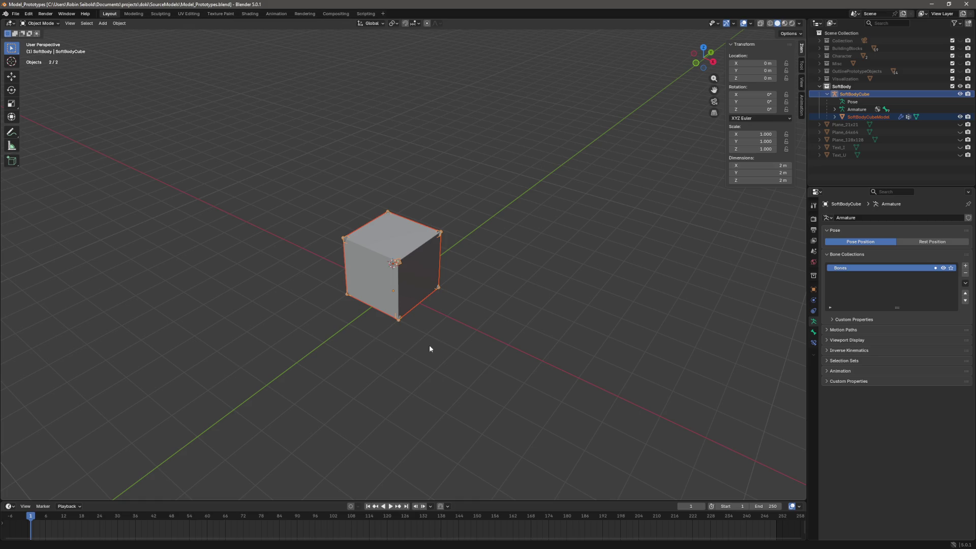
pyautogui.click(514, 325)
# - Save Model_Prototypes.blend in Blender and return to the Unity editor
pyautogui.hotkey('ctrl', 's')
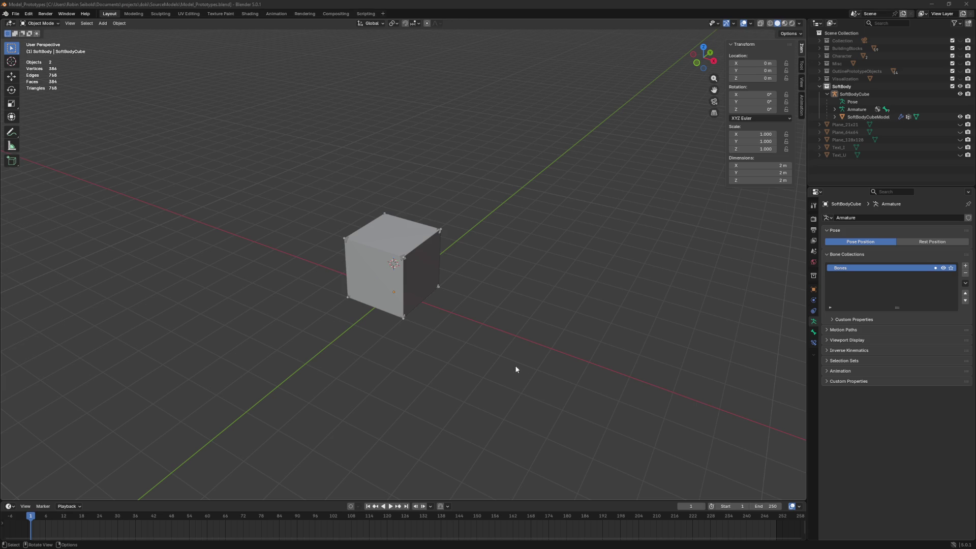
pyautogui.hotkey('alt', 'Tab')
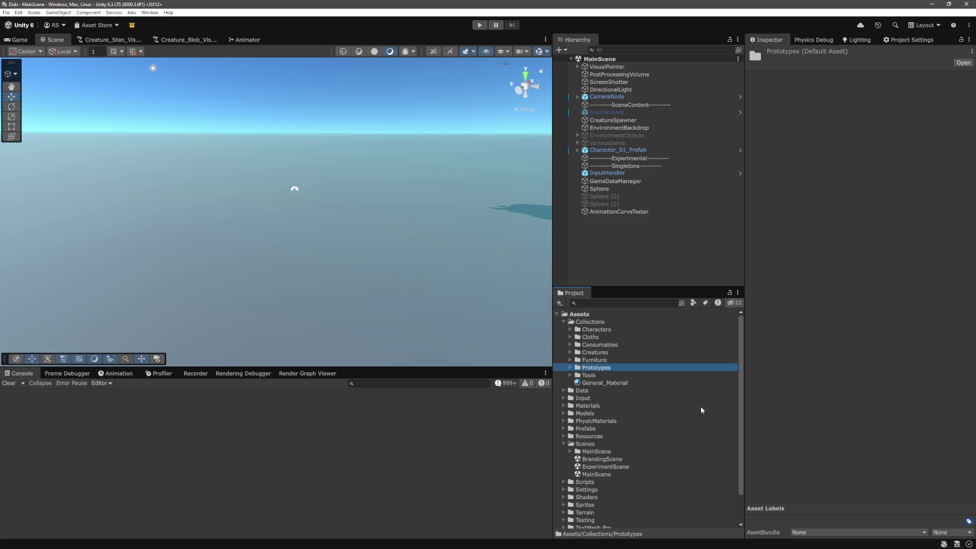
# - Inspect the imported SoftBodyCube asset, then select the spring prototype to-do in issue #225
pyautogui.click(616, 378)
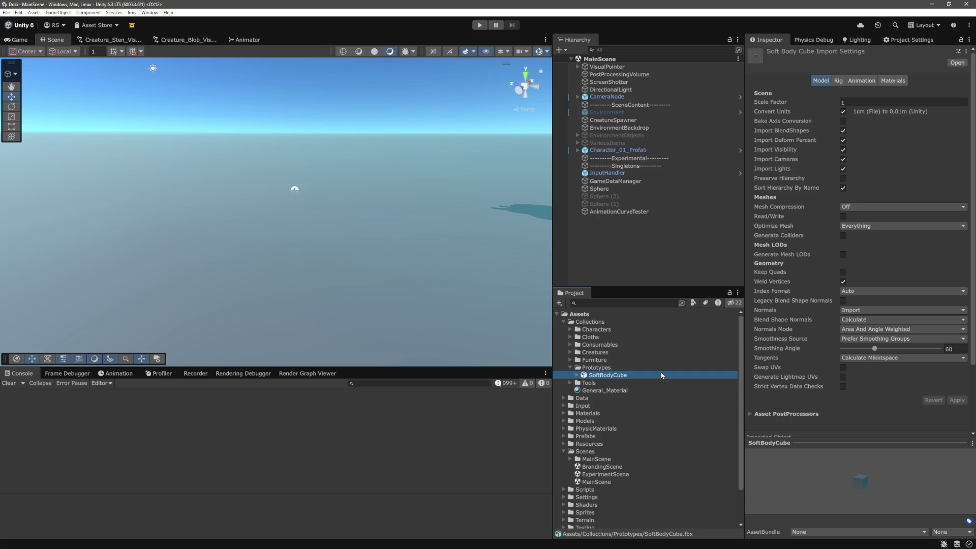
pyautogui.rightClick(660, 372)
pyautogui.click(864, 414)
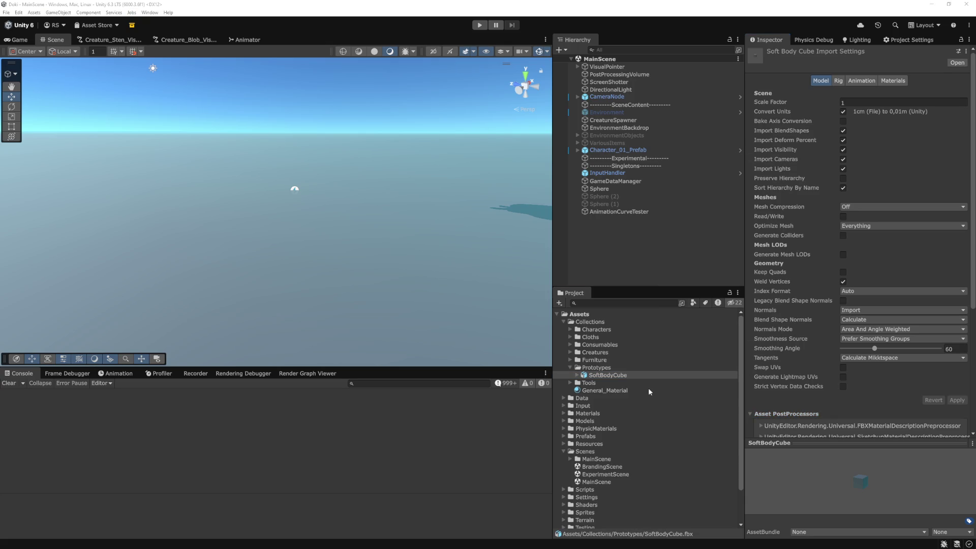
pyautogui.hotkey('alt', 'Tab')
pyautogui.tripleClick(193, 233)
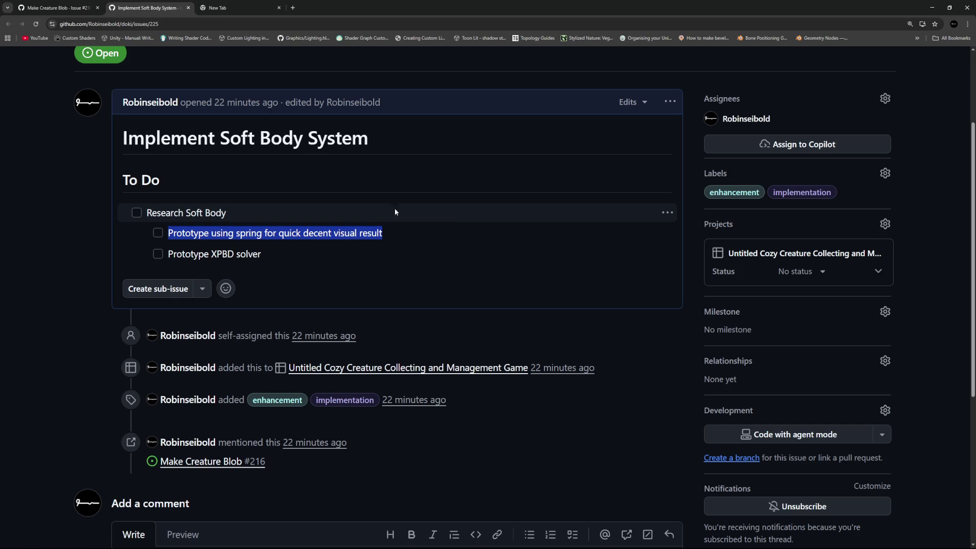
pyautogui.moveTo(262, 254); pyautogui.dragTo(170, 257)
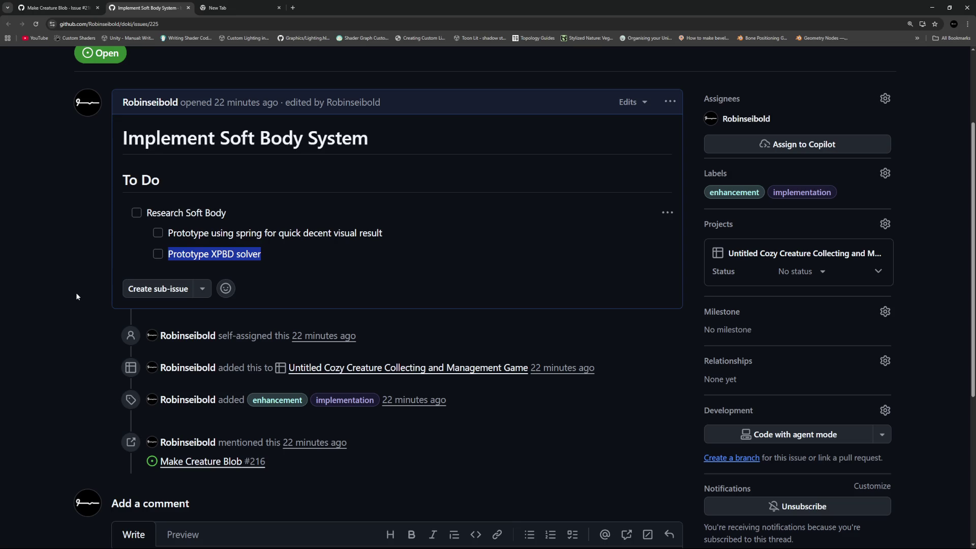
pyautogui.moveTo(322, 252); pyautogui.dragTo(169, 250)
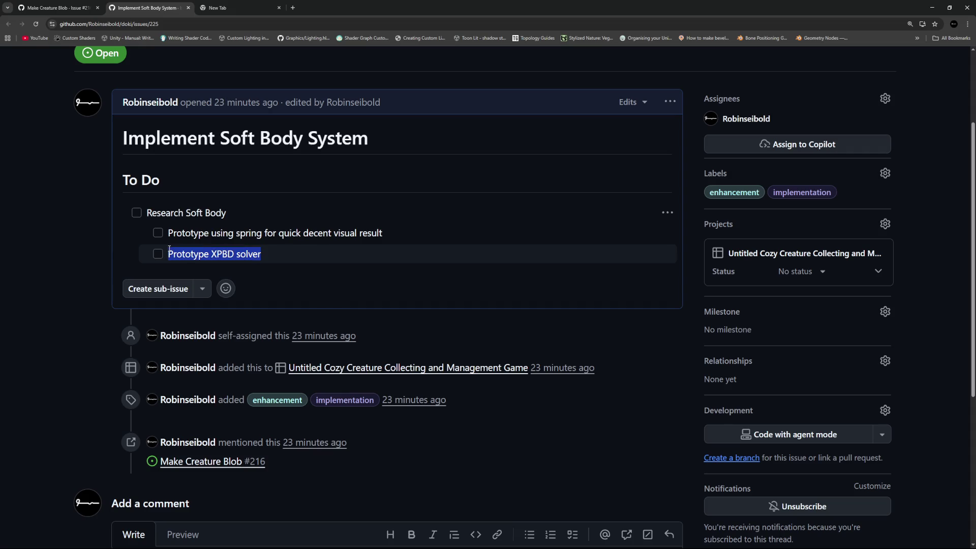
# - Clear the GitHub text selection and return to Unity with no asset selected
pyautogui.click(70, 255)
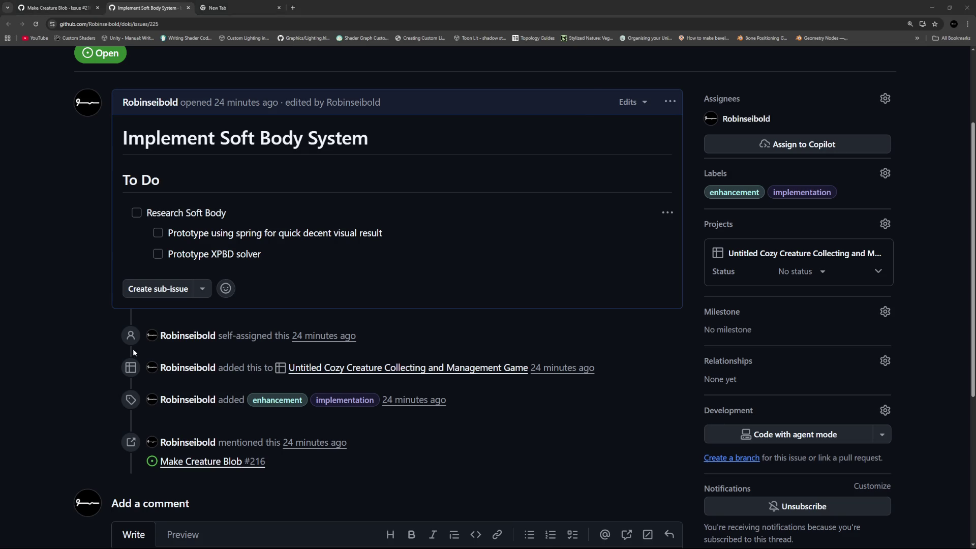
pyautogui.hotkey('alt', 'Tab')
pyautogui.click(621, 270)
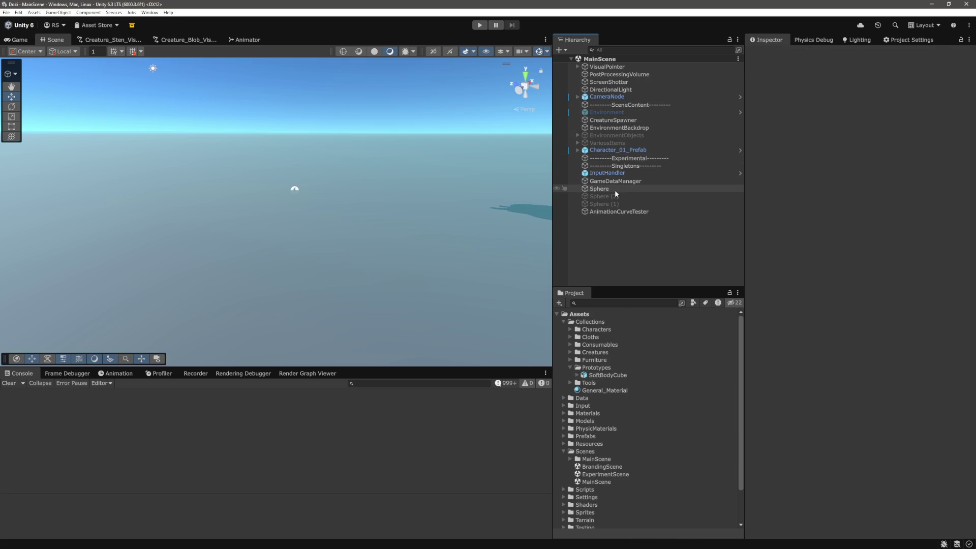
# - Bring the creature into view, show the Game view, and select CreatureSpawner
pyautogui.moveTo(457, 205)
pyautogui.mouseDown()
pyautogui.moveTo(395, 205)
pyautogui.moveTo(455, 213)
pyautogui.mouseUp()
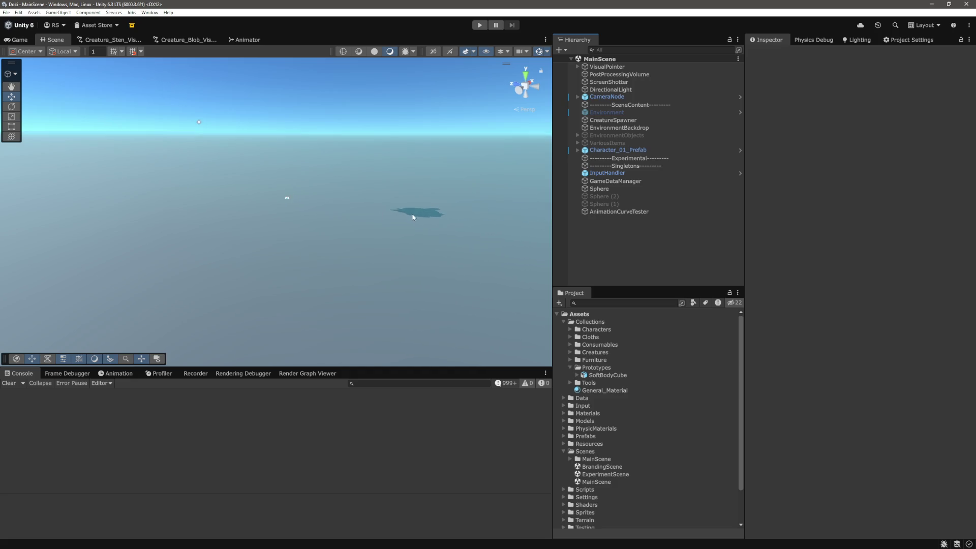
pyautogui.scroll(6, 325, 197)
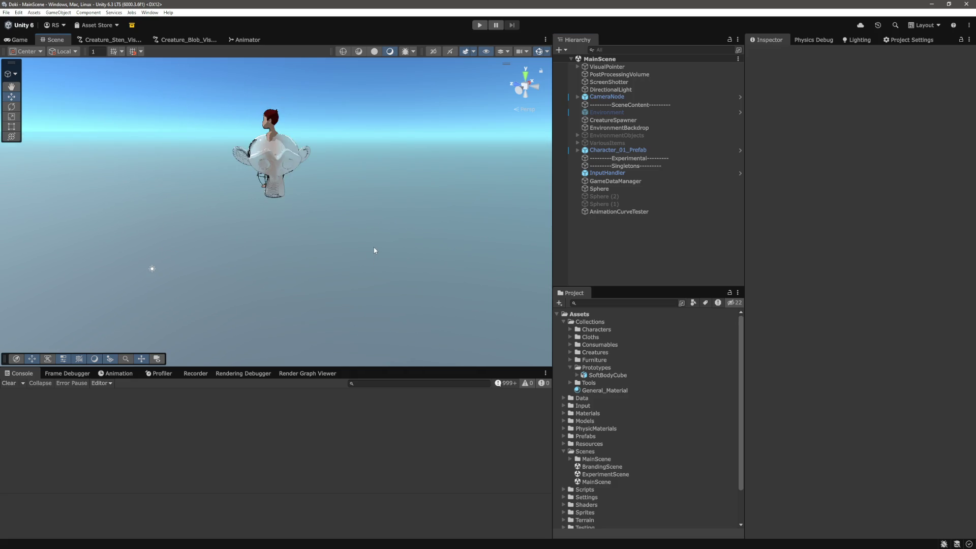
pyautogui.scroll(4, 383, 207)
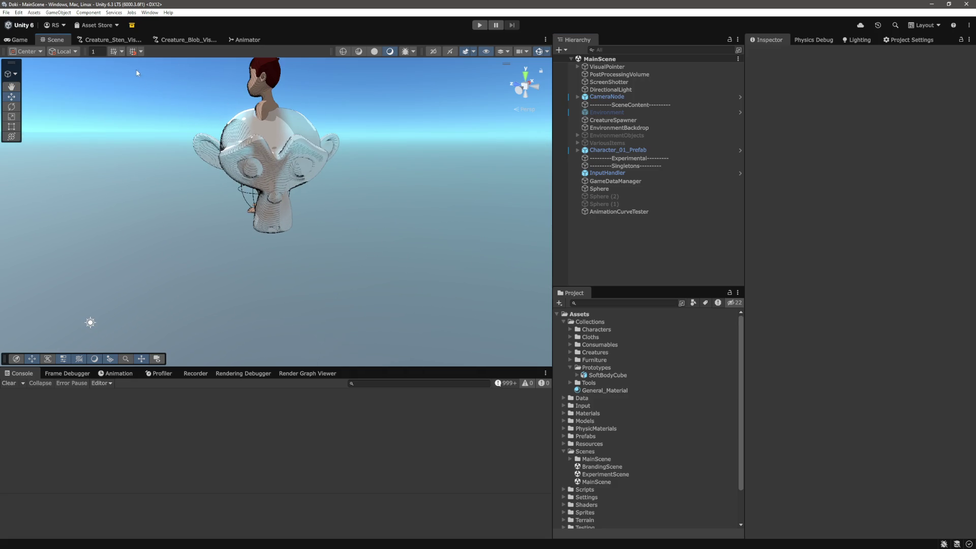
pyautogui.hotkey('ctrl', '2')
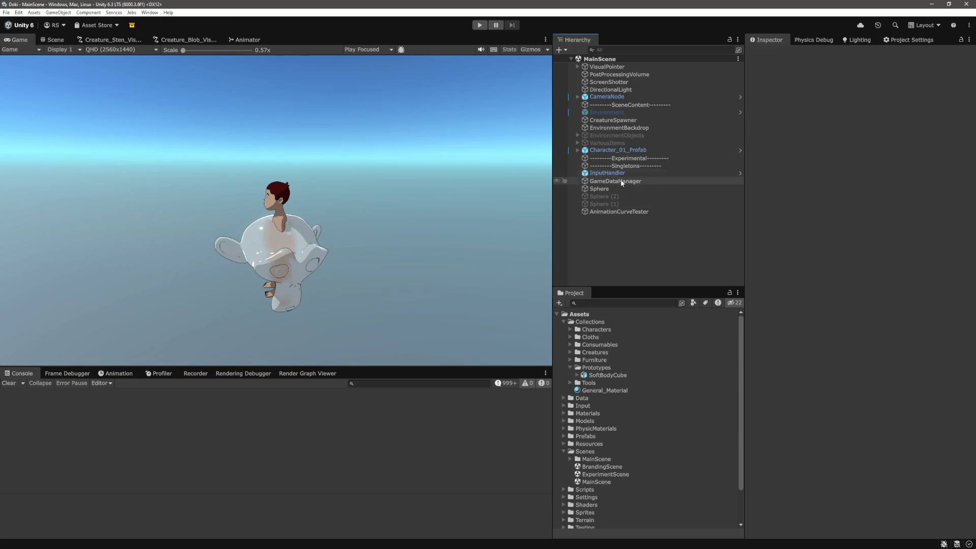
pyautogui.click(613, 120)
# - Disable CreatureSpawner and add the SoftBodyCube prefab to the scene, framing it
pyautogui.click(765, 70)
pyautogui.click(627, 266)
pyautogui.moveTo(602, 374); pyautogui.dragTo(632, 220)
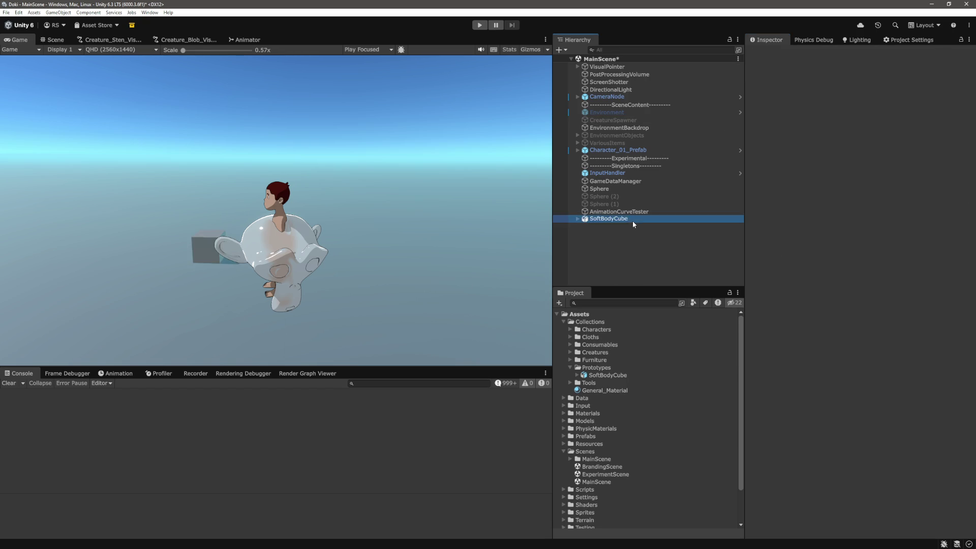
pyautogui.doubleClick(632, 218)
pyautogui.click(612, 233)
pyautogui.doubleClick(600, 218)
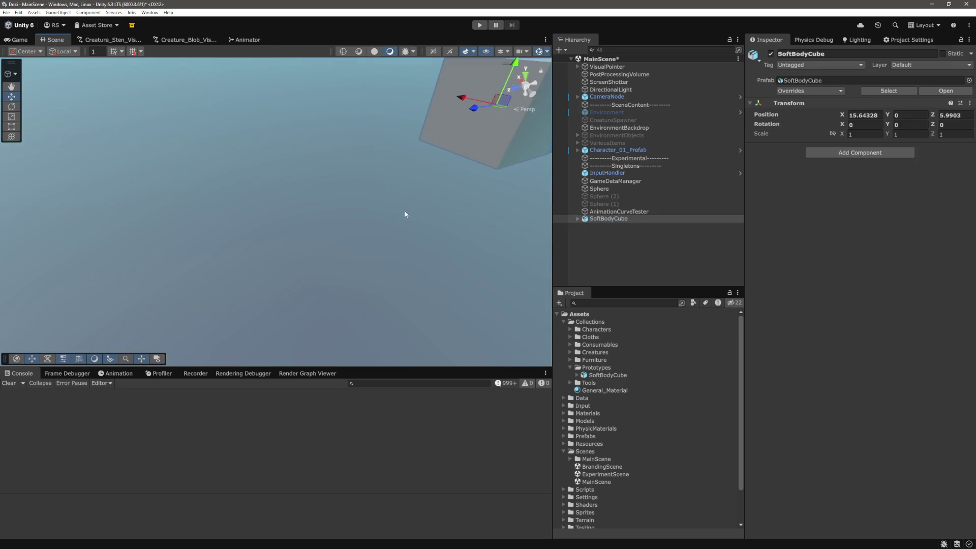
# - Expand SoftBodyCube to reveal SoftBodyCubeModel and the armature's bones, framing the cube
pyautogui.click(577, 219)
pyautogui.click(622, 227)
pyautogui.click(626, 234)
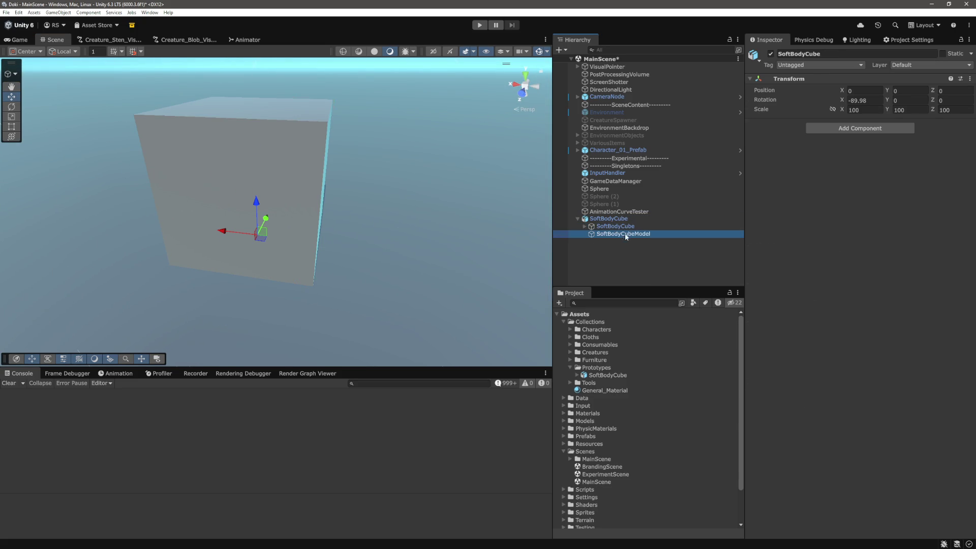
pyautogui.moveTo(442, 188)
pyautogui.mouseDown()
pyautogui.moveTo(403, 188)
pyautogui.moveTo(386, 172)
pyautogui.mouseUp()
pyautogui.press('f')
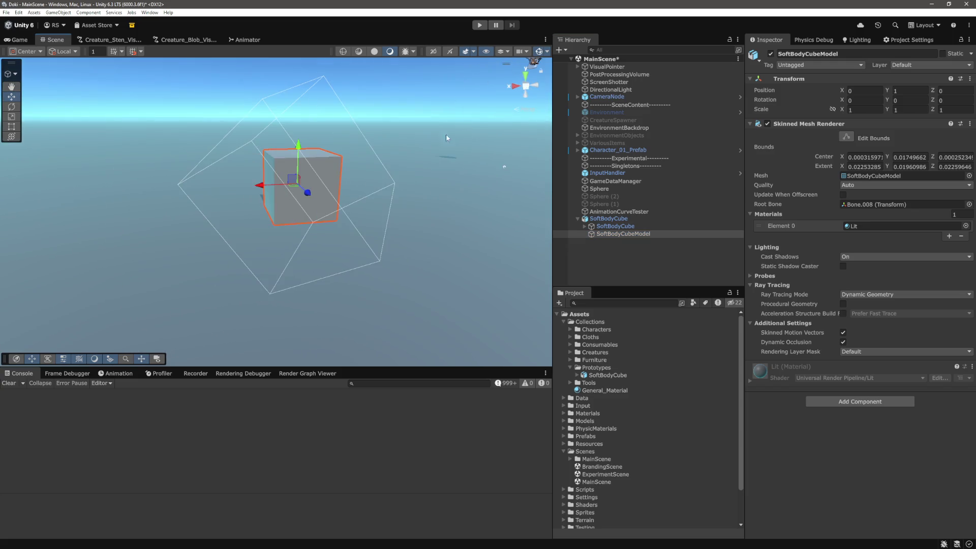
pyautogui.moveTo(437, 135)
pyautogui.mouseDown()
pyautogui.moveTo(415, 150)
pyautogui.moveTo(420, 246)
pyautogui.moveTo(407, 212)
pyautogui.moveTo(310, 159)
pyautogui.moveTo(355, 213)
pyautogui.moveTo(359, 195)
pyautogui.moveTo(480, 218)
pyautogui.mouseUp()
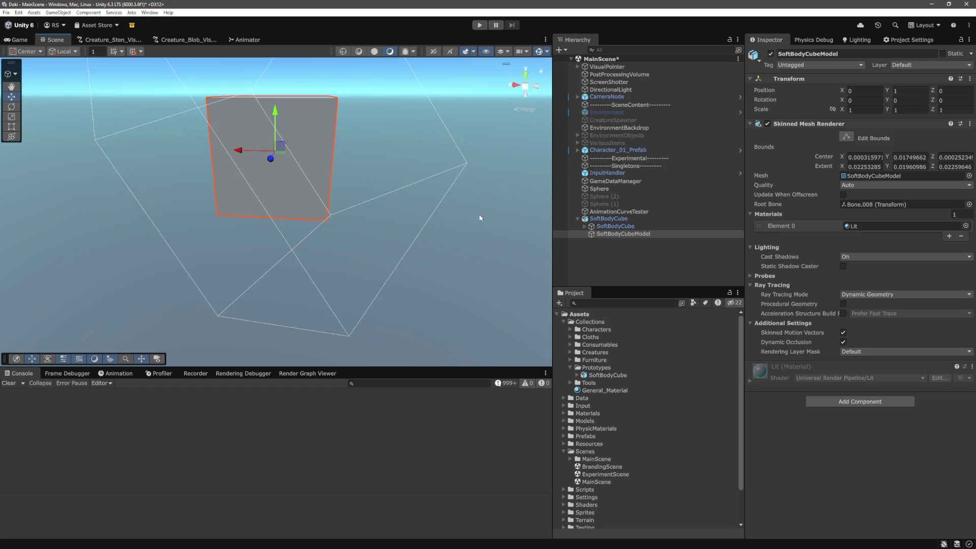
pyautogui.moveTo(371, 178)
pyautogui.mouseDown()
pyautogui.moveTo(377, 233)
pyautogui.moveTo(397, 213)
pyautogui.moveTo(429, 226)
pyautogui.mouseUp()
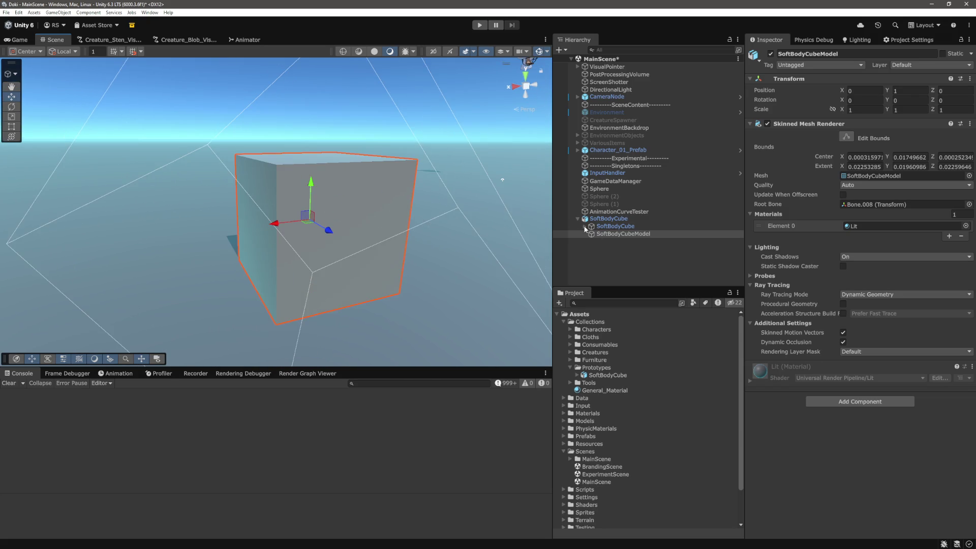
pyautogui.click(585, 226)
pyautogui.click(624, 228)
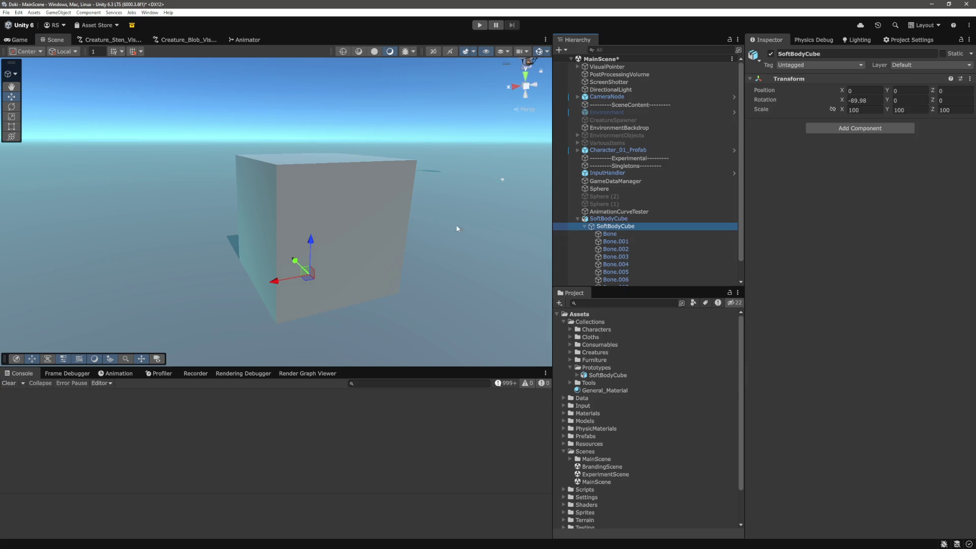
# - Frame the armature and step through bones Bone to Bone.008 in the Hierarchy
pyautogui.press('f')
pyautogui.moveTo(390, 182)
pyautogui.mouseDown()
pyautogui.moveTo(457, 181)
pyautogui.moveTo(441, 175)
pyautogui.moveTo(442, 187)
pyautogui.moveTo(359, 229)
pyautogui.moveTo(292, 170)
pyautogui.moveTo(303, 202)
pyautogui.moveTo(376, 259)
pyautogui.mouseUp()
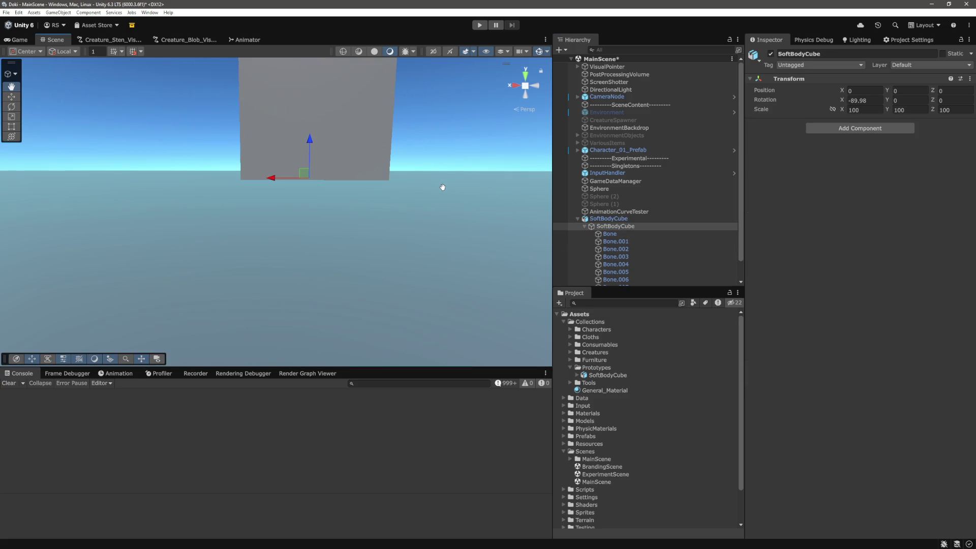
pyautogui.press('Down')
pyautogui.click(620, 245)
pyautogui.moveTo(425, 255)
pyautogui.mouseDown()
pyautogui.moveTo(312, 270)
pyautogui.moveTo(325, 266)
pyautogui.mouseUp()
pyautogui.click(628, 249)
pyautogui.click(628, 256)
pyautogui.click(628, 264)
pyautogui.scroll(-1, 627, 267)
pyautogui.click(621, 250)
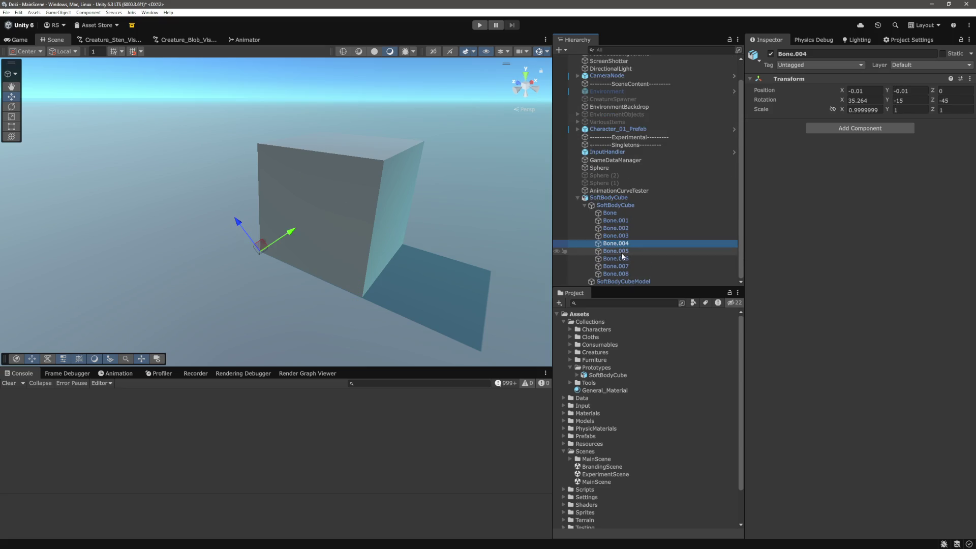
pyautogui.click(623, 259)
pyautogui.click(623, 266)
pyautogui.click(623, 273)
pyautogui.moveTo(406, 243); pyautogui.dragTo(423, 260)
# - Test-deform the cube by moving Bone.008 along Y and rotating X to -11.78, undoing both
pyautogui.moveTo(888, 92); pyautogui.dragTo(890, 93)
pyautogui.moveTo(508, 178)
pyautogui.mouseDown()
pyautogui.moveTo(543, 163)
pyautogui.moveTo(394, 198)
pyautogui.moveTo(475, 170)
pyautogui.moveTo(520, 158)
pyautogui.moveTo(349, 226)
pyautogui.moveTo(342, 218)
pyautogui.moveTo(292, 268)
pyautogui.moveTo(257, 284)
pyautogui.moveTo(375, 270)
pyautogui.moveTo(484, 197)
pyautogui.moveTo(479, 189)
pyautogui.mouseUp()
pyautogui.hotkey('ctrl', 'z')
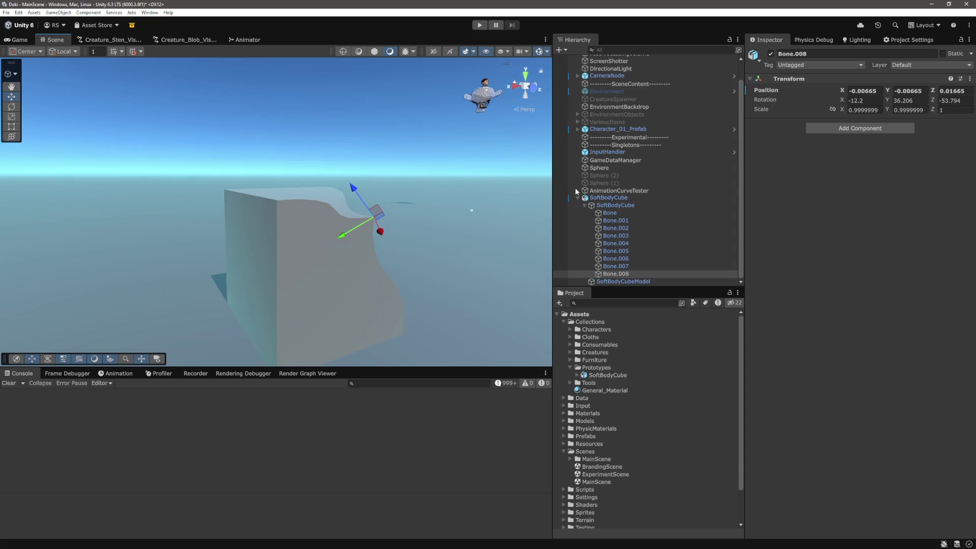
pyautogui.click(843, 103)
pyautogui.moveTo(842, 104)
pyautogui.mouseDown()
pyautogui.moveTo(853, 106)
pyautogui.moveTo(359, 124)
pyautogui.moveTo(79, 117)
pyautogui.mouseUp()
pyautogui.hotkey('ctrl', 'z')
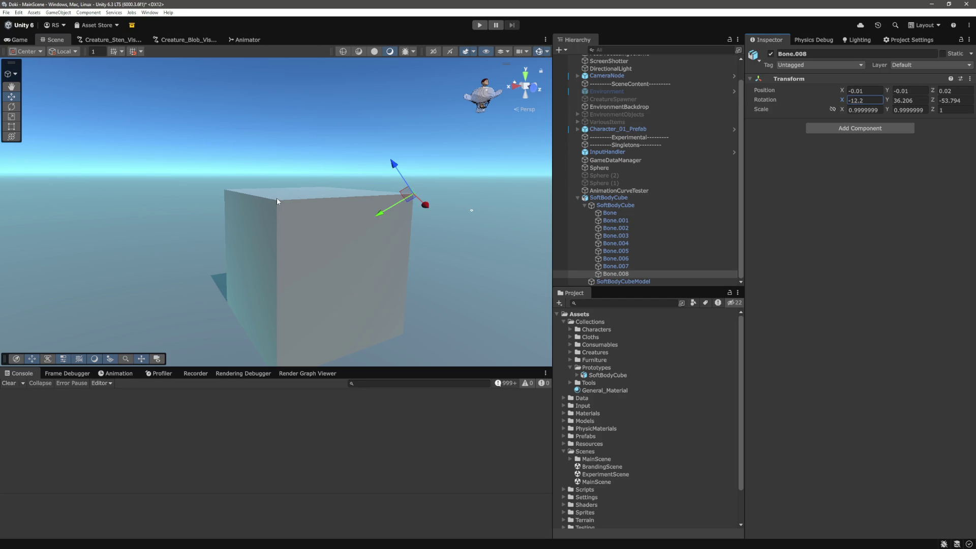
# - Drag Bone.006 along X to bend the cube's top, then view Bone.008's corner close up
pyautogui.click(276, 198)
pyautogui.click(607, 220)
pyautogui.moveTo(461, 227); pyautogui.dragTo(540, 251)
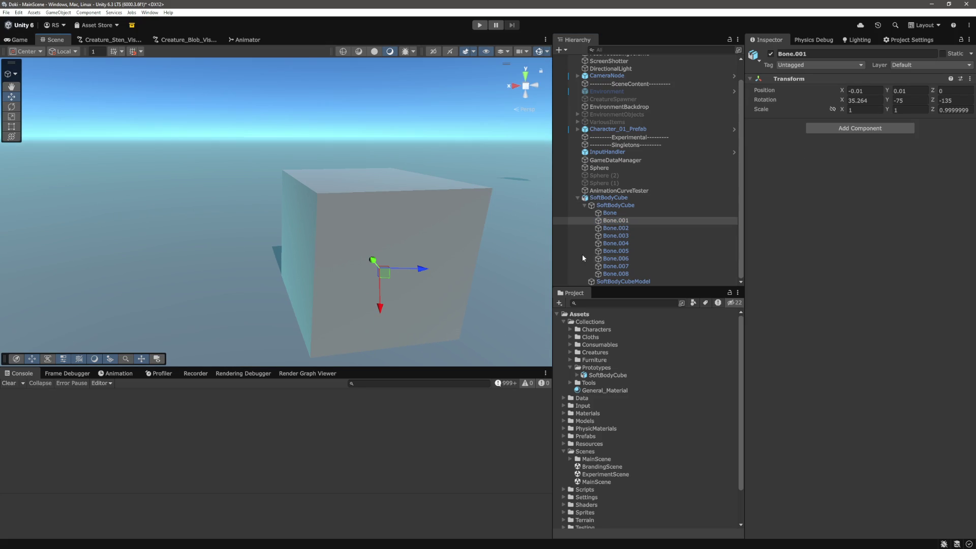
pyautogui.doubleClick(630, 259)
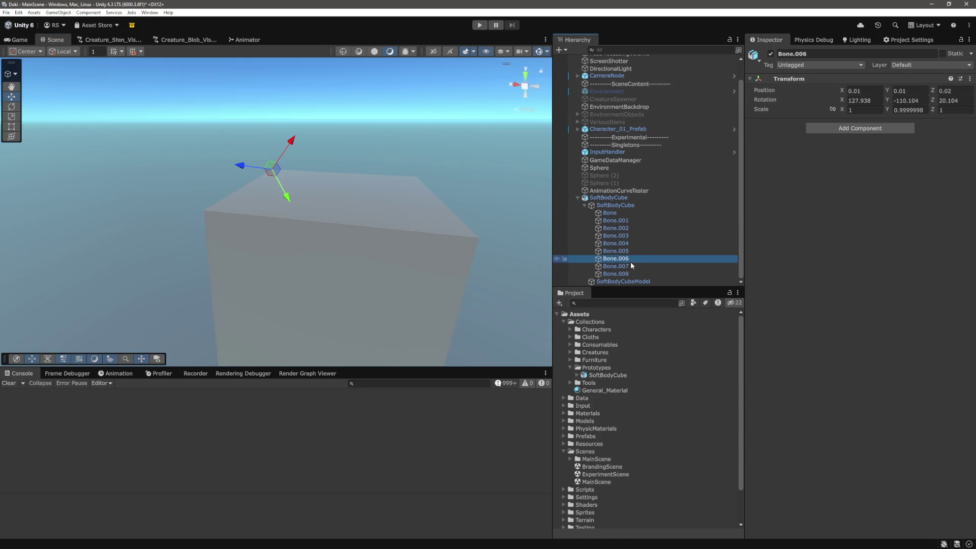
pyautogui.moveTo(279, 192); pyautogui.dragTo(294, 212)
pyautogui.moveTo(243, 184)
pyautogui.mouseDown()
pyautogui.moveTo(200, 181)
pyautogui.moveTo(285, 170)
pyautogui.moveTo(290, 153)
pyautogui.moveTo(377, 195)
pyautogui.moveTo(257, 215)
pyautogui.moveTo(464, 198)
pyautogui.moveTo(468, 218)
pyautogui.moveTo(519, 214)
pyautogui.moveTo(531, 139)
pyautogui.moveTo(468, 231)
pyautogui.moveTo(420, 231)
pyautogui.moveTo(425, 258)
pyautogui.moveTo(391, 260)
pyautogui.moveTo(445, 240)
pyautogui.moveTo(442, 198)
pyautogui.moveTo(464, 185)
pyautogui.moveTo(422, 210)
pyautogui.moveTo(408, 200)
pyautogui.moveTo(453, 222)
pyautogui.moveTo(392, 198)
pyautogui.moveTo(365, 199)
pyautogui.moveTo(423, 218)
pyautogui.moveTo(200, 181)
pyautogui.moveTo(476, 325)
pyautogui.moveTo(386, 254)
pyautogui.moveTo(257, 203)
pyautogui.moveTo(419, 267)
pyautogui.moveTo(285, 234)
pyautogui.moveTo(433, 250)
pyautogui.mouseUp()
pyautogui.press('Down')
pyautogui.press('Down')
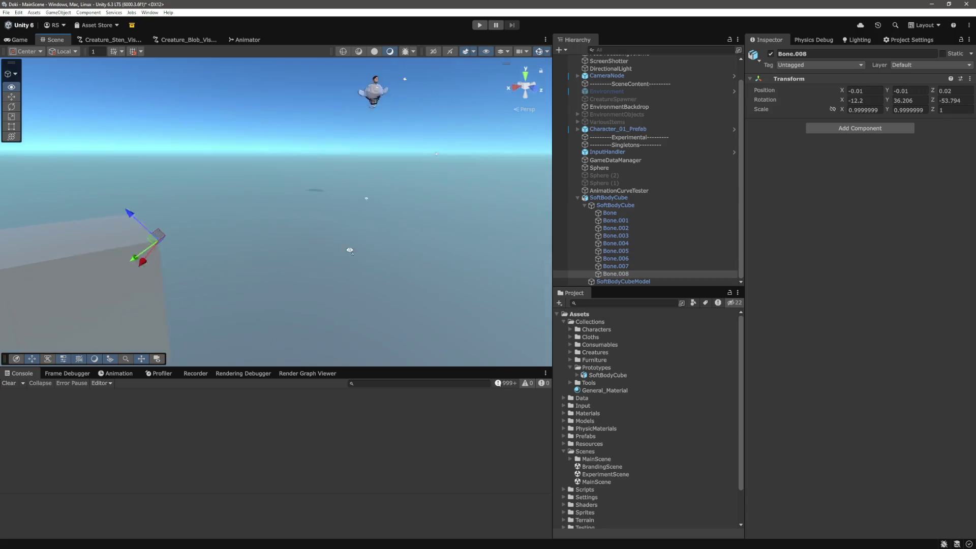
pyautogui.moveTo(367, 236)
pyautogui.mouseDown()
pyautogui.moveTo(374, 230)
pyautogui.moveTo(326, 236)
pyautogui.moveTo(352, 255)
pyautogui.moveTo(376, 246)
pyautogui.moveTo(342, 242)
pyautogui.mouseUp()
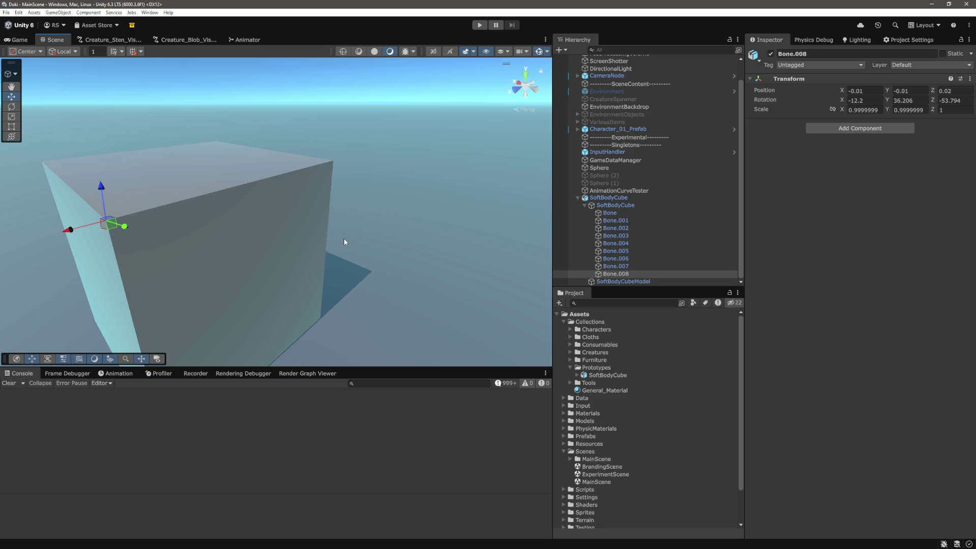
# - Try setting Bone.008's X position to 2, then cancel the edit
pyautogui.moveTo(343, 242)
pyautogui.mouseDown()
pyautogui.moveTo(266, 233)
pyautogui.moveTo(442, 211)
pyautogui.moveTo(426, 210)
pyautogui.moveTo(412, 229)
pyautogui.mouseUp()
pyautogui.scroll(-3, 416, 218)
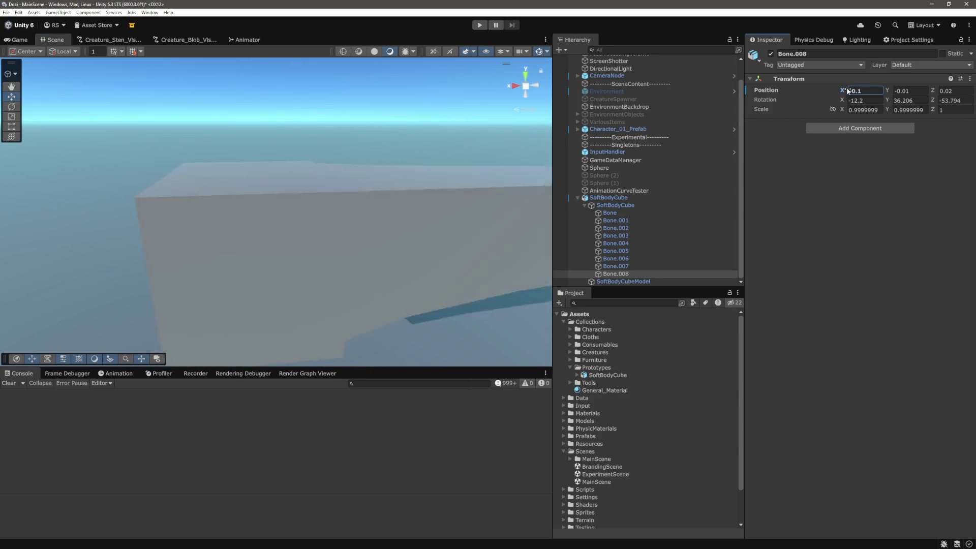
pyautogui.click(864, 90)
pyautogui.click(878, 91)
pyautogui.press('BackSpace')
pyautogui.write('2')
pyautogui.press('Escape')
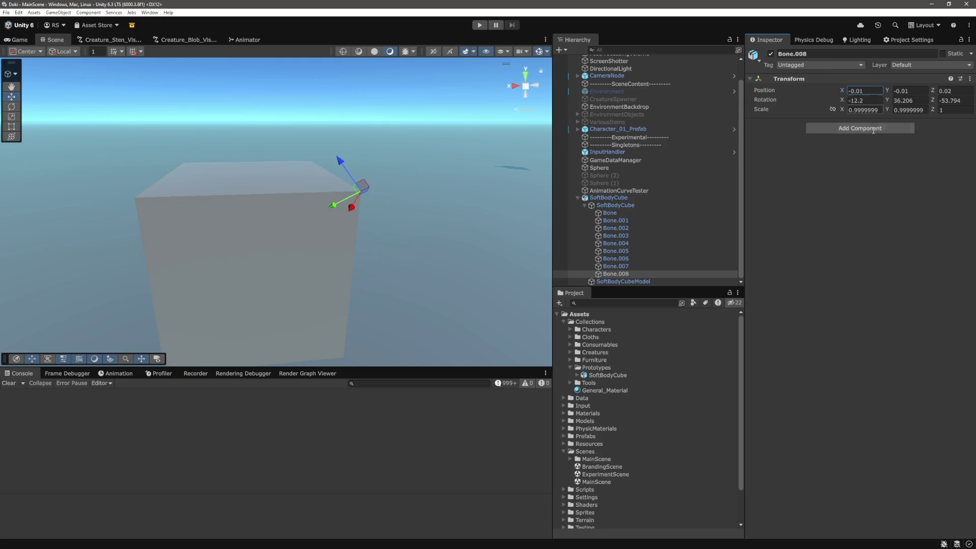
# - Check the SoftBodyCube hierarchy and frame the SoftBodyCubeModel mesh with the Move tool active
pyautogui.moveTo(467, 226)
pyautogui.mouseDown()
pyautogui.moveTo(457, 204)
pyautogui.moveTo(461, 214)
pyautogui.moveTo(403, 233)
pyautogui.moveTo(440, 254)
pyautogui.moveTo(447, 244)
pyautogui.moveTo(392, 254)
pyautogui.moveTo(458, 258)
pyautogui.mouseUp()
pyautogui.click(621, 199)
pyautogui.click(621, 205)
pyautogui.click(619, 282)
pyautogui.press('f')
pyautogui.press('w')
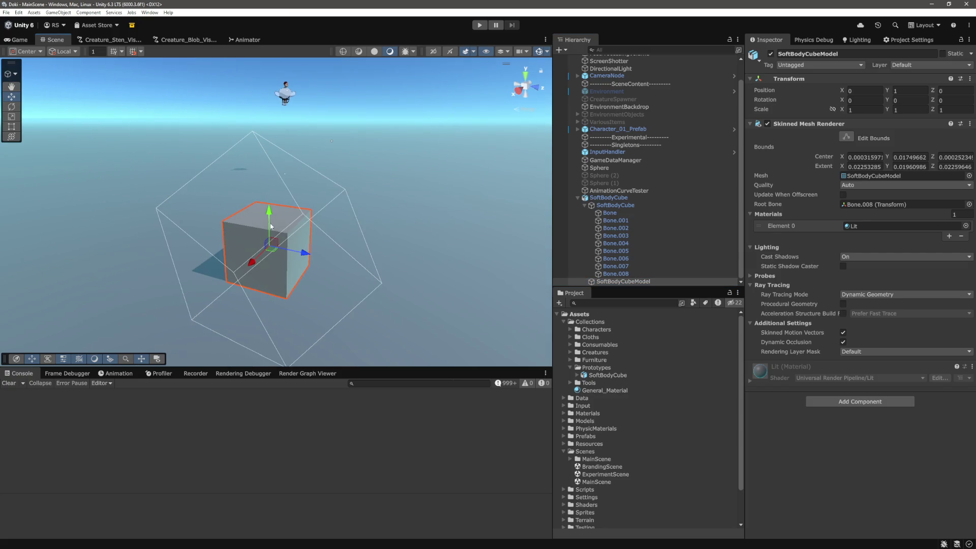
pyautogui.click(609, 212)
pyautogui.press('Up')
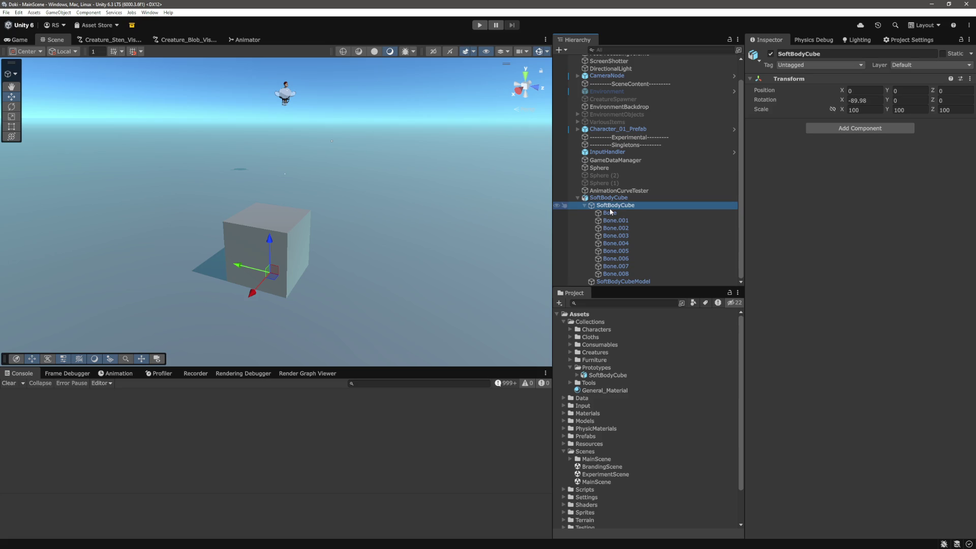
pyautogui.click(615, 200)
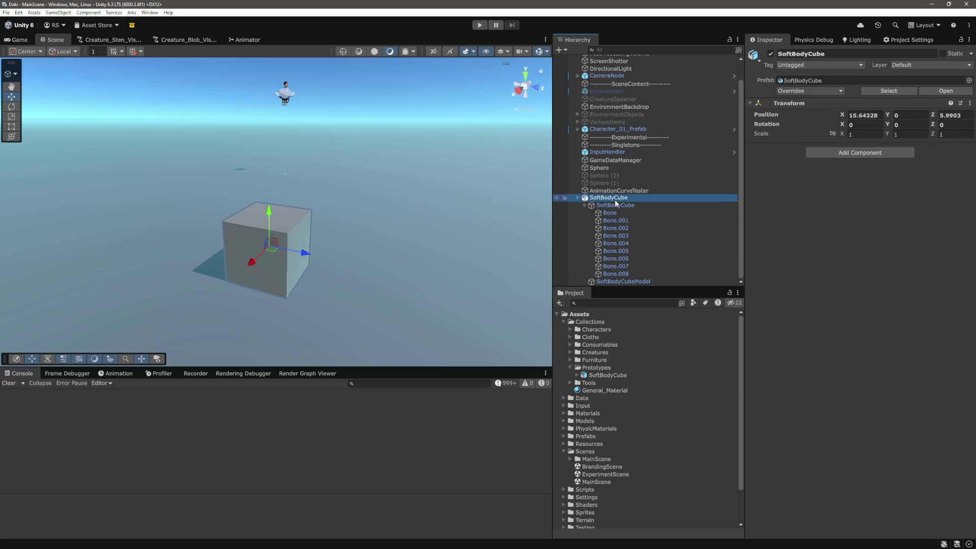
pyautogui.click(623, 282)
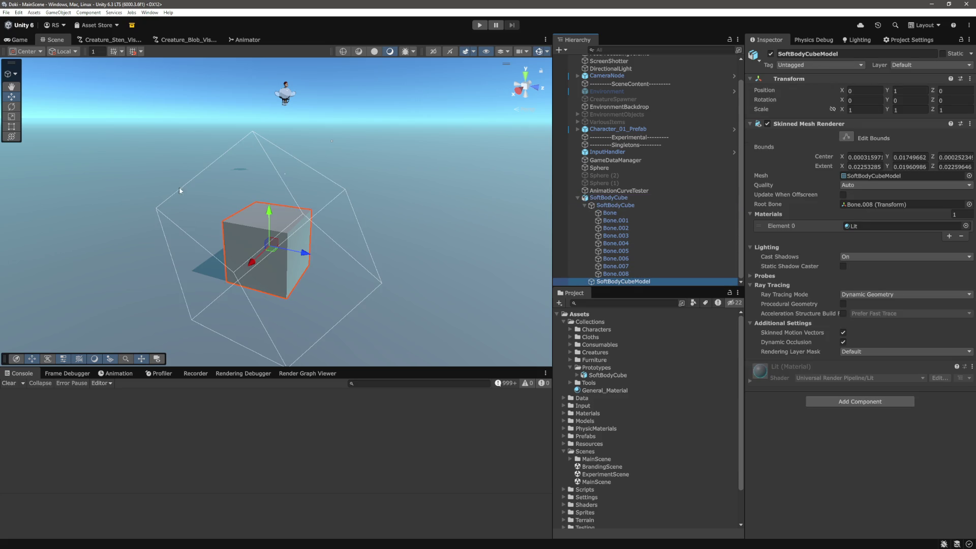
pyautogui.moveTo(400, 222)
pyautogui.keyDown('alt'); pyautogui.mouseDown()
pyautogui.moveTo(272, 170)
pyautogui.moveTo(353, 264)
pyautogui.moveTo(395, 236)
pyautogui.moveTo(350, 311)
pyautogui.moveTo(346, 246)
pyautogui.moveTo(376, 250)
pyautogui.moveTo(386, 233)
pyautogui.moveTo(446, 205)
pyautogui.mouseUp(); pyautogui.keyUp('alt')
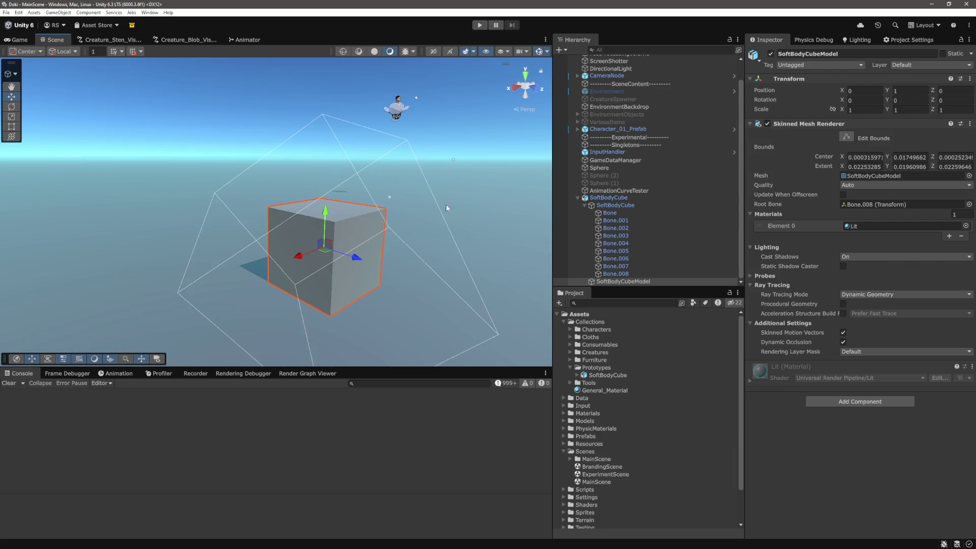
# - Frame the root Bone and Bone.001, then undo a test move of Bone.001
pyautogui.doubleClick(629, 212)
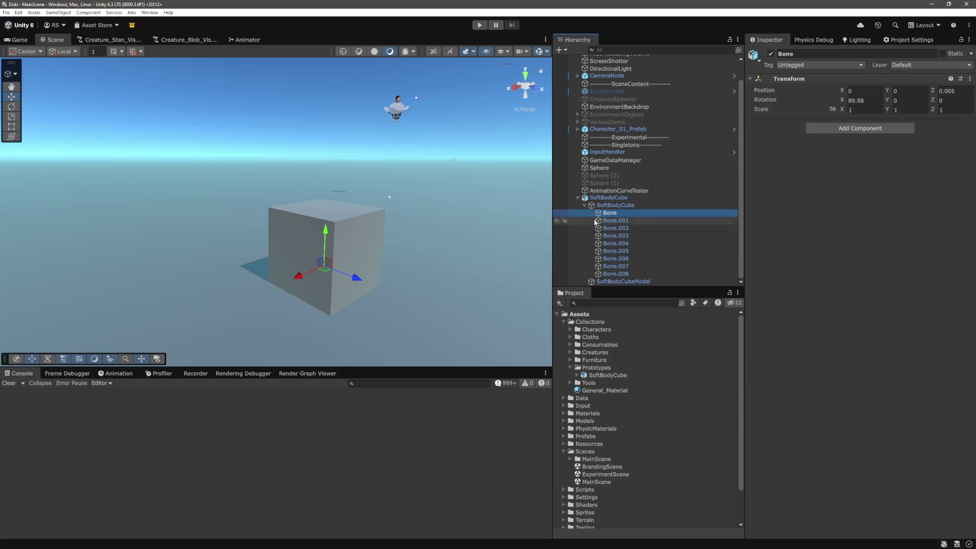
pyautogui.doubleClick(587, 220)
pyautogui.moveTo(418, 211)
pyautogui.keyDown('alt'); pyautogui.mouseDown()
pyautogui.moveTo(236, 166)
pyautogui.moveTo(342, 218)
pyautogui.mouseUp(); pyautogui.keyUp('alt')
pyautogui.hotkey('ctrl', 'z')
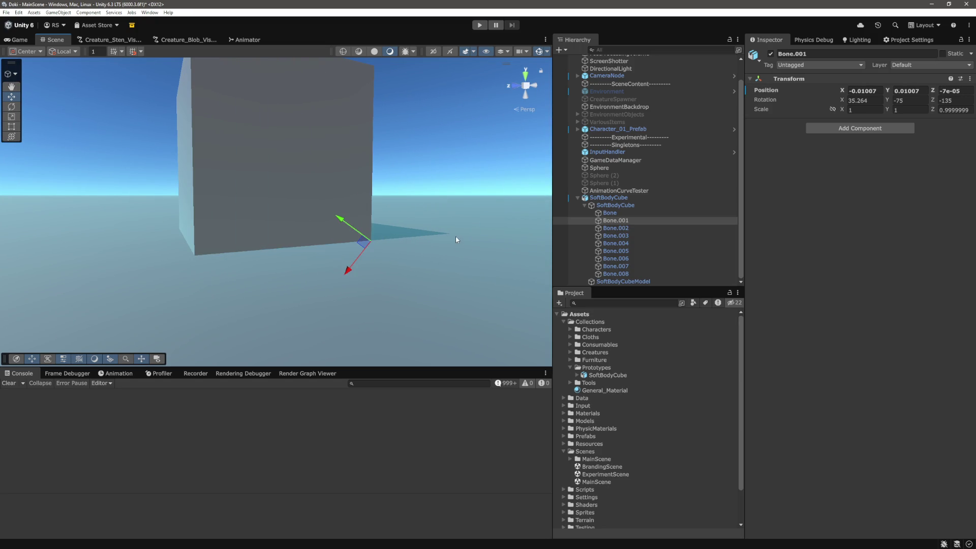
# - Select and frame Bone.005–Bone.008, test-dent the cube top, then undo it
pyautogui.click(630, 228)
pyautogui.click(628, 236)
pyautogui.click(626, 243)
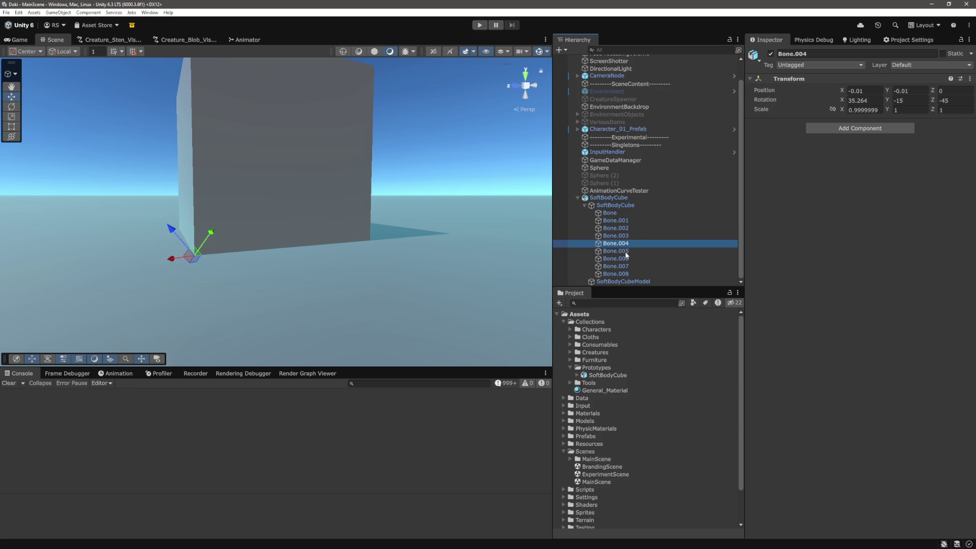
pyautogui.click(625, 251)
pyautogui.keyDown('shift'); pyautogui.click(623, 266); pyautogui.keyUp('shift')
pyautogui.keyDown('shift'); pyautogui.click(623, 274); pyautogui.keyUp('shift')
pyautogui.press('f')
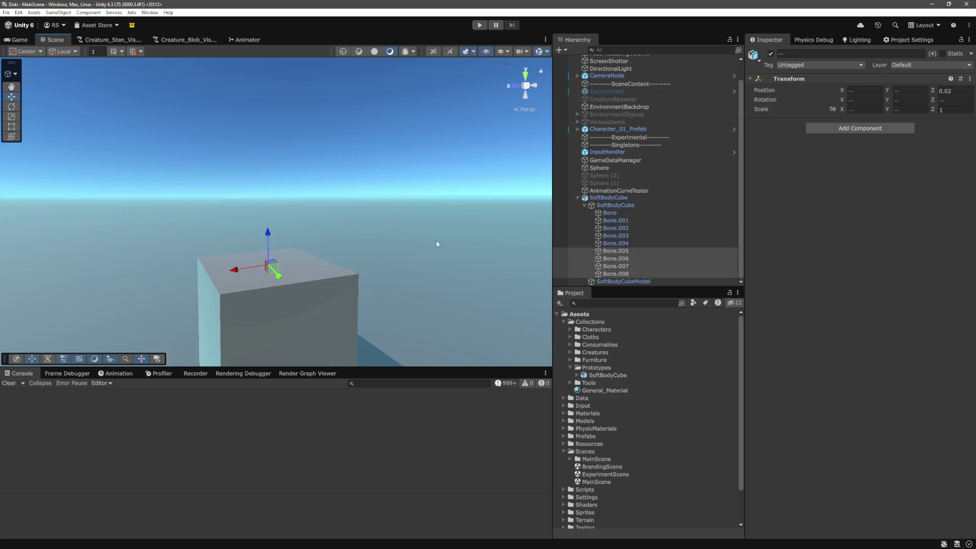
pyautogui.moveTo(396, 259)
pyautogui.keyDown('alt'); pyautogui.mouseDown()
pyautogui.moveTo(295, 216)
pyautogui.moveTo(344, 227)
pyautogui.moveTo(324, 230)
pyautogui.mouseUp(); pyautogui.keyUp('alt')
pyautogui.moveTo(319, 186); pyautogui.dragTo(316, 201)
pyautogui.hotkey('ctrl', 'z')
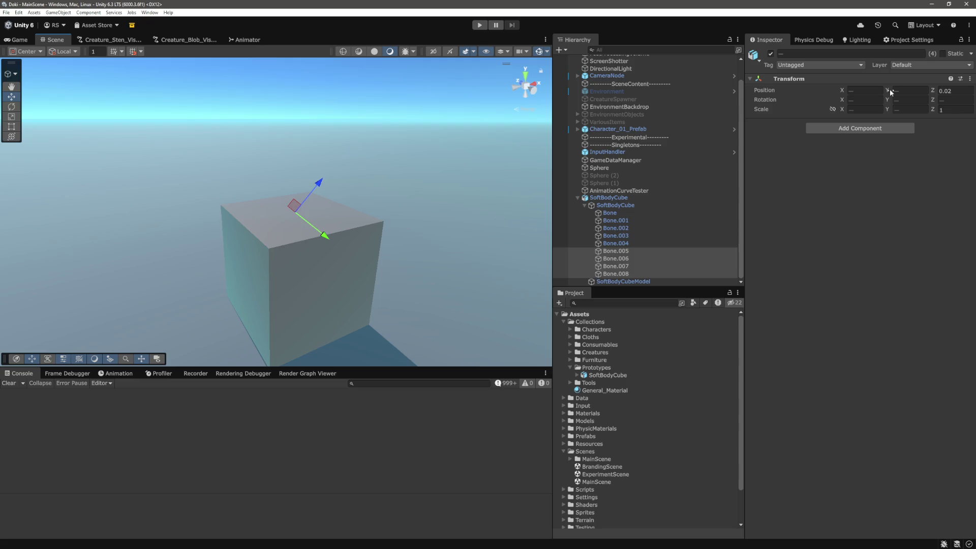
# - Reselect the top bones and set the handle rotation to Global
pyautogui.click(629, 252)
pyautogui.click(628, 259)
pyautogui.click(623, 266)
pyautogui.click(621, 274)
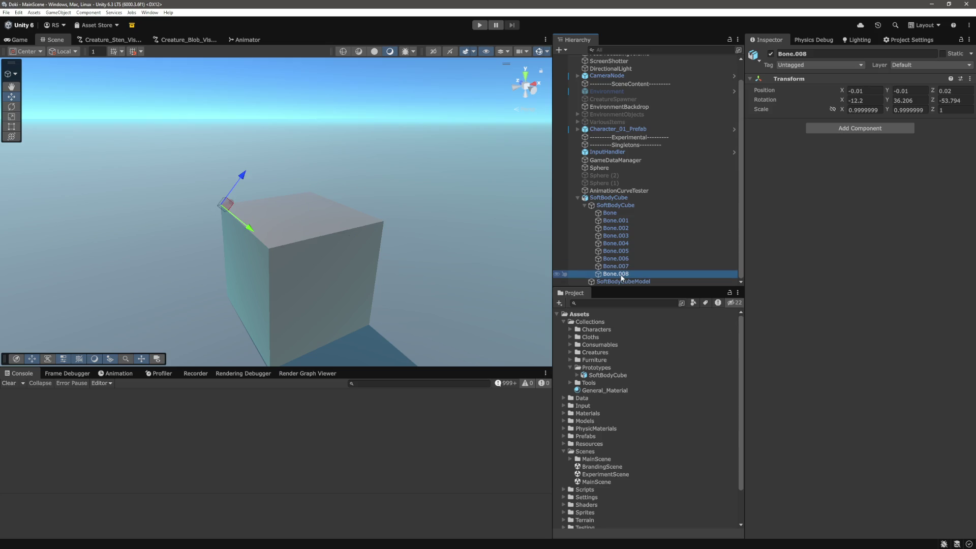
pyautogui.click(64, 51)
pyautogui.click(66, 61)
# - Drag Bone.005–Bone.008 down to sag the cube top, then up to bulge it
pyautogui.keyDown('shift'); pyautogui.click(624, 250); pyautogui.keyUp('shift')
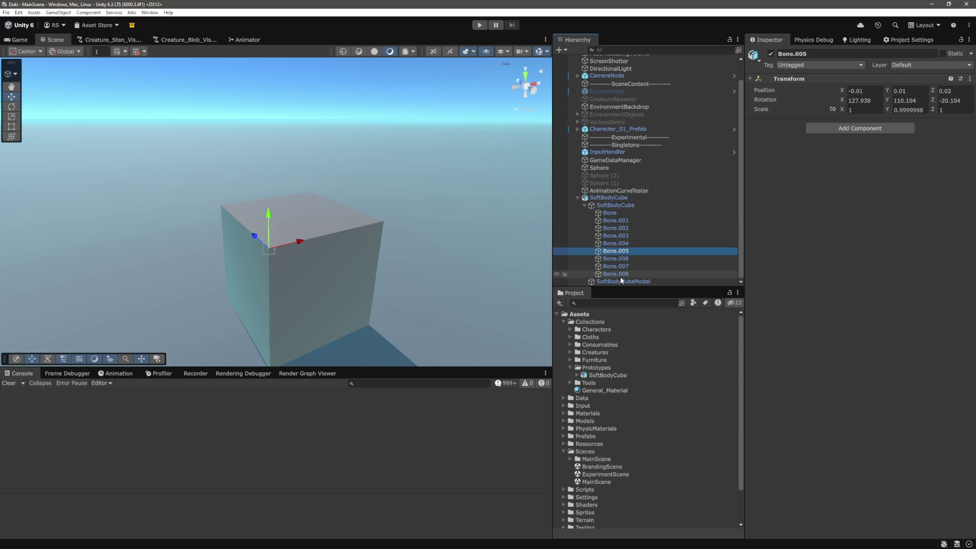
pyautogui.moveTo(294, 181); pyautogui.dragTo(300, 246)
pyautogui.moveTo(300, 246)
pyautogui.mouseDown()
pyautogui.moveTo(486, 221)
pyautogui.moveTo(434, 237)
pyautogui.moveTo(453, 223)
pyautogui.mouseUp()
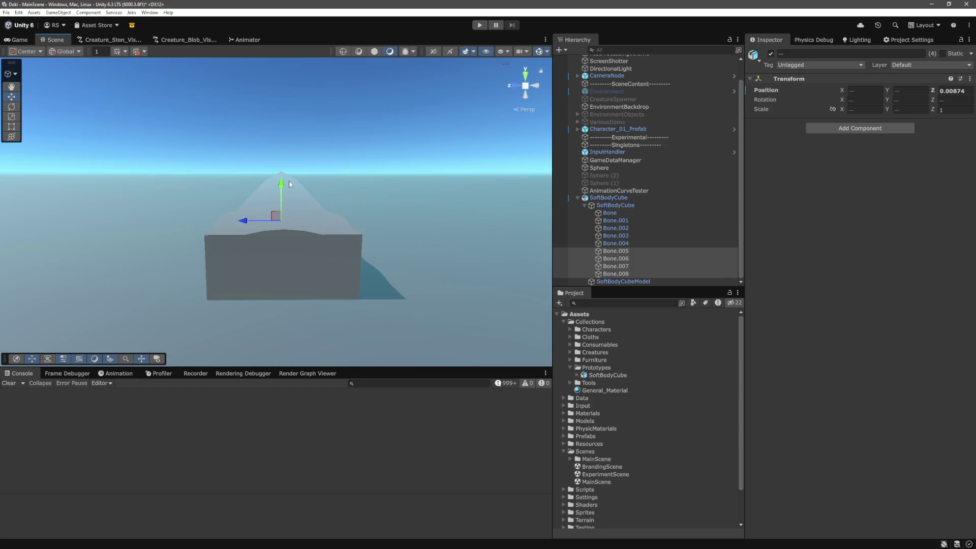
pyautogui.moveTo(365, 189); pyautogui.dragTo(401, 208)
pyautogui.moveTo(304, 215)
pyautogui.mouseDown()
pyautogui.moveTo(328, 115)
pyautogui.moveTo(329, 196)
pyautogui.moveTo(336, 141)
pyautogui.mouseUp()
pyautogui.moveTo(436, 88)
pyautogui.mouseDown()
pyautogui.moveTo(429, 174)
pyautogui.moveTo(364, 187)
pyautogui.moveTo(403, 200)
pyautogui.moveTo(414, 182)
pyautogui.moveTo(450, 211)
pyautogui.mouseUp()
pyautogui.hotkey('alt', 'Tab')
# - Put the SoftBodyCube armature in Edit Mode with wireframe viewport shading
pyautogui.scroll(6, 551, 287)
pyautogui.click(868, 116)
pyautogui.click(859, 94)
pyautogui.press('Tab')
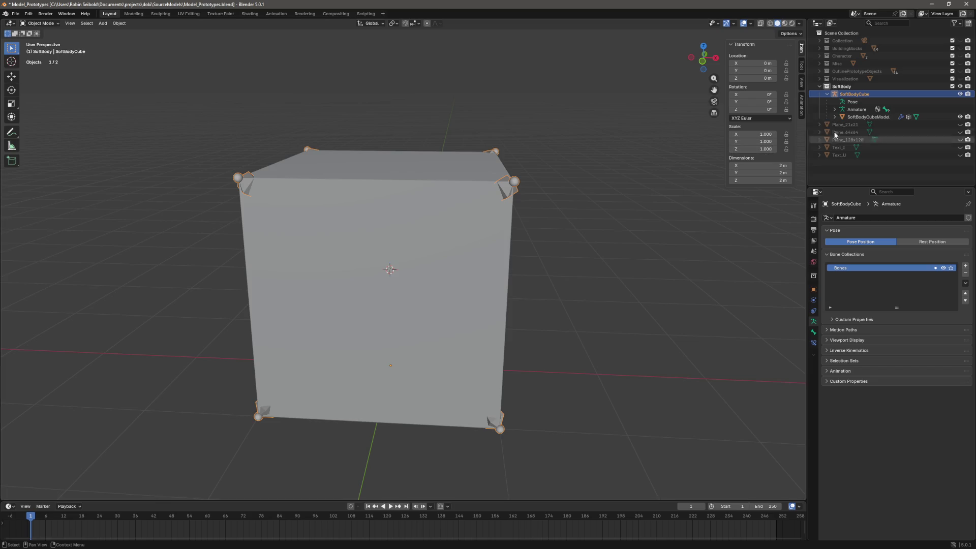
pyautogui.press('z')
pyautogui.click(498, 215)
# - Scale the central bone to 0.1 and save Model_Prototypes.blend
pyautogui.click(386, 269)
pyautogui.write('s')
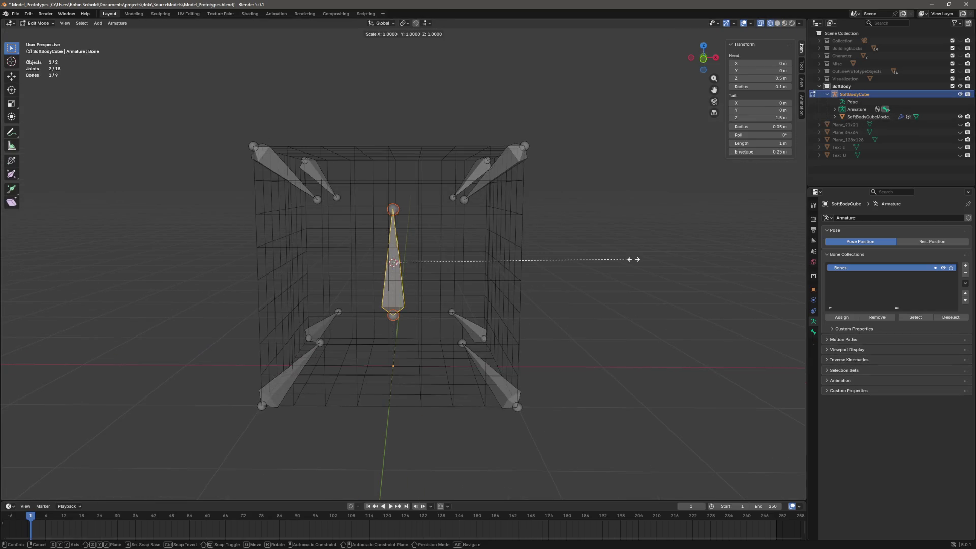
pyautogui.write('.1')
pyautogui.press('Return')
pyautogui.click(655, 277)
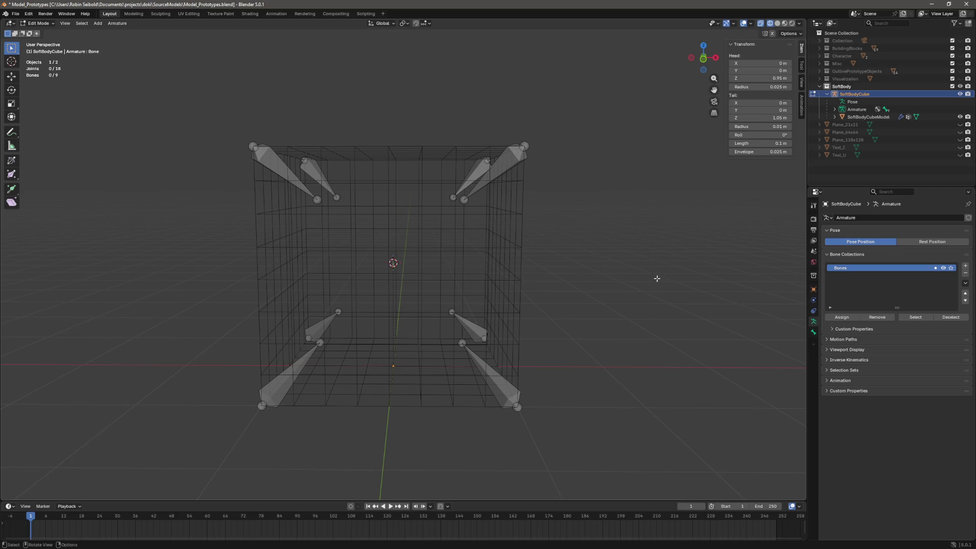
pyautogui.hotkey('ctrl', 's')
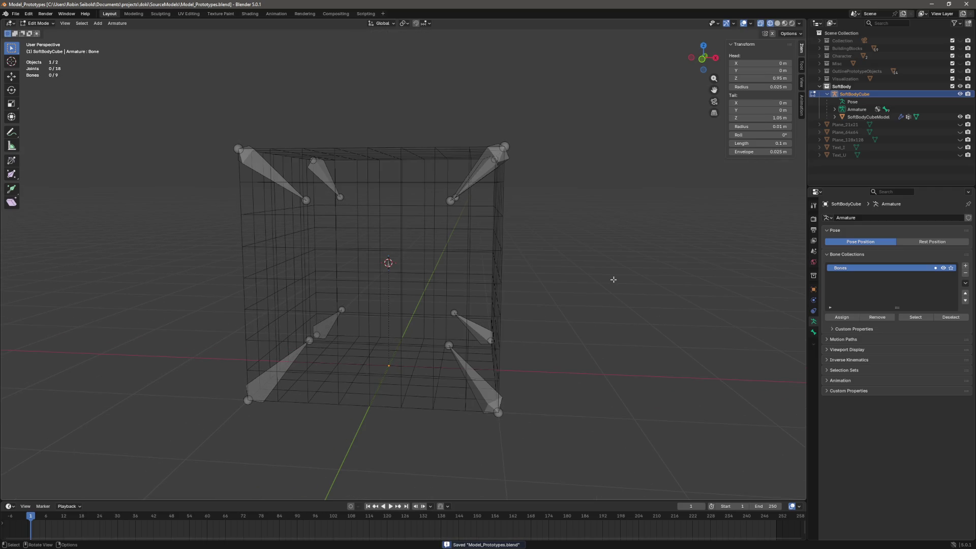
# - Back in Object Mode, select the cube mesh together with the SoftBodyCube armature
pyautogui.press('a')
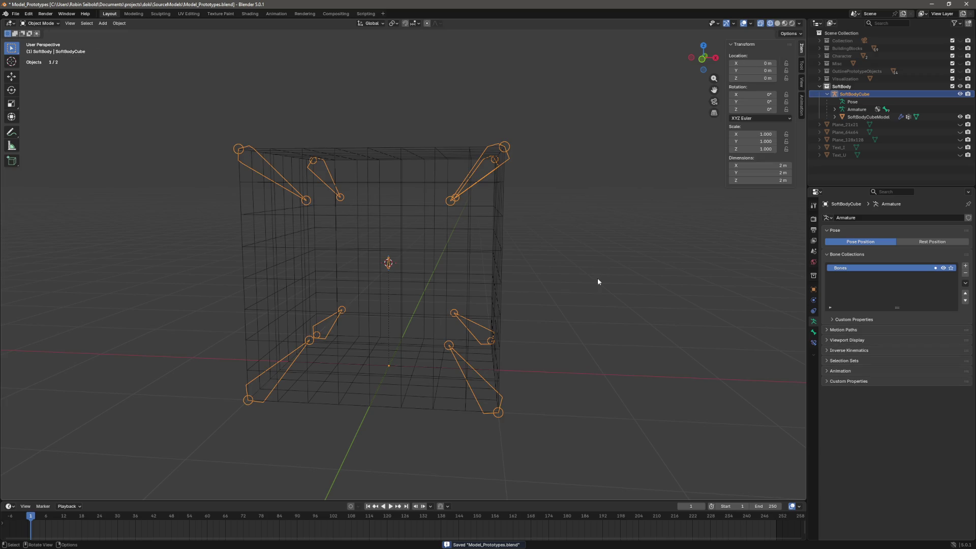
pyautogui.press('Tab')
pyautogui.click(645, 260)
pyautogui.click(492, 242)
pyautogui.keyDown('ctrl'); pyautogui.click(846, 95); pyautogui.keyUp('ctrl')
pyautogui.rightClick(605, 206)
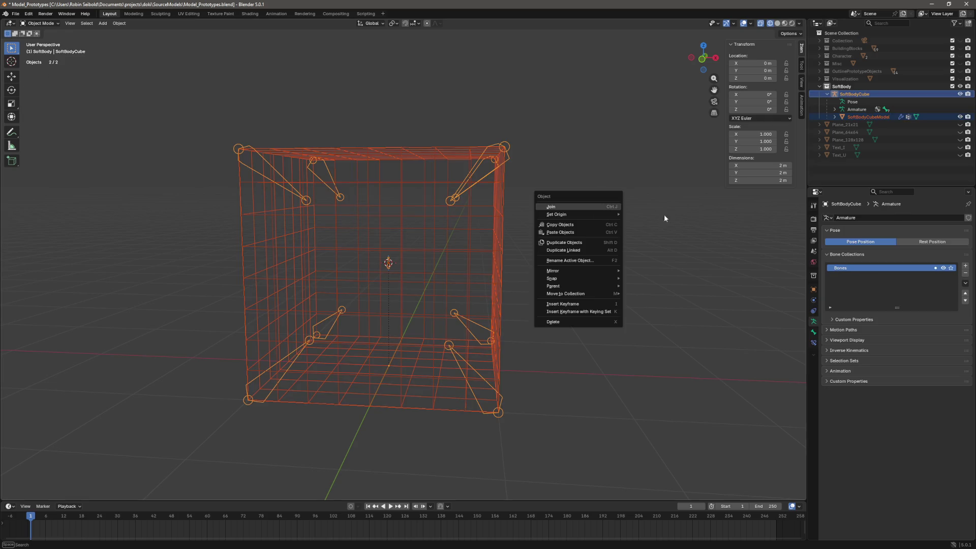
# - Clear the parent from SoftBodyCubeModel
pyautogui.keyDown('ctrl'); pyautogui.click(859, 117); pyautogui.keyUp('ctrl')
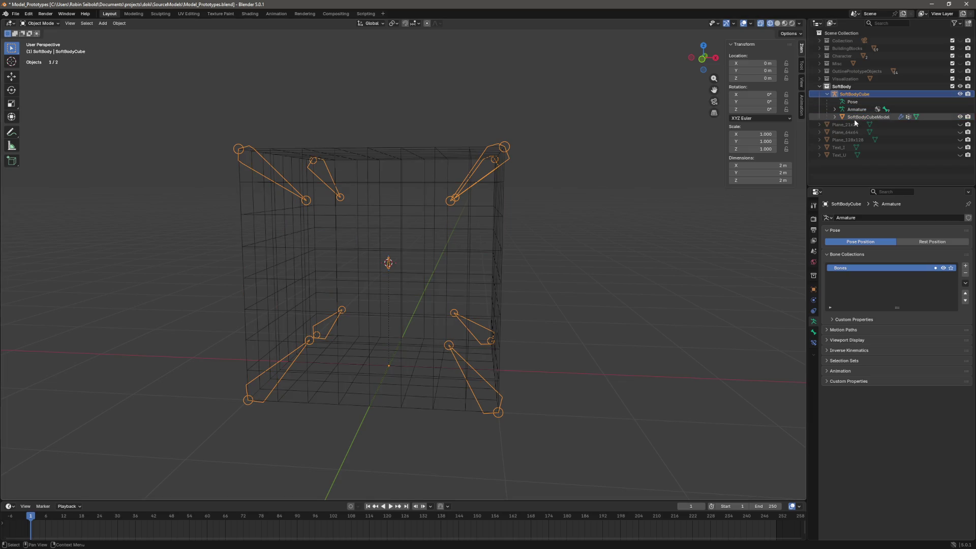
pyautogui.keyDown('ctrl'); pyautogui.click(859, 117); pyautogui.keyUp('ctrl')
pyautogui.rightClick(630, 212)
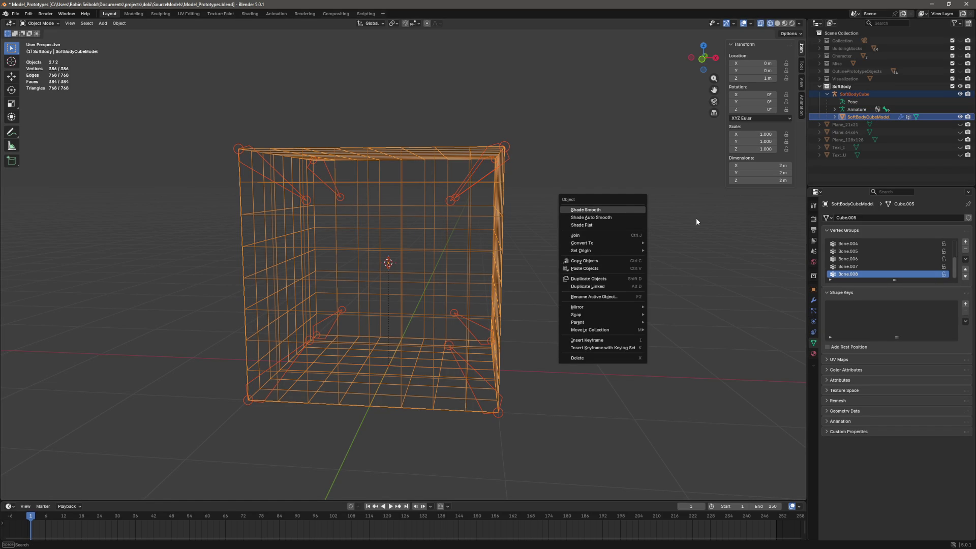
pyautogui.hotkey('alt', 'p')
pyautogui.click(694, 172)
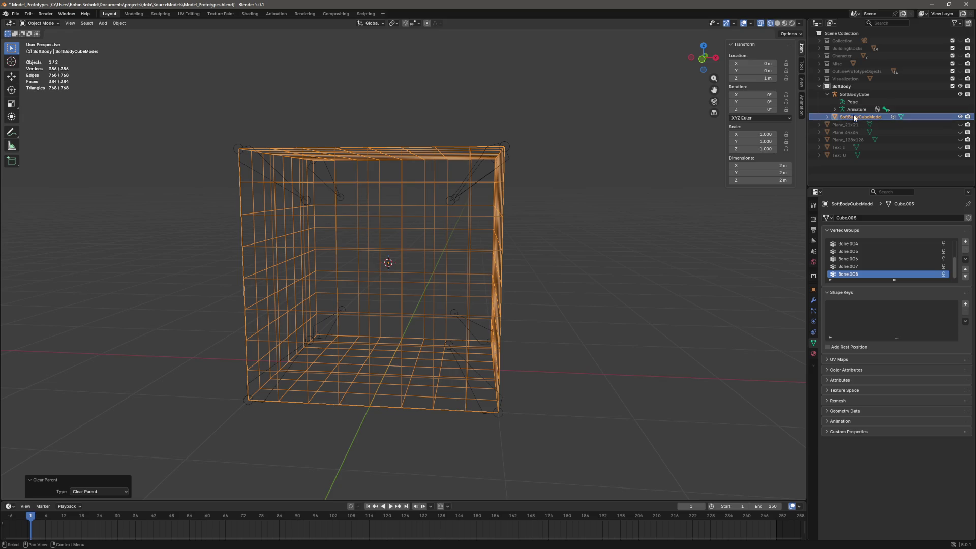
# - Parent the mesh to the SoftBodyCube armature with Armature Deform and save the file
pyautogui.keyDown('ctrl'); pyautogui.click(854, 94); pyautogui.keyUp('ctrl')
pyautogui.scroll(-3, 154, 290)
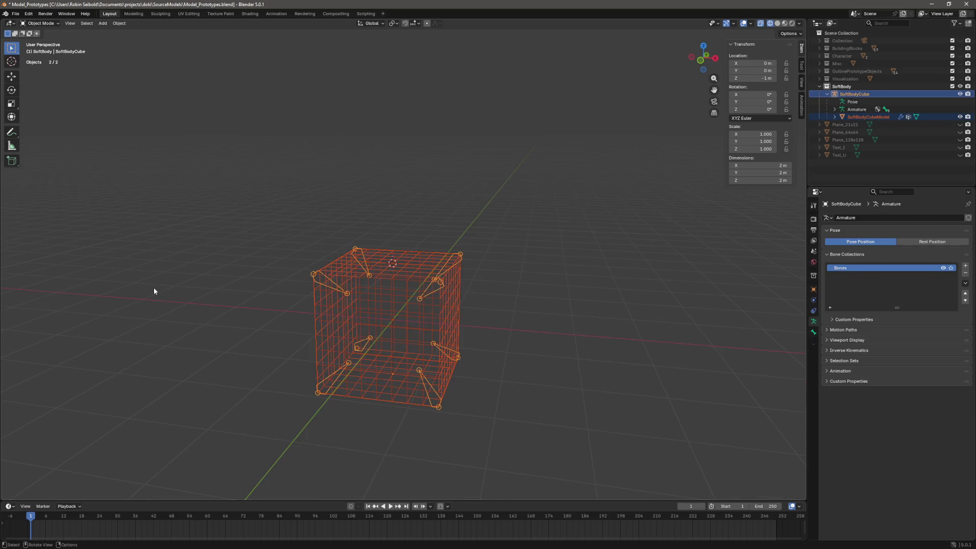
pyautogui.hotkey('ctrl', 'z')
pyautogui.hotkey('ctrl', 's')
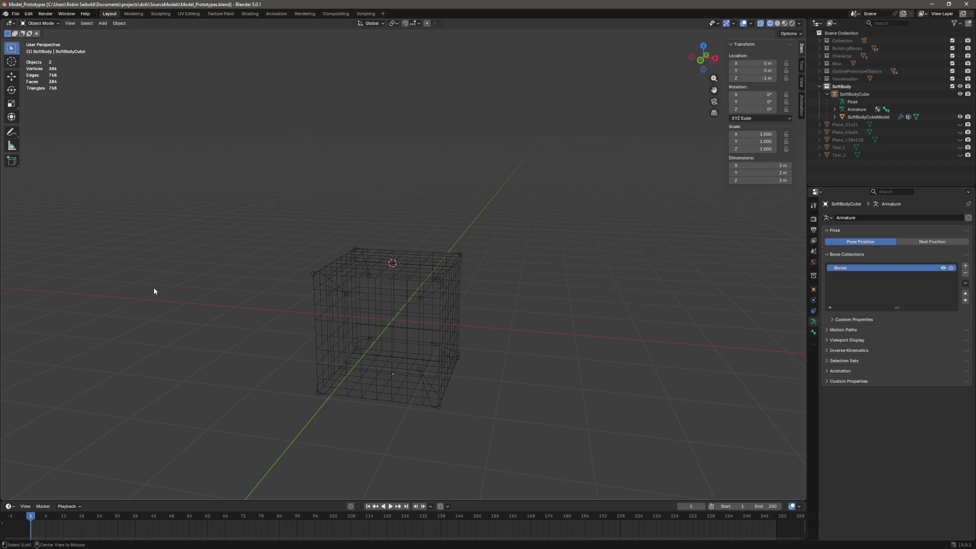
pyautogui.hotkey('alt', 'Tab')
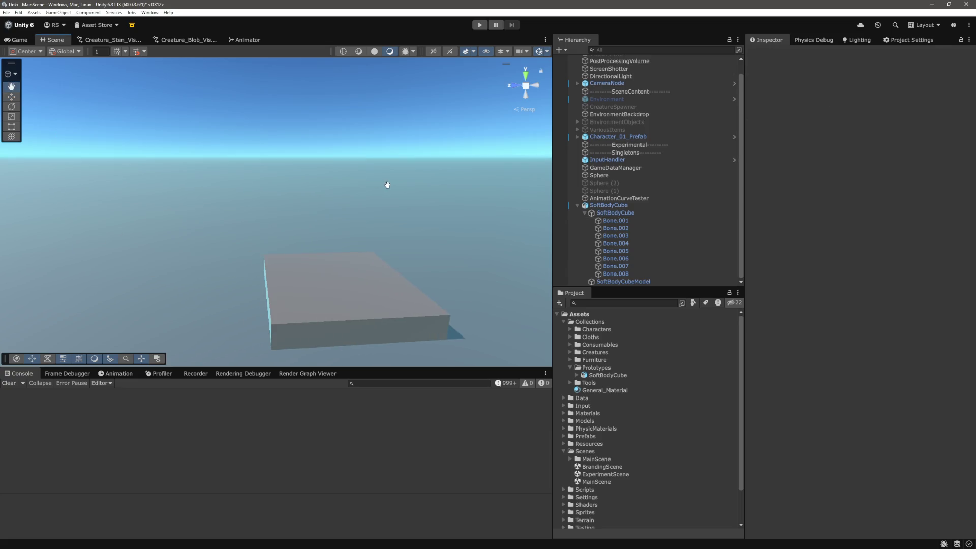
# - Raise the SoftBodyCube off the ground and expand its hierarchy to the nested object
pyautogui.click(629, 214)
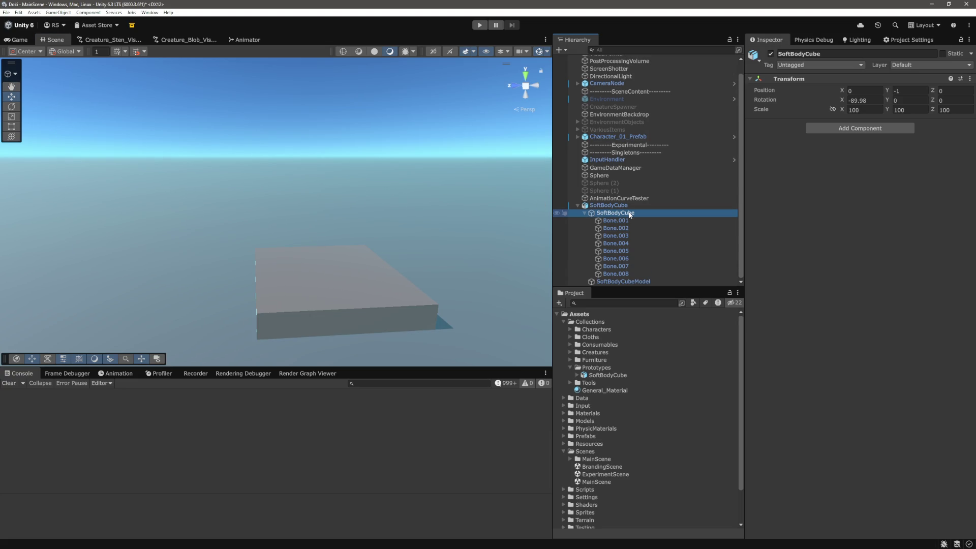
pyautogui.moveTo(323, 331)
pyautogui.mouseDown()
pyautogui.moveTo(297, 118)
pyautogui.moveTo(331, 163)
pyautogui.moveTo(261, 146)
pyautogui.mouseUp()
pyautogui.click(267, 140)
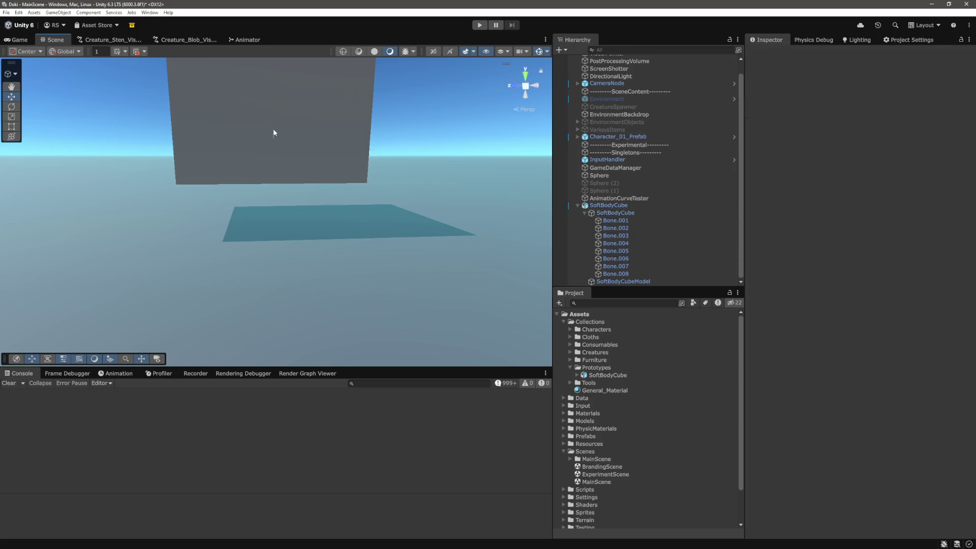
pyautogui.click(609, 206)
pyautogui.click(614, 212)
pyautogui.click(577, 206)
pyautogui.click(608, 219)
pyautogui.click(578, 219)
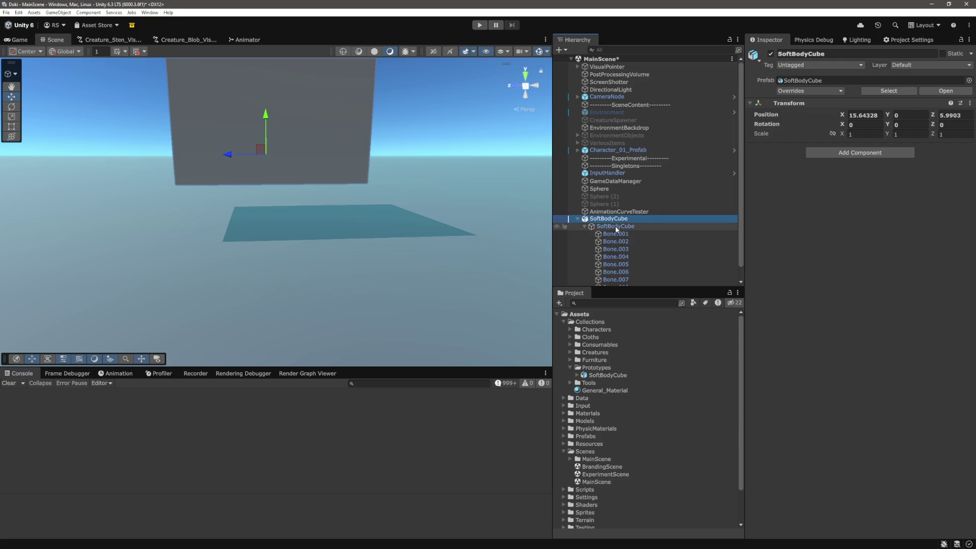
pyautogui.click(615, 226)
# - Delete the old SoftBodyCube and drop a fresh SoftBodyCube prefab into the scene
pyautogui.rightClick(615, 226)
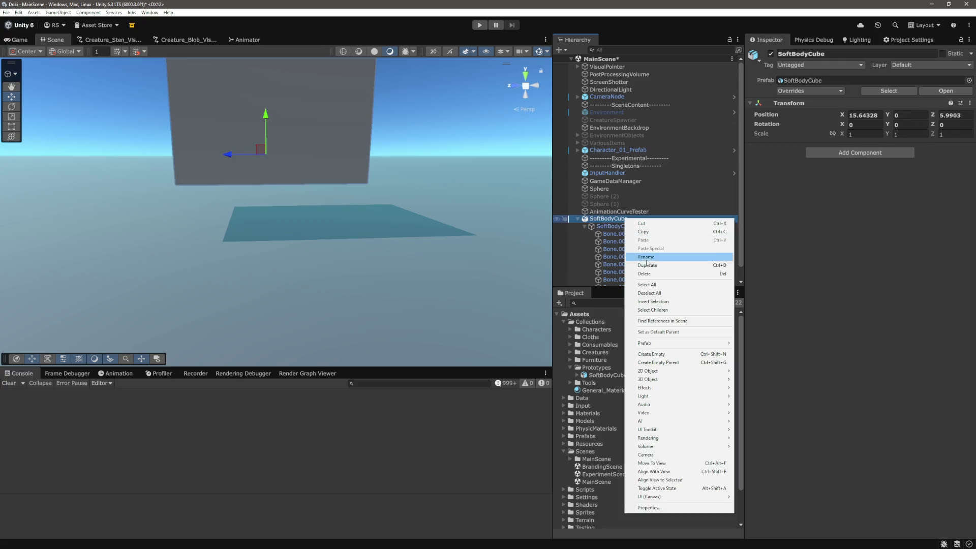
pyautogui.click(638, 273)
pyautogui.moveTo(608, 375); pyautogui.dragTo(672, 257)
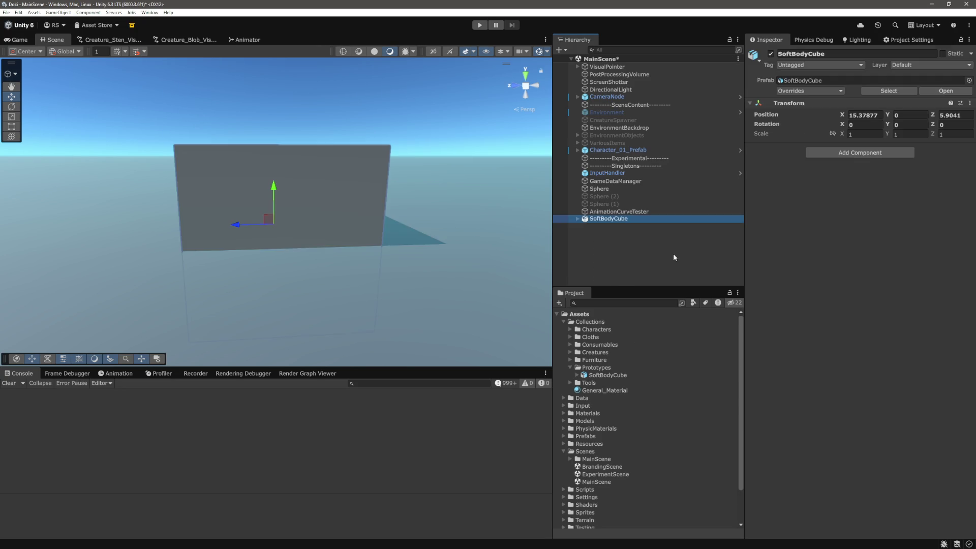
pyautogui.moveTo(364, 234)
pyautogui.mouseDown()
pyautogui.moveTo(423, 179)
pyautogui.moveTo(366, 182)
pyautogui.moveTo(466, 236)
pyautogui.mouseUp()
# - Frame the SoftBodyCubeModel mesh and expand the child SoftBodyCube to list its bones
pyautogui.click(577, 218)
pyautogui.click(613, 233)
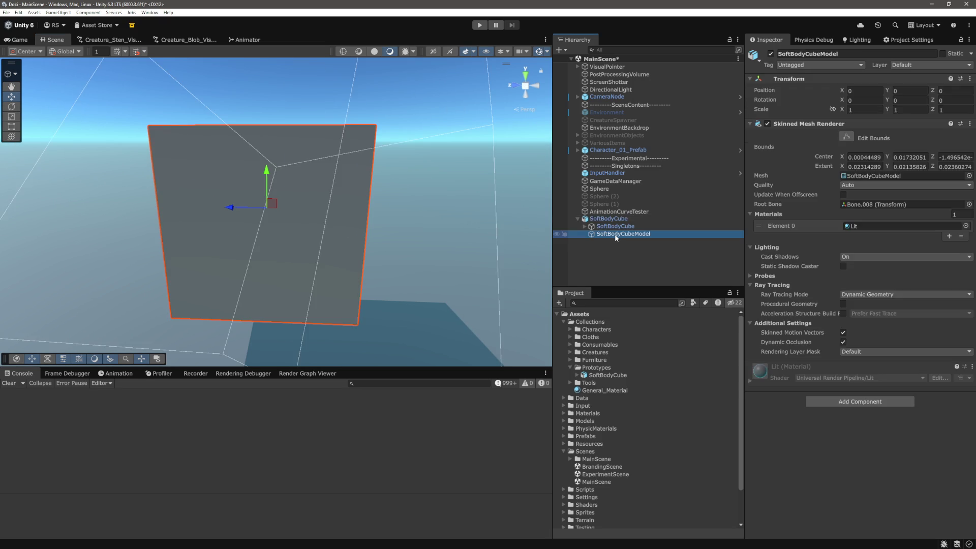
pyautogui.press('f')
pyautogui.scroll(3, 356, 260)
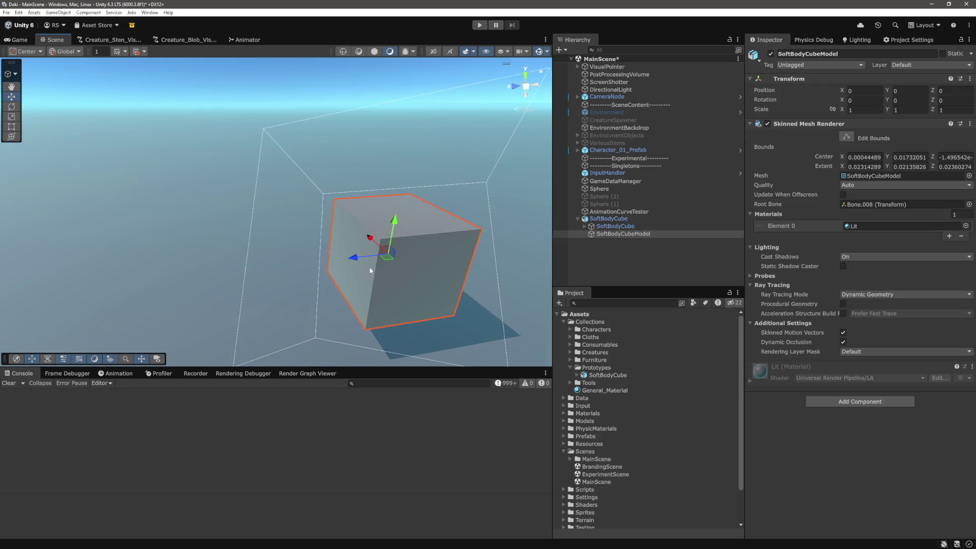
pyautogui.scroll(-2, 410, 229)
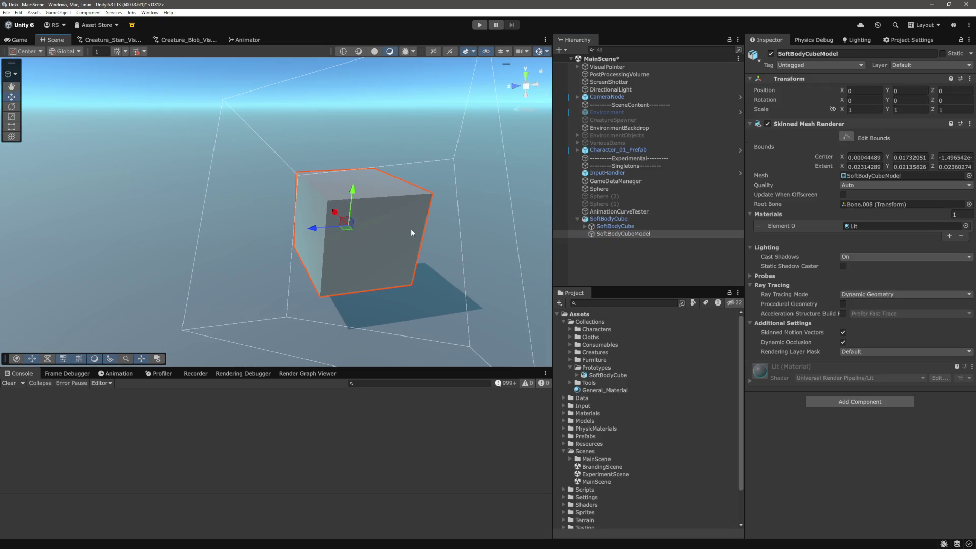
pyautogui.click(585, 226)
pyautogui.moveTo(447, 216); pyautogui.dragTo(405, 213)
pyautogui.scroll(-1, 633, 186)
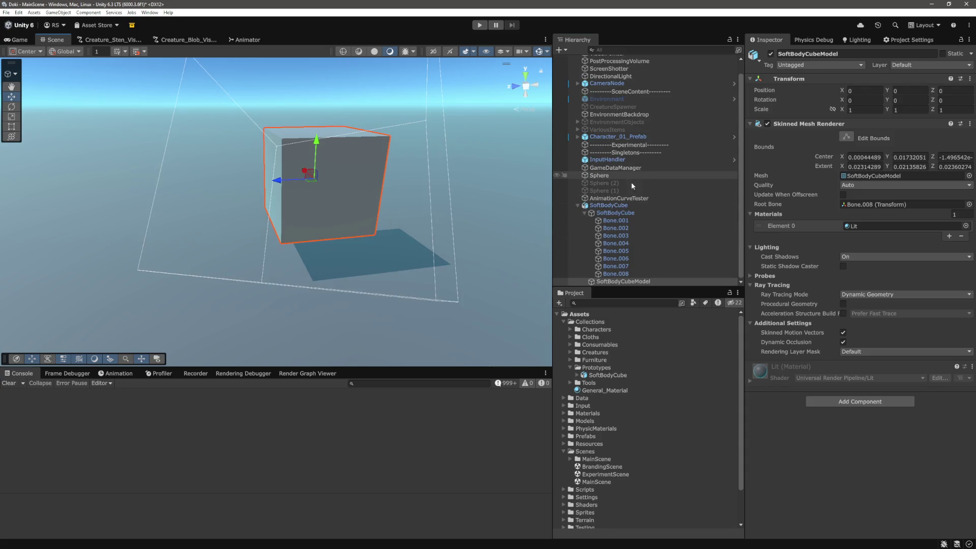
# - Step through the bones from Bone.001 down to Bone.007
pyautogui.click(615, 219)
pyautogui.click(617, 229)
pyautogui.click(619, 236)
pyautogui.click(620, 245)
pyautogui.click(620, 252)
pyautogui.click(622, 259)
pyautogui.click(623, 266)
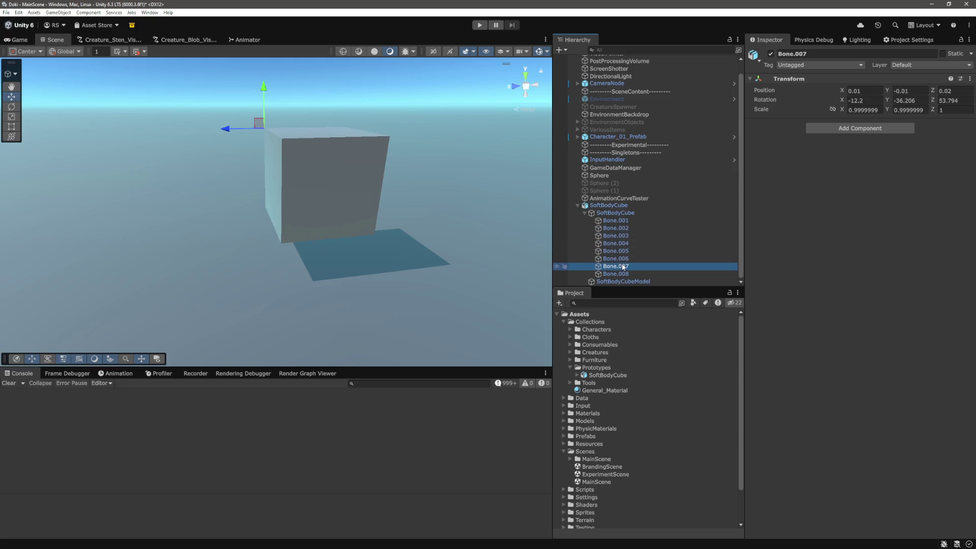
pyautogui.moveTo(516, 223); pyautogui.dragTo(429, 203)
# - Select Bone.005–Bone.008 and push them down to squash the cube
pyautogui.click(616, 220)
pyautogui.click(616, 251)
pyautogui.keyDown('shift'); pyautogui.click(615, 273); pyautogui.keyUp('shift')
pyautogui.moveTo(417, 258); pyautogui.dragTo(419, 243)
pyautogui.moveTo(330, 164); pyautogui.dragTo(334, 223)
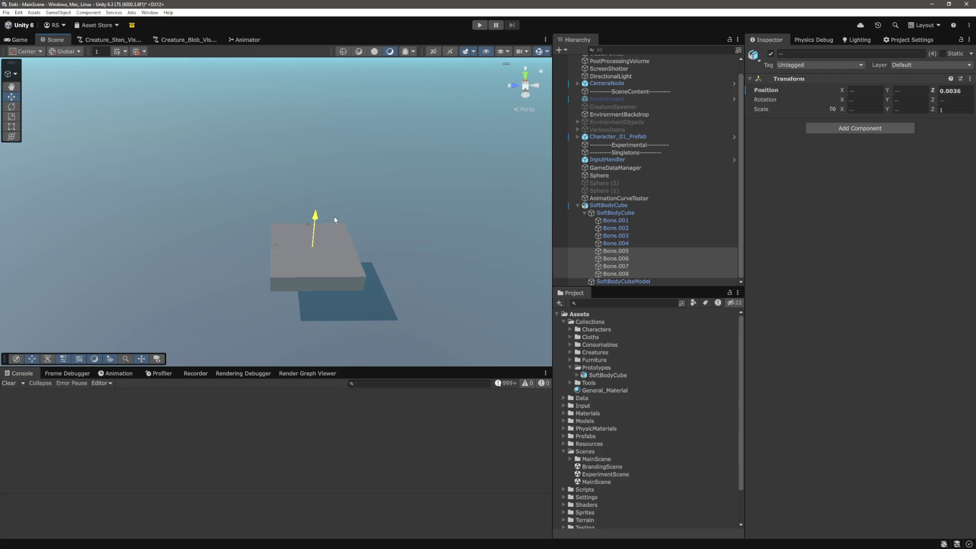
pyautogui.scroll(5, 357, 227)
pyautogui.scroll(-5, 394, 199)
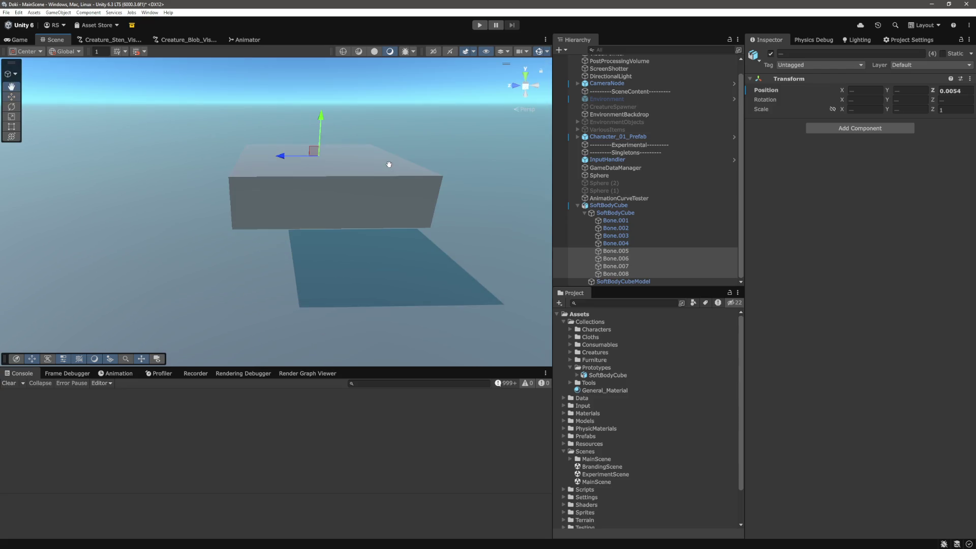
pyautogui.moveTo(321, 133)
pyautogui.mouseDown()
pyautogui.moveTo(328, 121)
pyautogui.moveTo(343, 212)
pyautogui.moveTo(351, 70)
pyautogui.moveTo(346, 239)
pyautogui.mouseUp()
# - Frame Bone.005 and nudge it slightly upward, then reselect Bone.005–Bone.008
pyautogui.click(615, 251)
pyautogui.press('f')
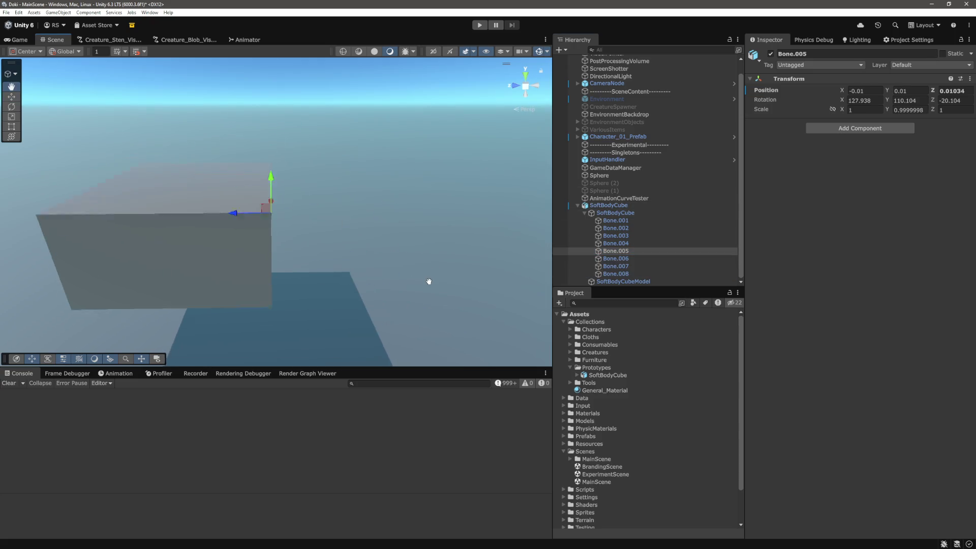
pyautogui.moveTo(239, 239); pyautogui.dragTo(269, 252)
pyautogui.moveTo(370, 272)
pyautogui.mouseDown()
pyautogui.moveTo(279, 207)
pyautogui.moveTo(229, 209)
pyautogui.moveTo(154, 189)
pyautogui.moveTo(253, 174)
pyautogui.moveTo(268, 233)
pyautogui.moveTo(290, 226)
pyautogui.moveTo(239, 236)
pyautogui.moveTo(450, 268)
pyautogui.moveTo(416, 266)
pyautogui.mouseUp()
pyautogui.scroll(5, 440, 275)
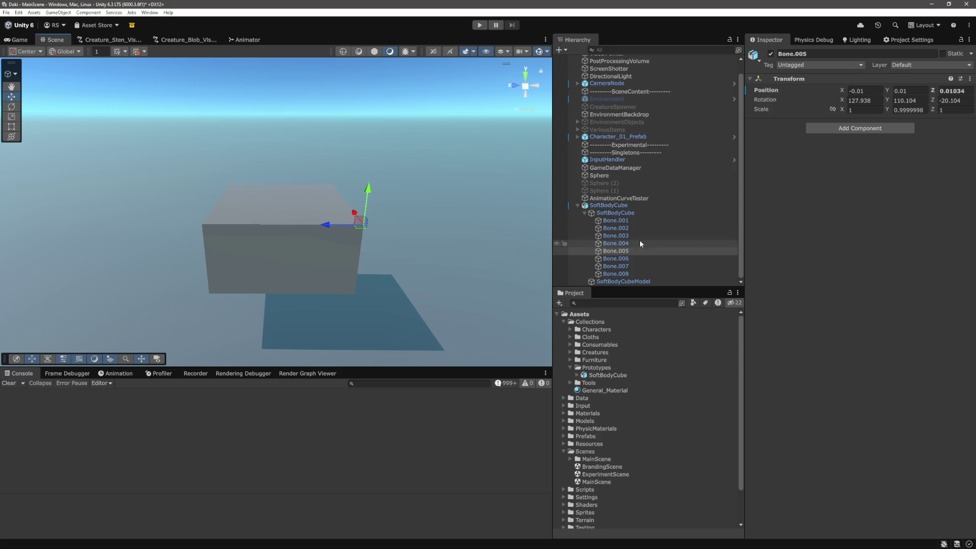
pyautogui.keyDown('shift'); pyautogui.click(624, 272); pyautogui.keyUp('shift')
# - Raise Bone.005–Bone.008 to restore the full cube, then orbit to check it at Y 1.996
pyautogui.scroll(-2, 343, 188)
pyautogui.moveTo(281, 178)
pyautogui.mouseDown()
pyautogui.moveTo(280, 148)
pyautogui.moveTo(258, 183)
pyautogui.moveTo(349, 196)
pyautogui.moveTo(207, 192)
pyautogui.moveTo(231, 212)
pyautogui.moveTo(264, 215)
pyautogui.moveTo(236, 221)
pyautogui.moveTo(275, 230)
pyautogui.moveTo(210, 226)
pyautogui.moveTo(272, 230)
pyautogui.moveTo(245, 228)
pyautogui.mouseUp()
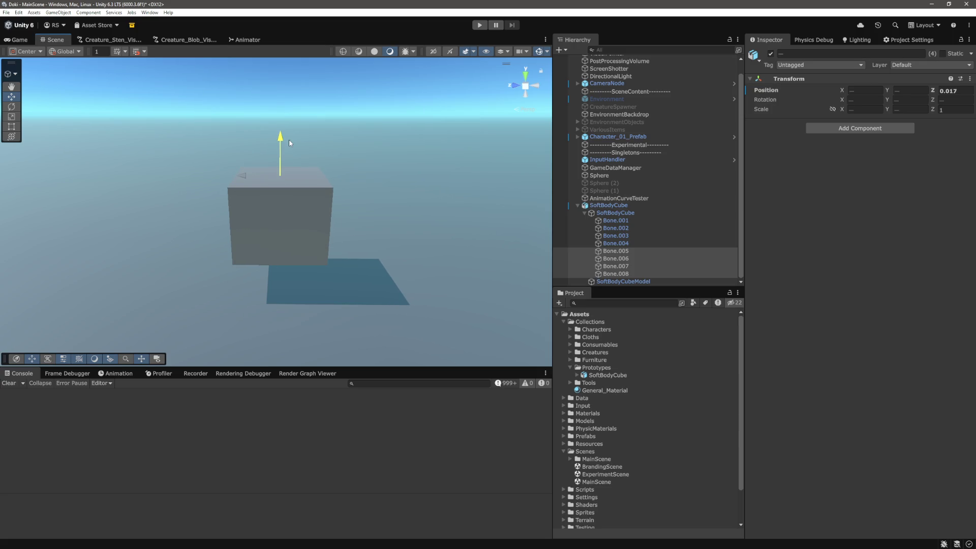
pyautogui.click(374, 180)
pyautogui.moveTo(374, 180)
pyautogui.mouseDown()
pyautogui.moveTo(425, 222)
pyautogui.moveTo(360, 213)
pyautogui.moveTo(453, 216)
pyautogui.mouseUp()
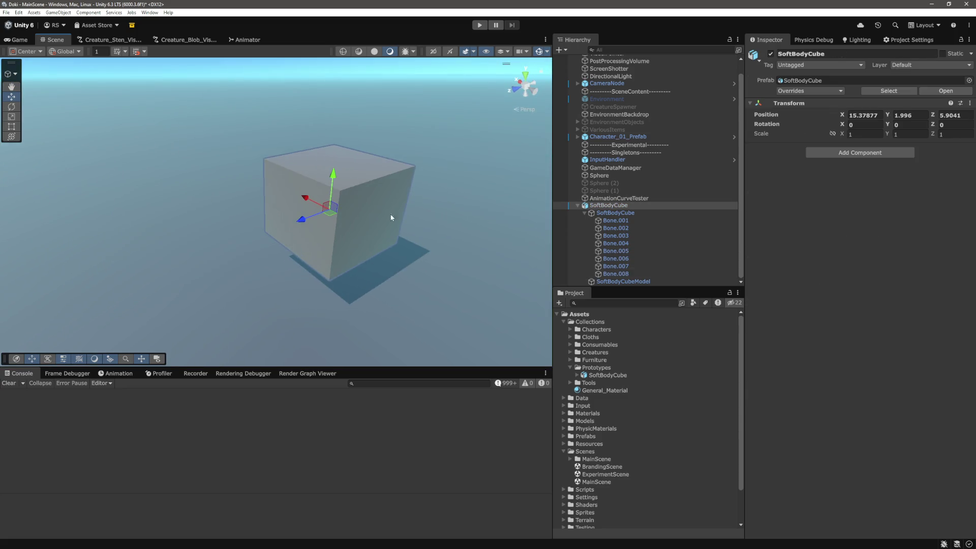
pyautogui.scroll(3, 392, 213)
pyautogui.scroll(-5, 436, 200)
pyautogui.press('w')
pyautogui.scroll(-2, 420, 207)
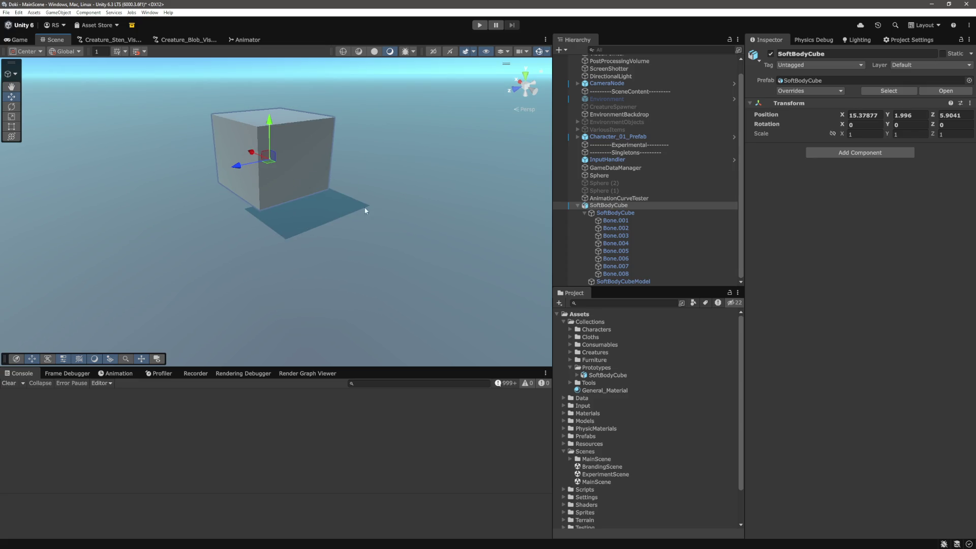
pyautogui.moveTo(371, 218); pyautogui.dragTo(375, 181)
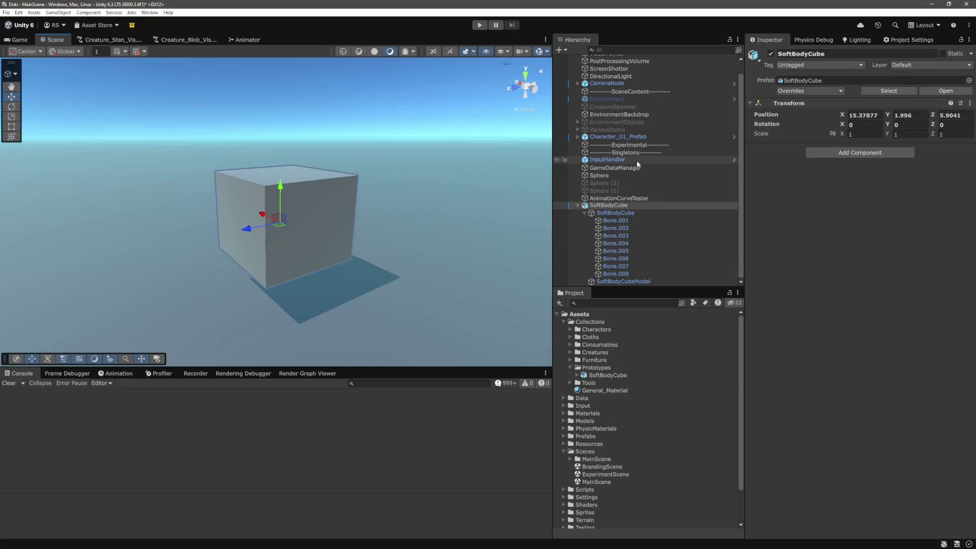
pyautogui.click(617, 220)
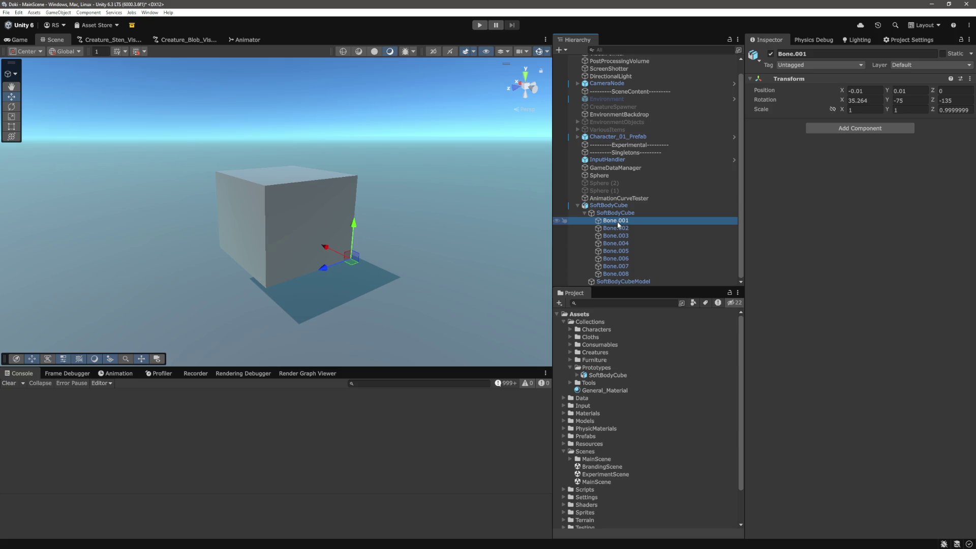
# - Frame the nested SoftBodyCube, the prefab root, and Bone.001, Bone.006 and Bone.008 in the view
pyautogui.click(634, 214)
pyautogui.press('f')
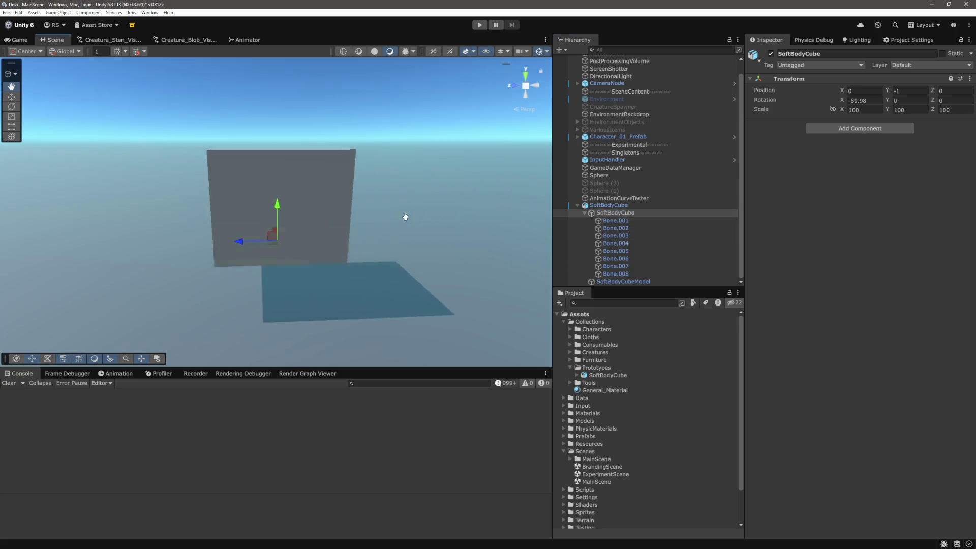
pyautogui.click(635, 206)
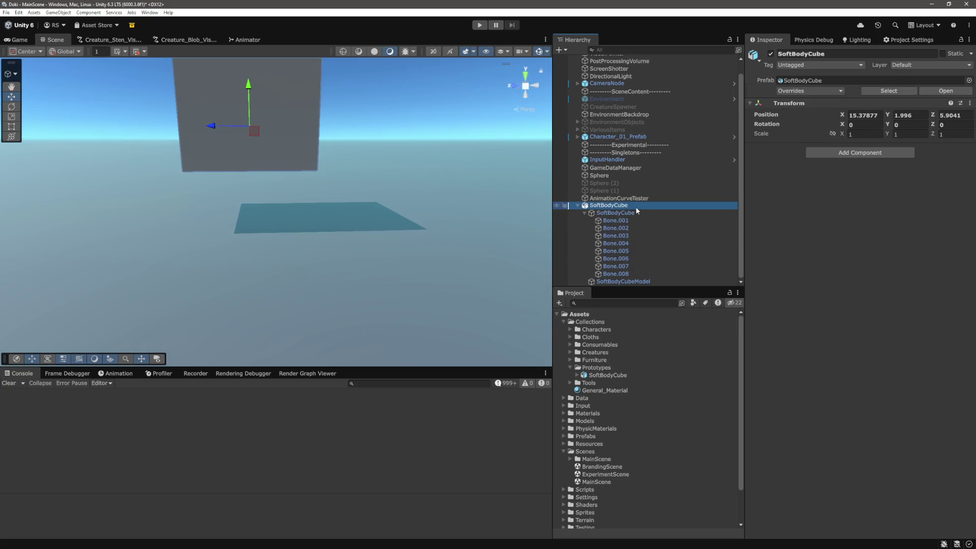
pyautogui.press('f')
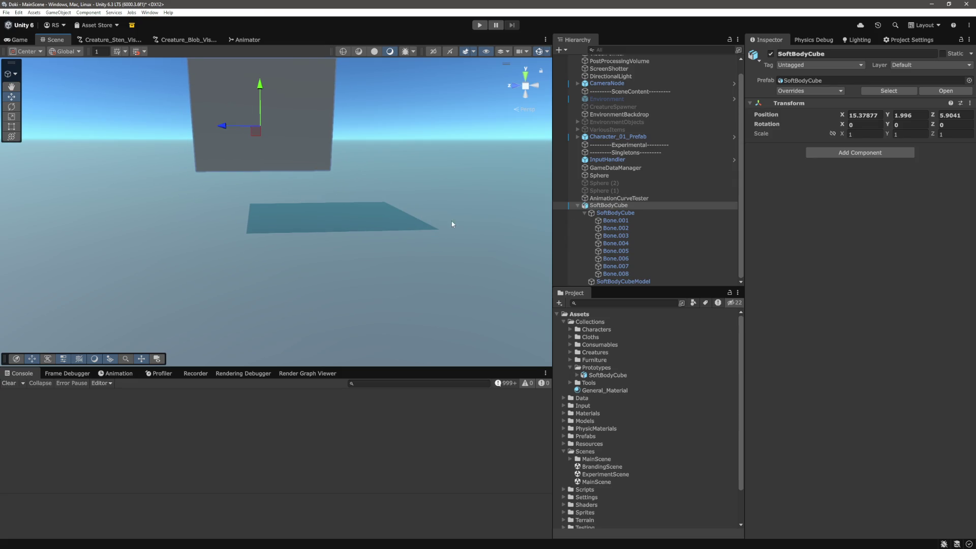
pyautogui.click(627, 221)
pyautogui.click(616, 258)
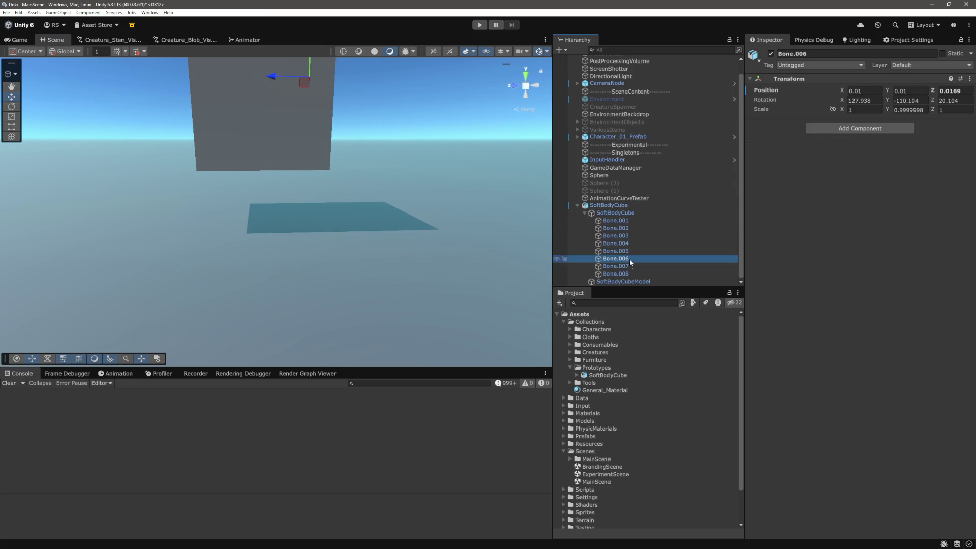
pyautogui.click(615, 274)
pyautogui.press('f')
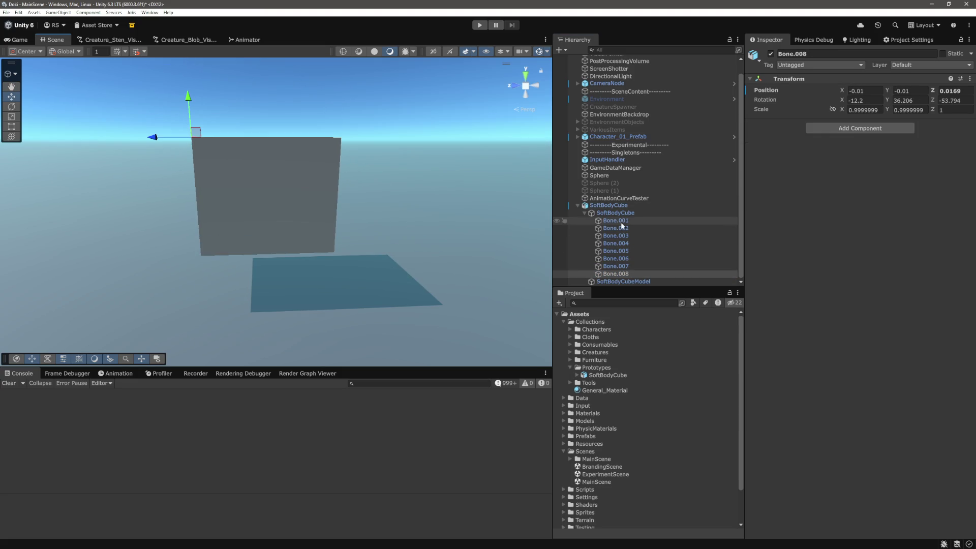
pyautogui.click(610, 221)
pyautogui.press('f')
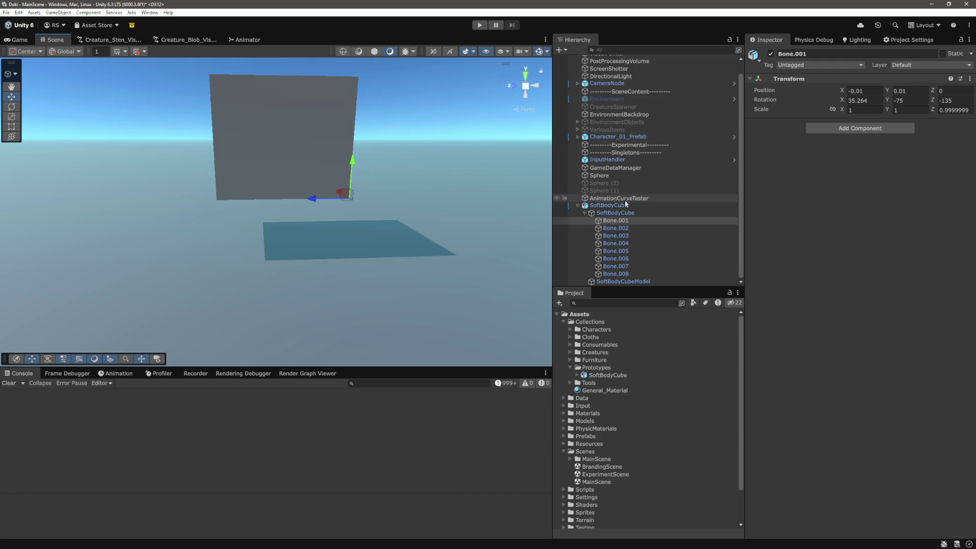
# - Replace the scene's SoftBodyCube with a fresh instance of the prefab and frame it
pyautogui.click(577, 206)
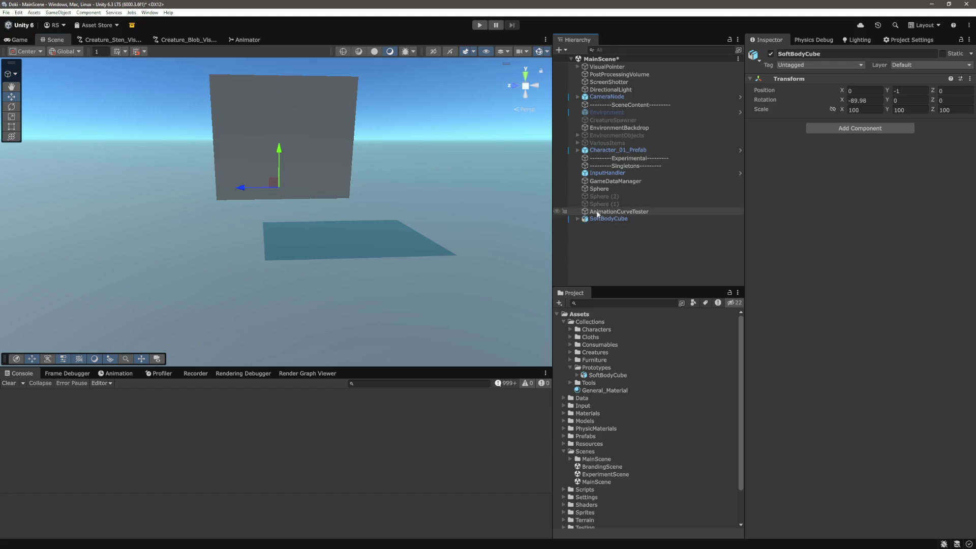
pyautogui.click(609, 219)
pyautogui.rightClick(608, 219)
pyautogui.click(635, 276)
pyautogui.moveTo(610, 376)
pyautogui.mouseDown()
pyautogui.moveTo(649, 261)
pyautogui.moveTo(295, 196)
pyautogui.moveTo(263, 102)
pyautogui.mouseUp()
pyautogui.doubleClick(575, 217)
# - Expand the new SoftBodyCube hierarchy and step through its bones from Bone.001 to Bone.008
pyautogui.click(577, 219)
pyautogui.click(584, 226)
pyautogui.scroll(-1, 609, 251)
pyautogui.doubleClick(619, 222)
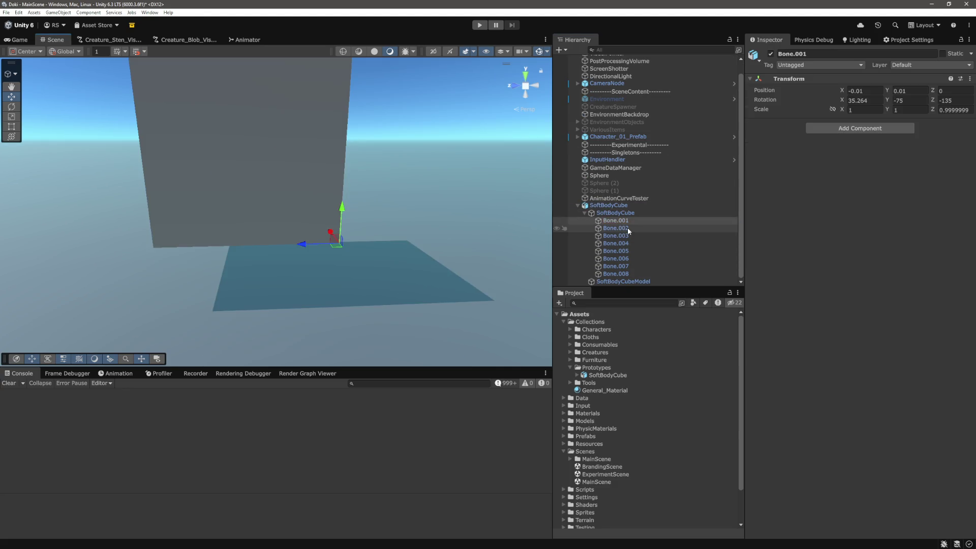
pyautogui.click(627, 229)
pyautogui.click(626, 235)
pyautogui.click(626, 244)
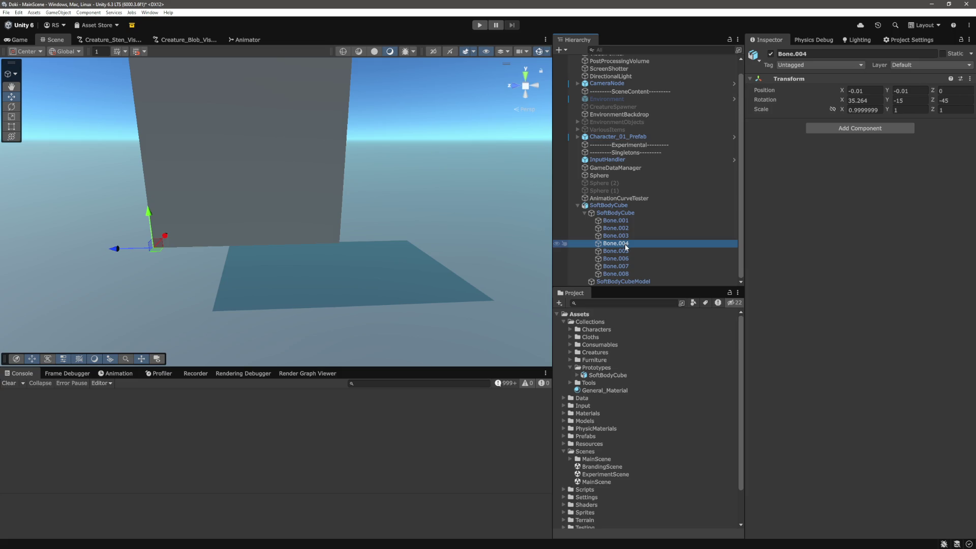
pyautogui.click(626, 251)
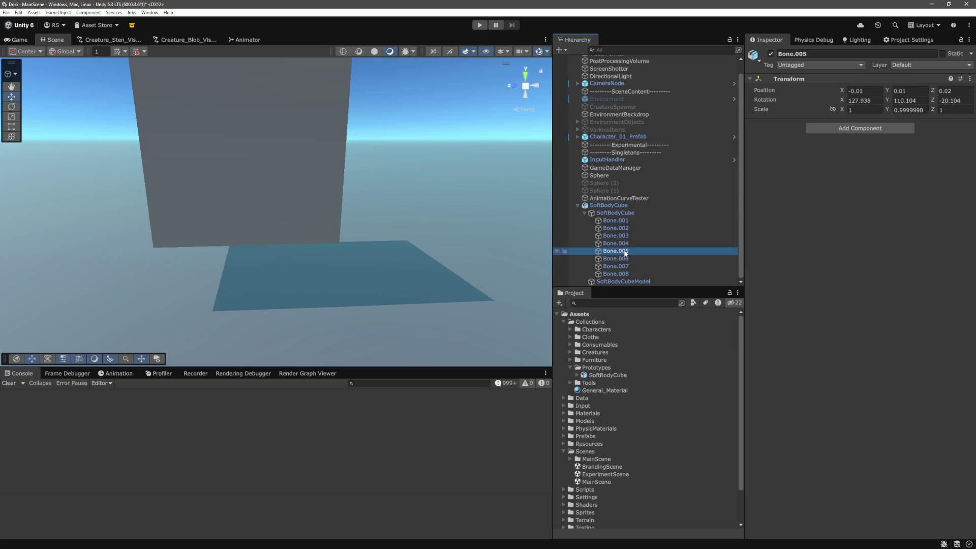
pyautogui.click(625, 259)
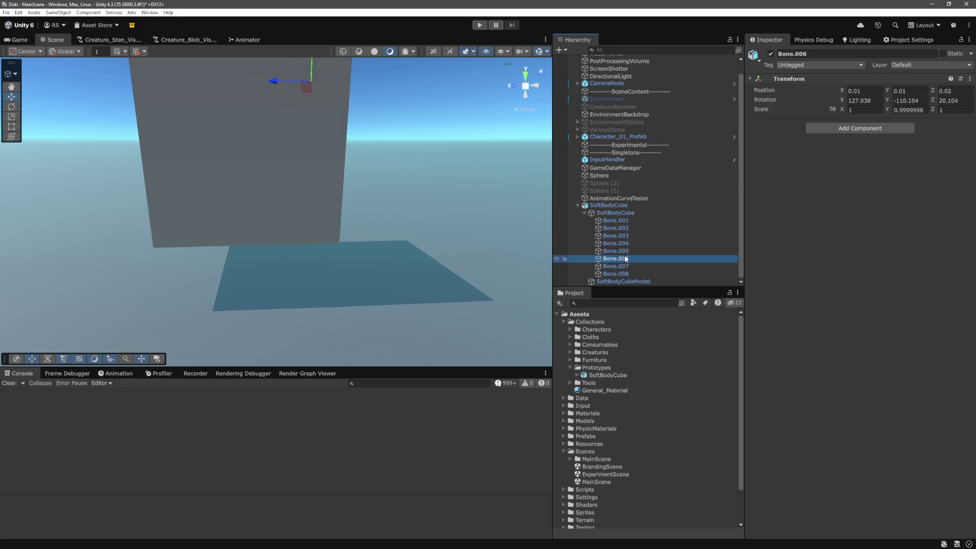
pyautogui.click(627, 266)
pyautogui.click(626, 275)
pyautogui.scroll(-5, 372, 233)
pyautogui.scroll(3, 373, 235)
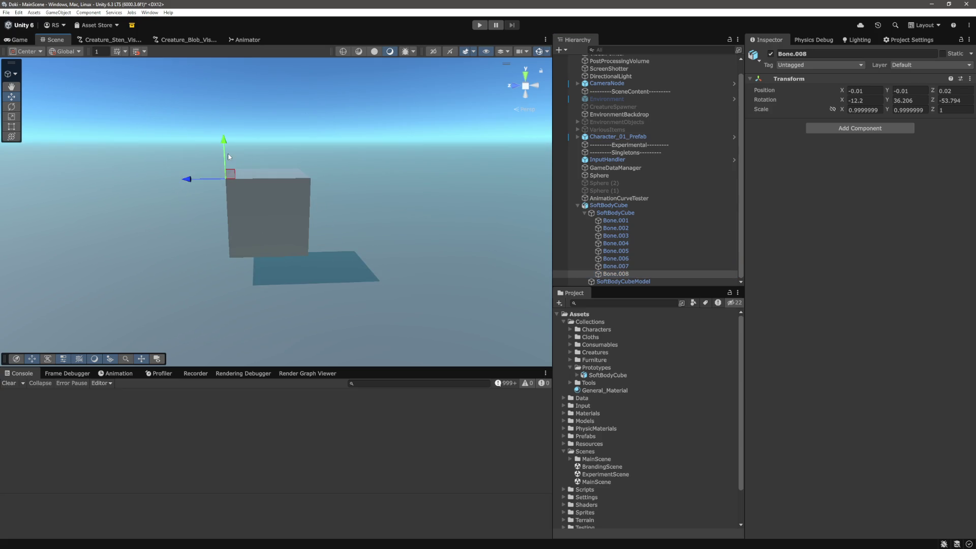
# - Pull Bone.008 up to test the cube's bend, undo it, and nudge the root's Position Y
pyautogui.moveTo(225, 143); pyautogui.dragTo(228, 100)
pyautogui.hotkey('ctrl', 'z')
pyautogui.click(628, 206)
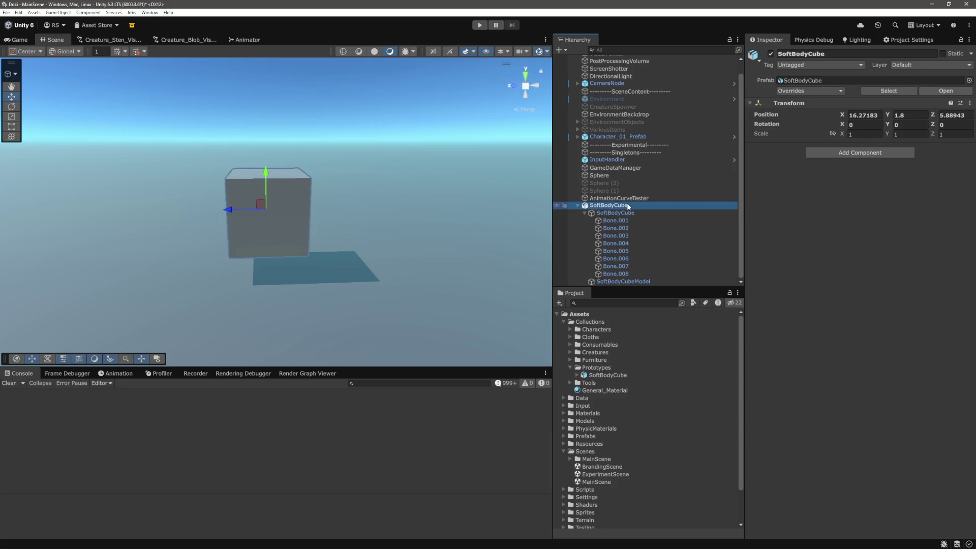
pyautogui.moveTo(893, 119)
pyautogui.mouseDown()
pyautogui.moveTo(940, 117)
pyautogui.moveTo(911, 115)
pyautogui.moveTo(915, 142)
pyautogui.mouseUp()
# - Inspect the child SoftBodyCube model's transform, then select Bone.001
pyautogui.click(614, 213)
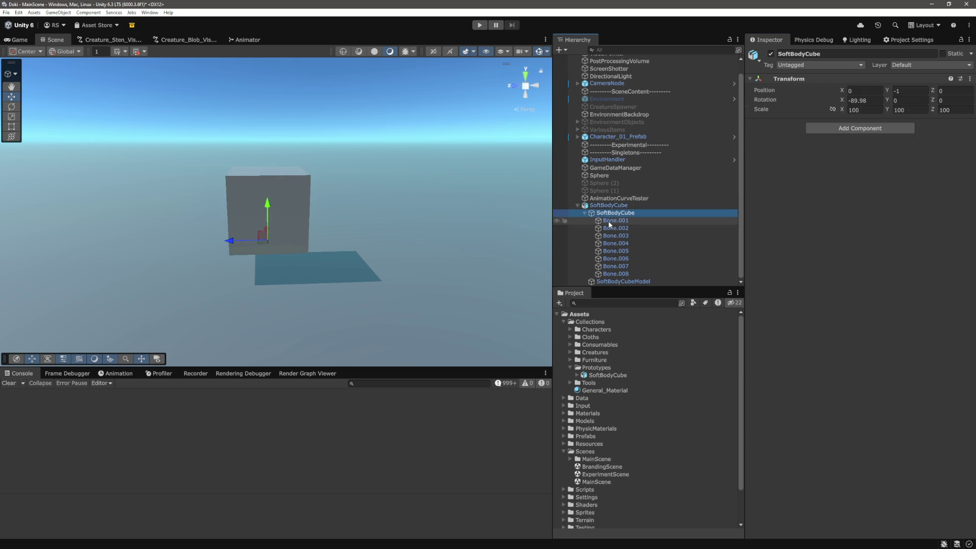
pyautogui.press('Down')
pyautogui.press('Down')
pyautogui.press('Down')
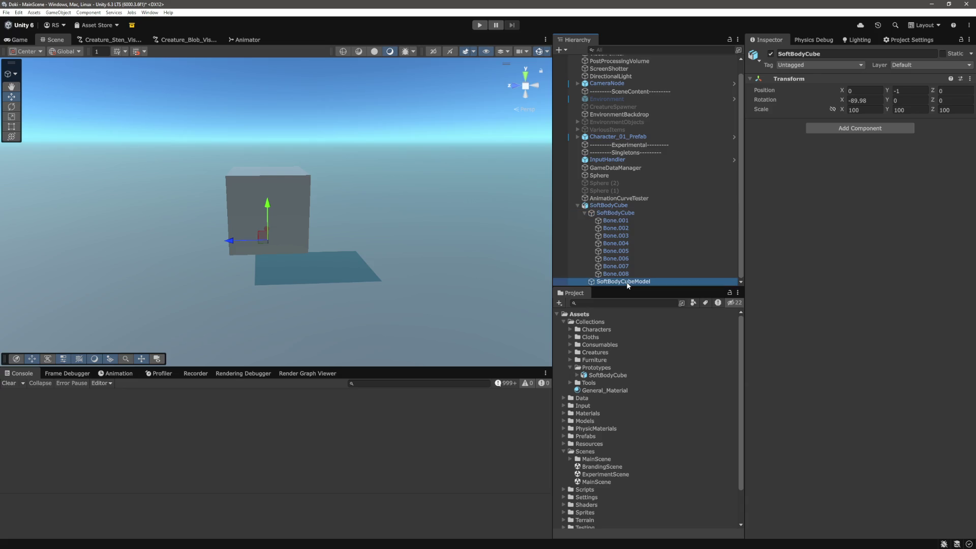
pyautogui.click(622, 214)
pyautogui.click(623, 221)
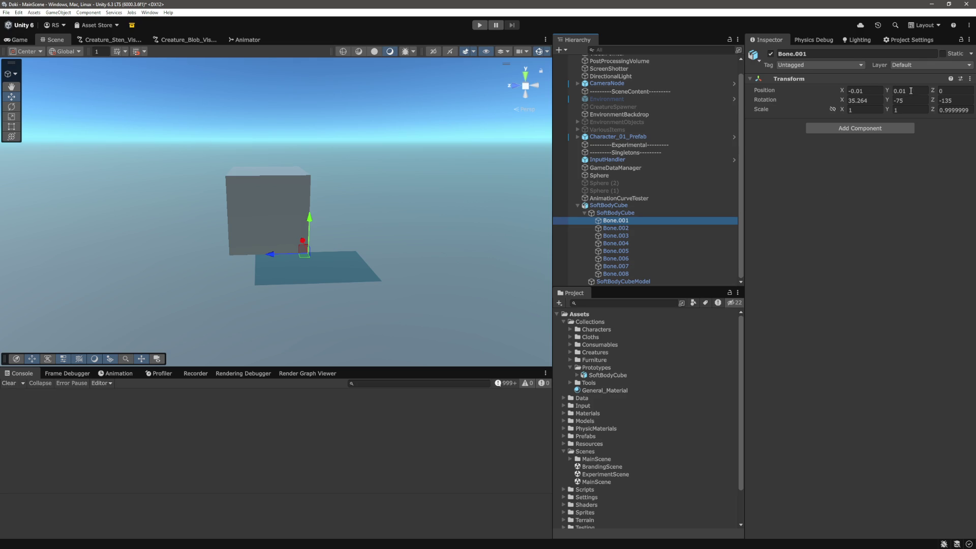
pyautogui.moveTo(887, 91); pyautogui.dragTo(892, 94)
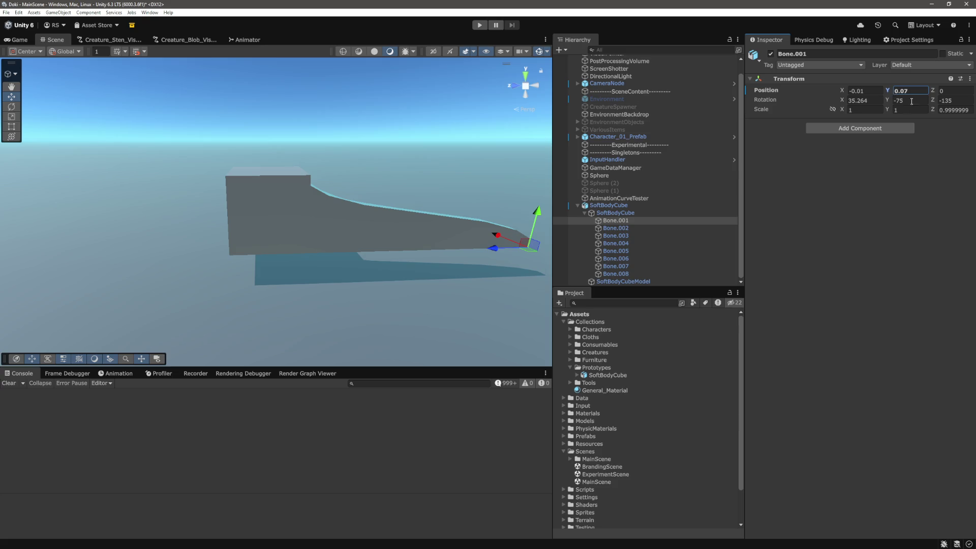
pyautogui.hotkey('ctrl', 'z')
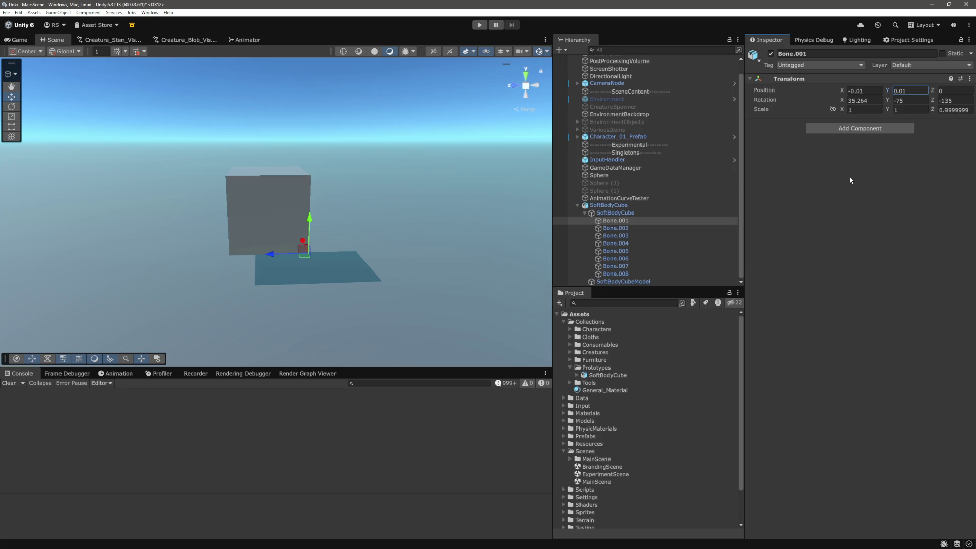
pyautogui.scroll(5, 407, 167)
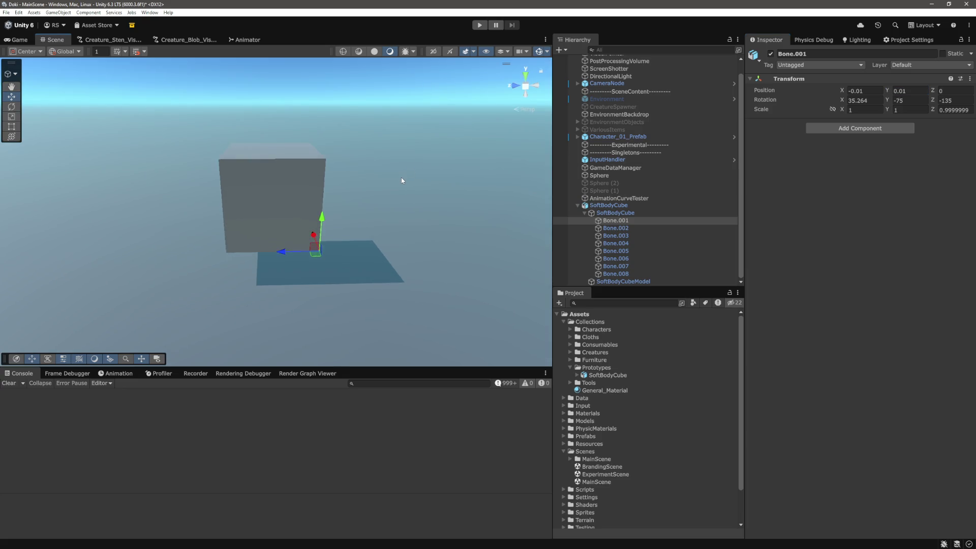
pyautogui.scroll(3, 402, 180)
pyautogui.scroll(-2, 357, 178)
pyautogui.scroll(1, 388, 179)
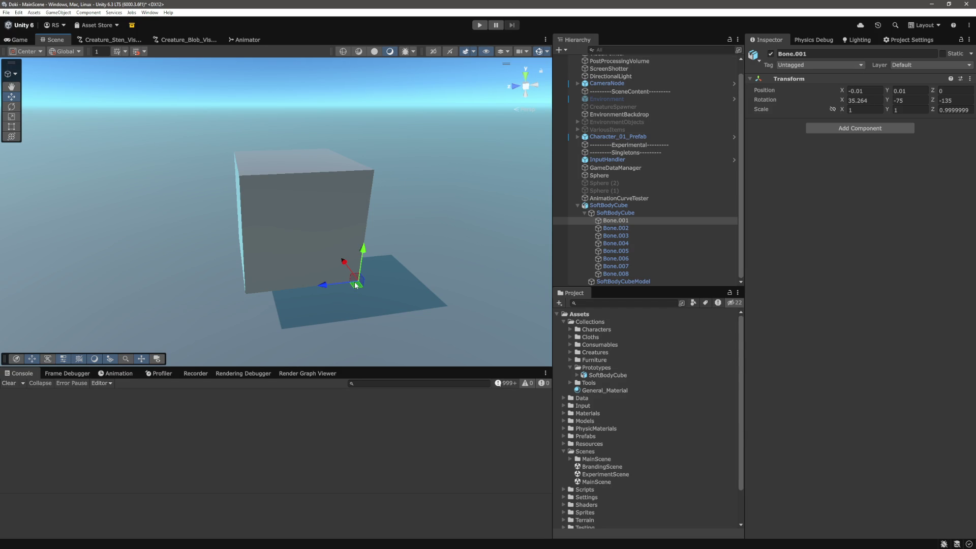
pyautogui.moveTo(423, 285); pyautogui.dragTo(408, 270)
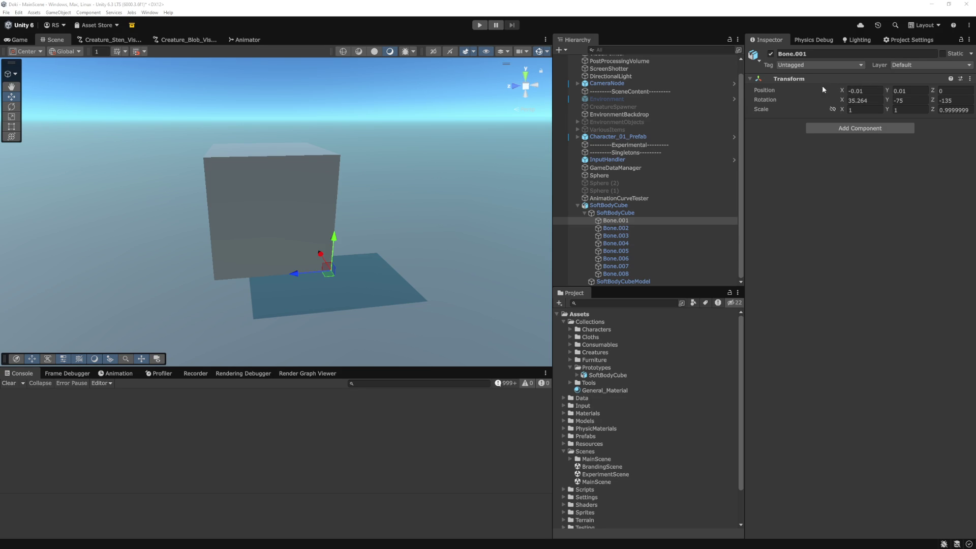
# - Look through the Transform and Inspector option menus, closing them without changes
pyautogui.click(968, 80)
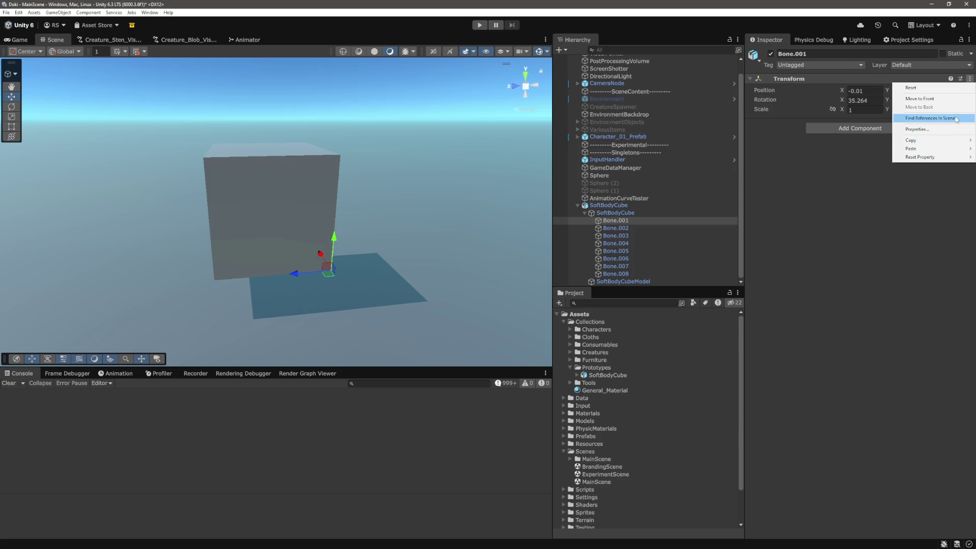
pyautogui.moveTo(948, 151)
pyautogui.click(802, 156)
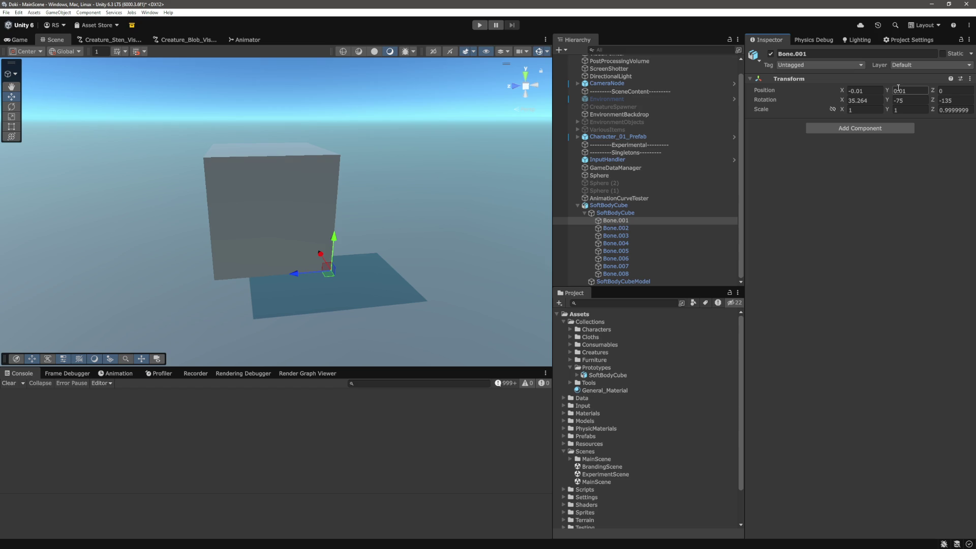
pyautogui.click(969, 78)
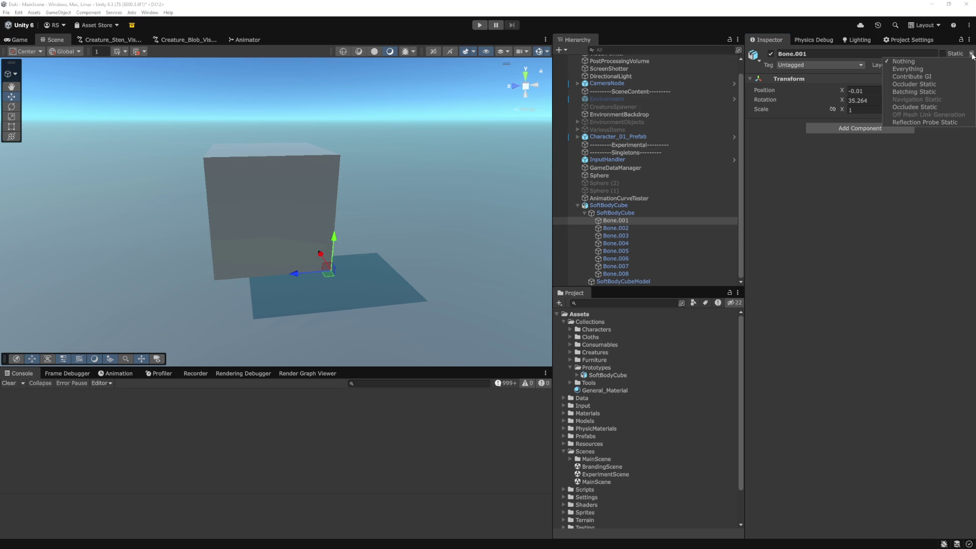
pyautogui.press('Escape')
pyautogui.click(972, 40)
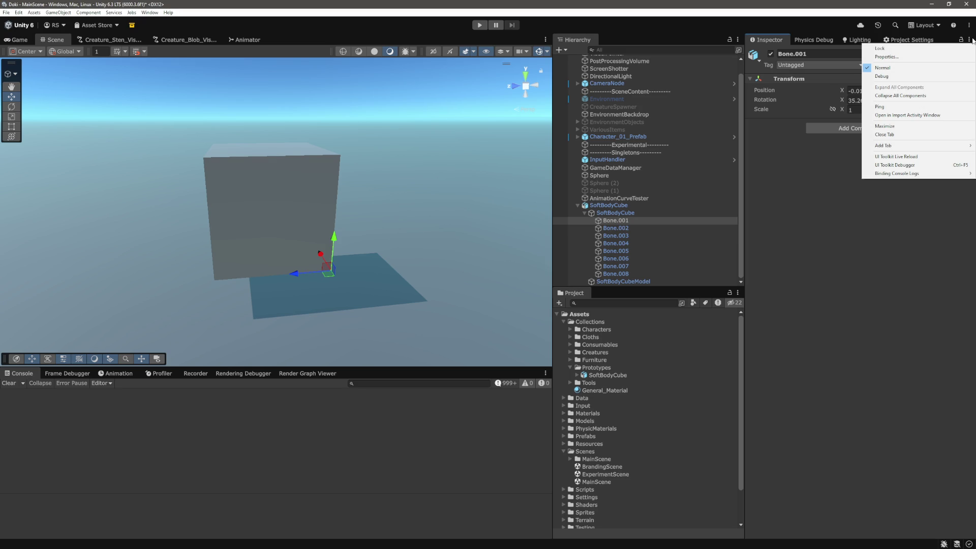
pyautogui.click(831, 169)
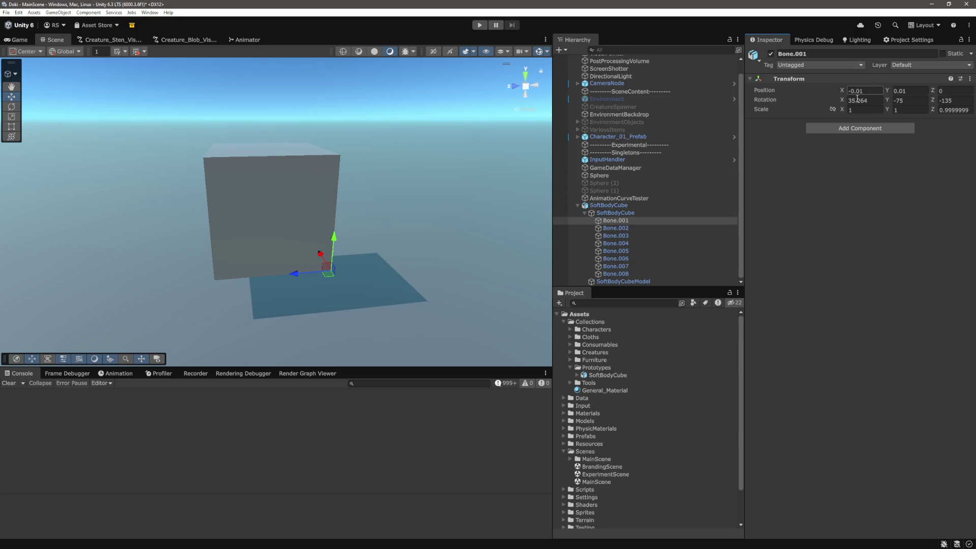
# - Orbit and pan the Scene view, then select and frame the child SoftBodyCube model
pyautogui.moveTo(504, 124); pyautogui.dragTo(466, 168)
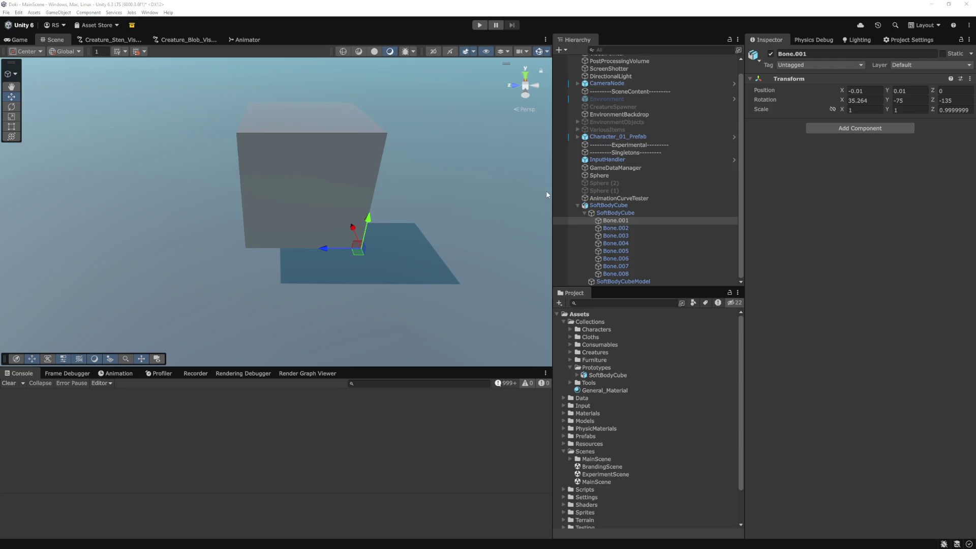
pyautogui.click(757, 243)
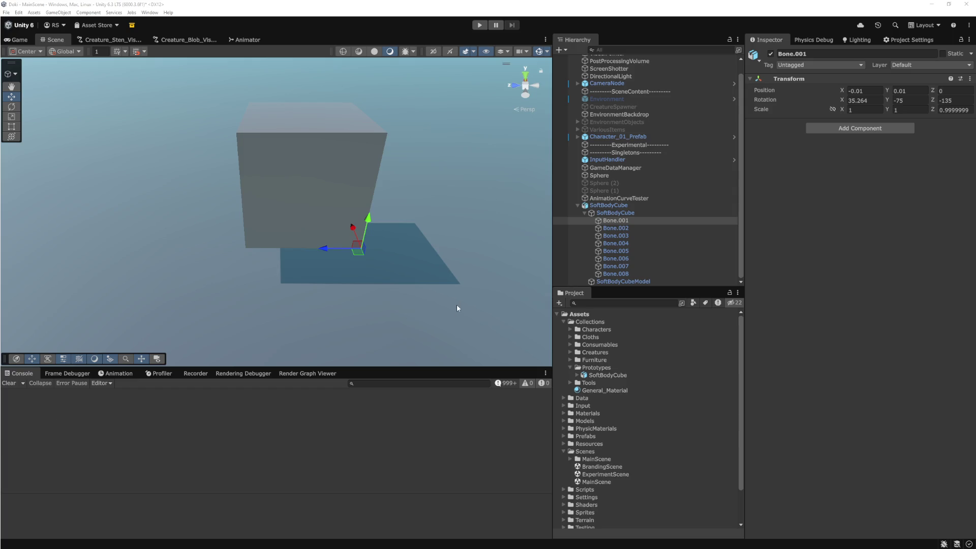
pyautogui.moveTo(426, 242); pyautogui.dragTo(434, 217)
pyautogui.doubleClick(630, 214)
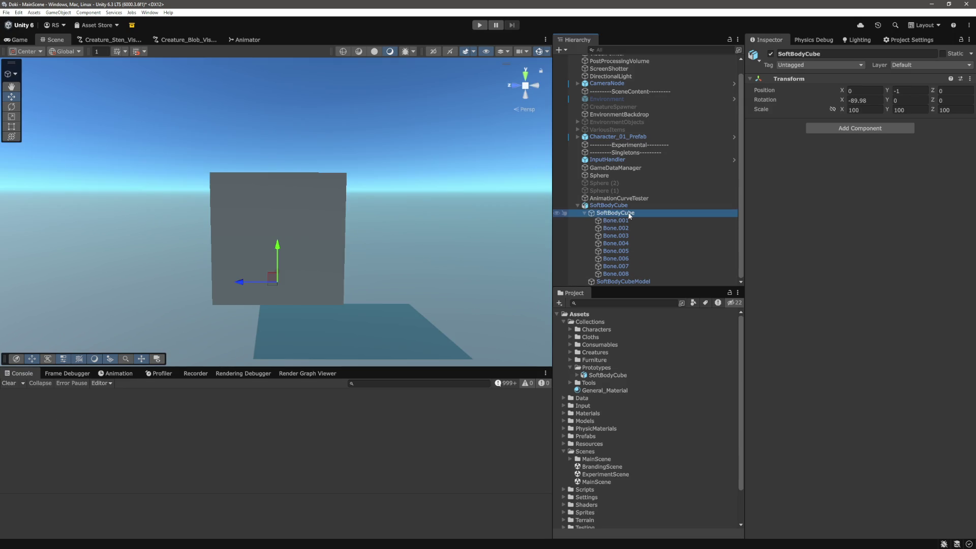
pyautogui.click(865, 129)
# - Search components for 'join' and add a Configurable Joint to Bone.001
pyautogui.click(615, 220)
pyautogui.click(864, 128)
pyautogui.write('join')
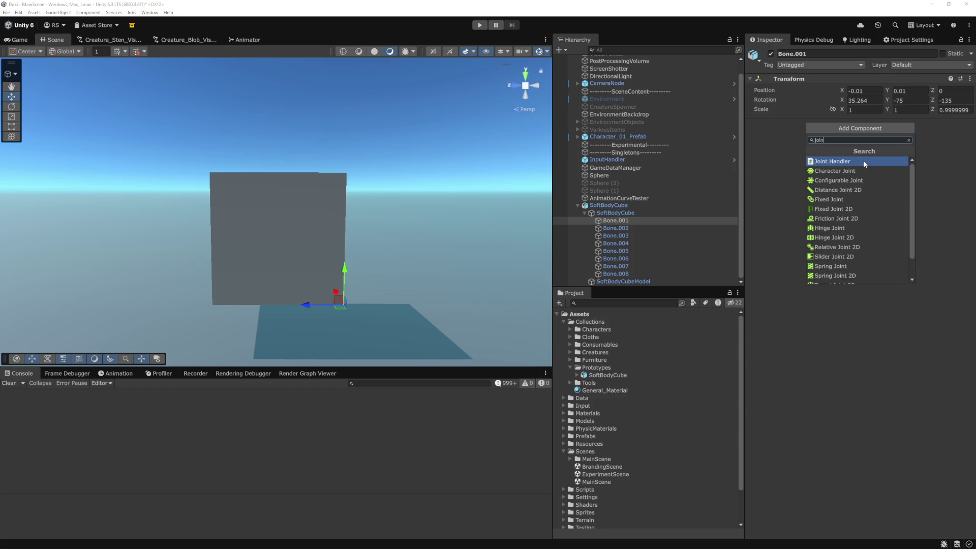
pyautogui.press('Down')
pyautogui.press('Down')
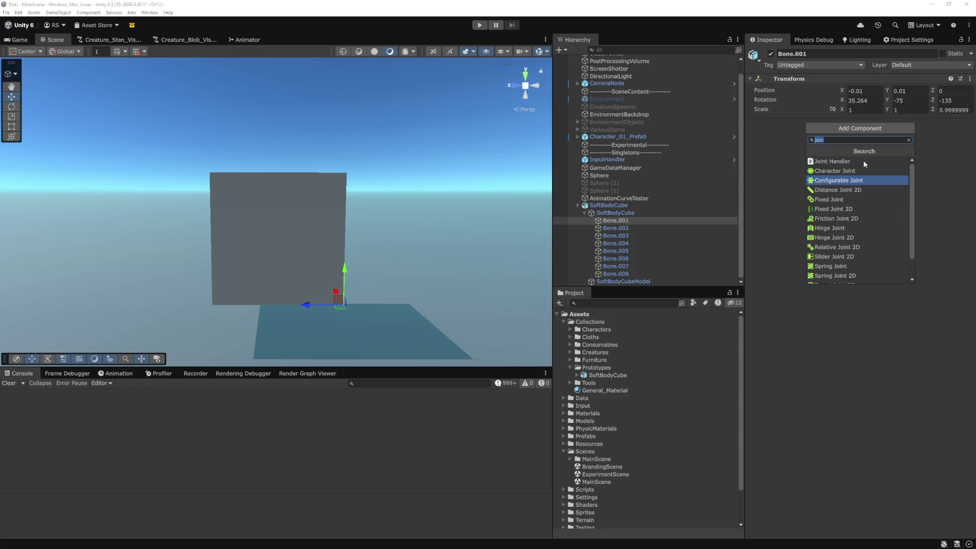
pyautogui.press('Down')
pyautogui.press('Down')
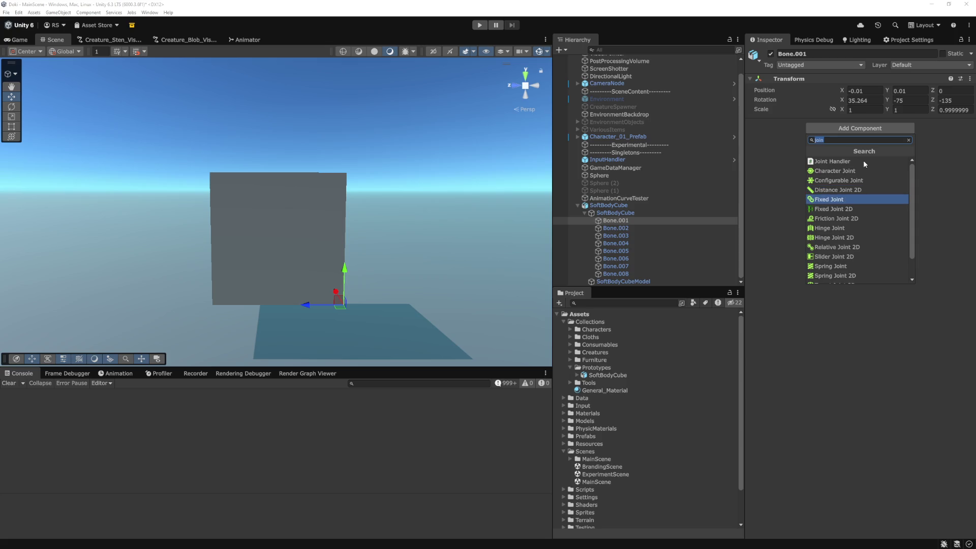
pyautogui.press('Down')
pyautogui.press('Down')
pyautogui.press('Down')
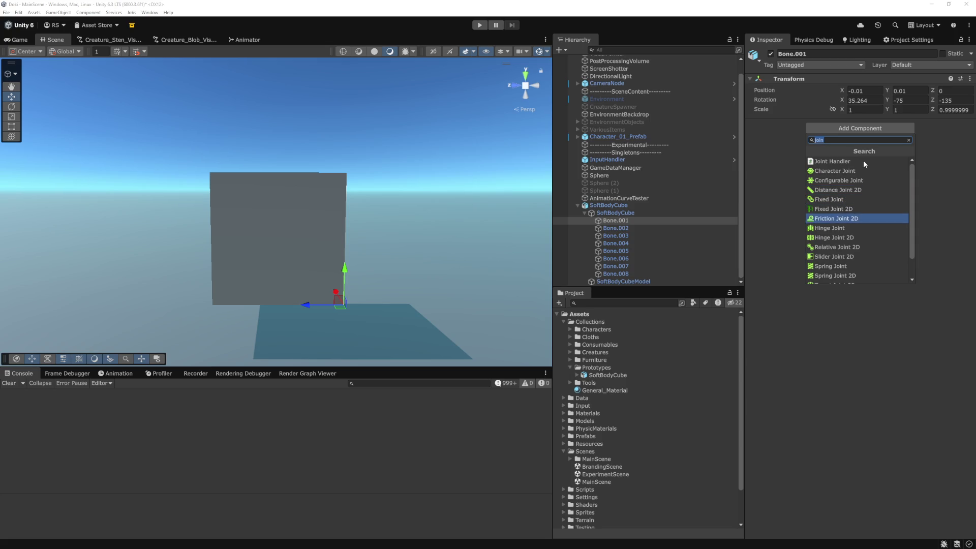
pyautogui.press('Down')
pyautogui.press('Down')
pyautogui.press('Down')
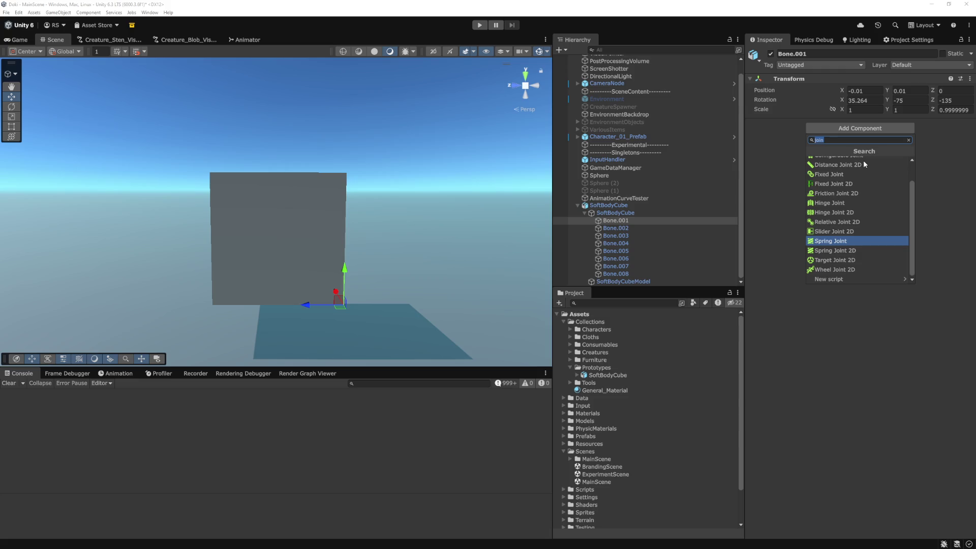
pyautogui.press('Up')
pyautogui.press('Down')
pyautogui.press('Down')
pyautogui.press('Down')
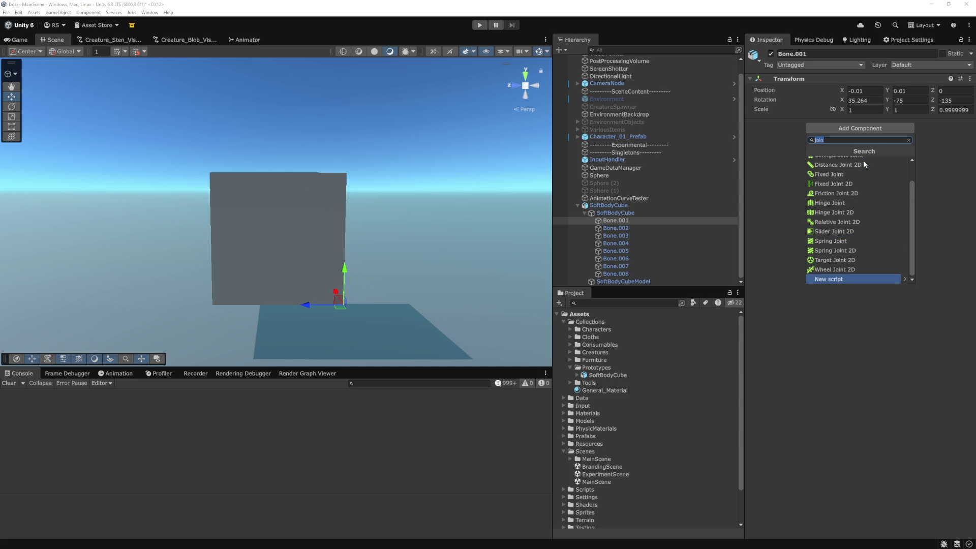
pyautogui.press('Down')
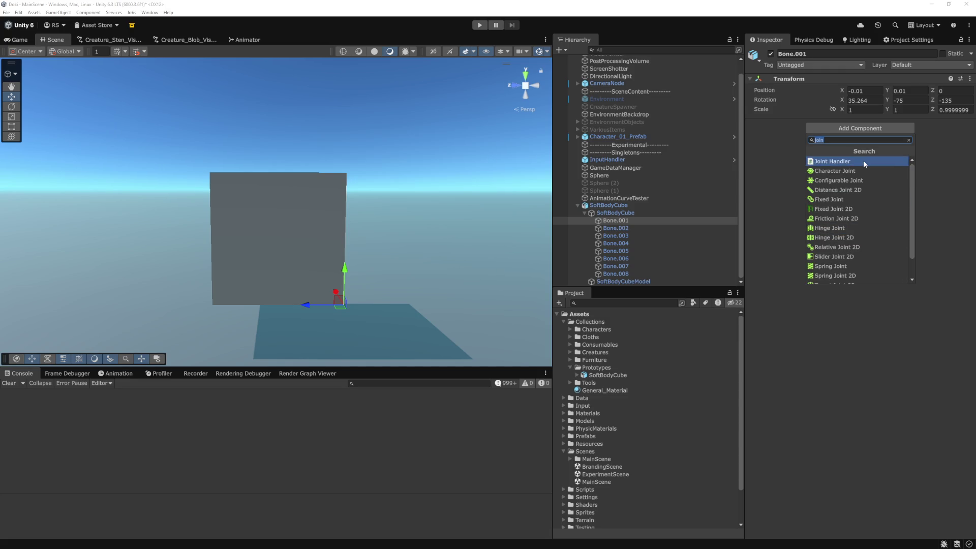
pyautogui.press('Down')
pyautogui.press('Up')
pyautogui.press('Up')
pyautogui.press('Down')
pyautogui.press('Up')
pyautogui.press('Up')
pyautogui.press('Up')
pyautogui.press('Up')
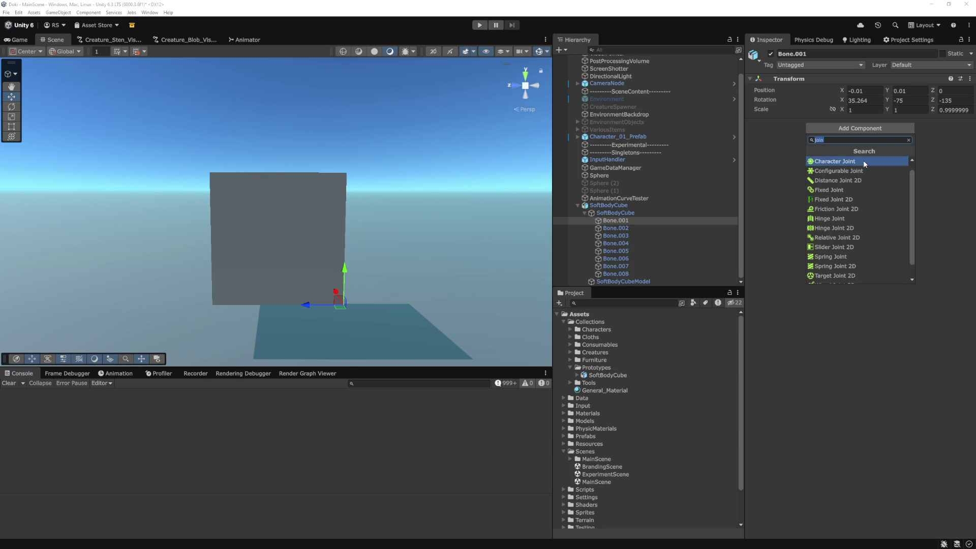
pyautogui.press('Down')
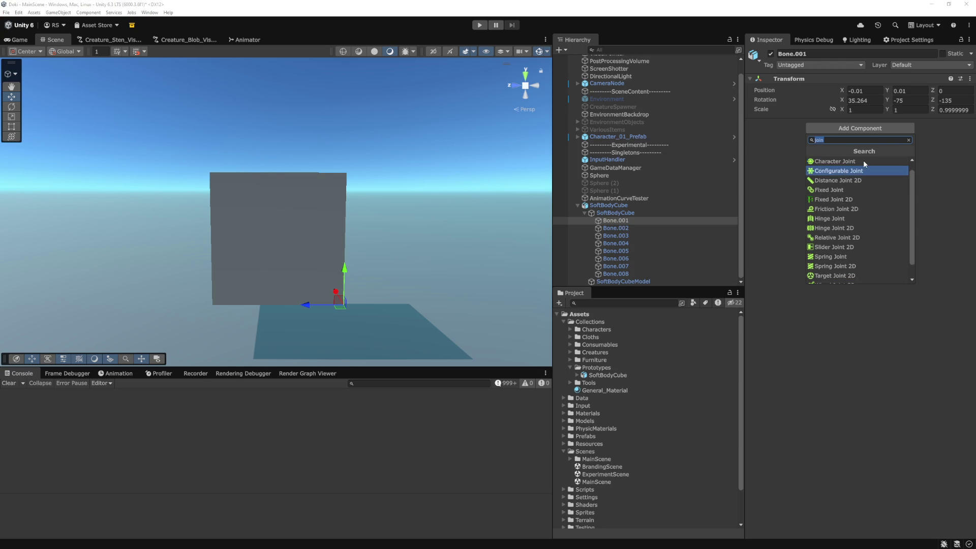
pyautogui.press('Return')
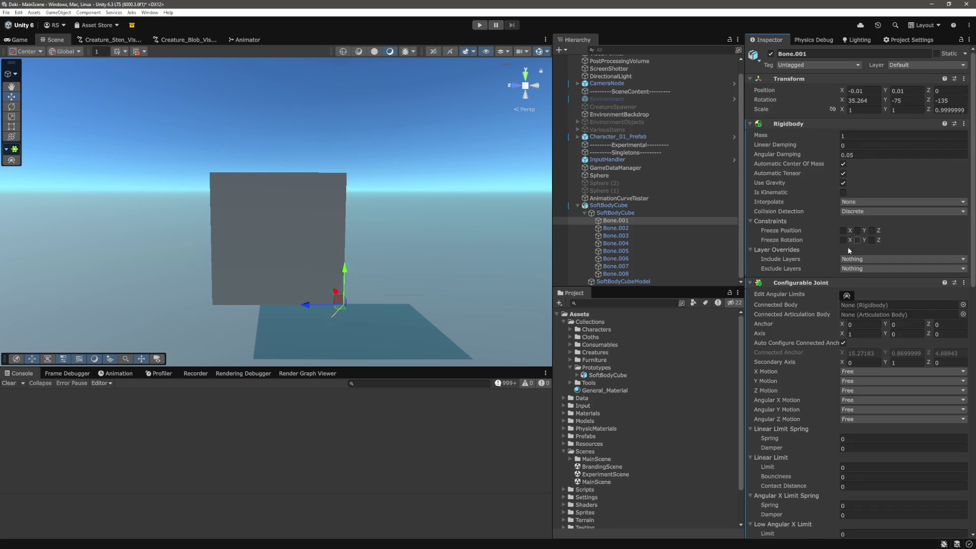
# - Replace Bone.001's Configurable Joint with a Spring Joint
pyautogui.scroll(-5, 837, 257)
pyautogui.scroll(-1, 831, 285)
pyautogui.scroll(7, 831, 285)
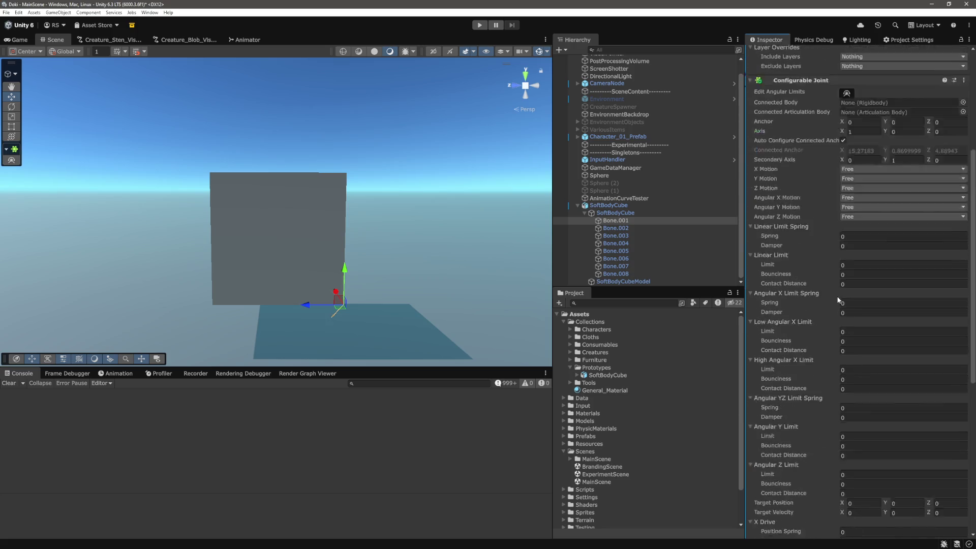
pyautogui.click(963, 234)
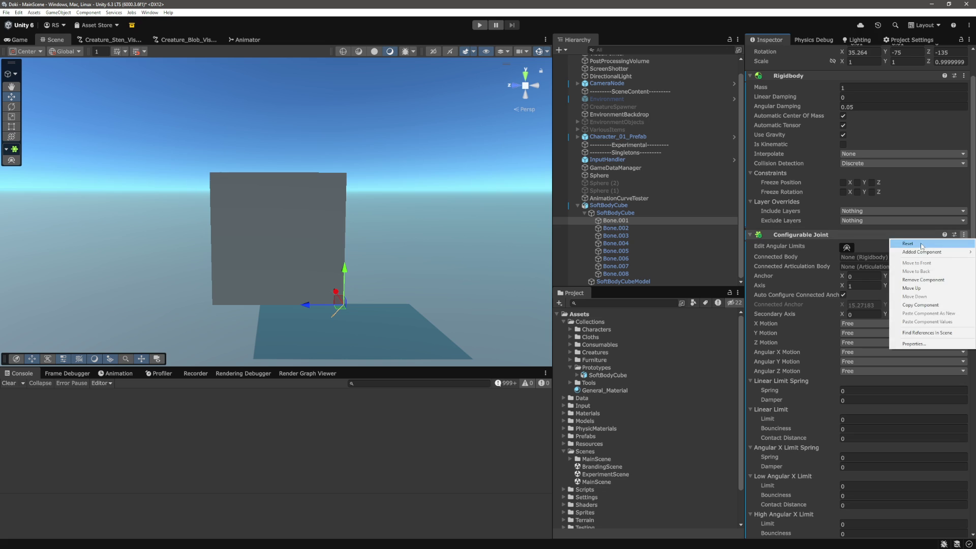
pyautogui.click(922, 279)
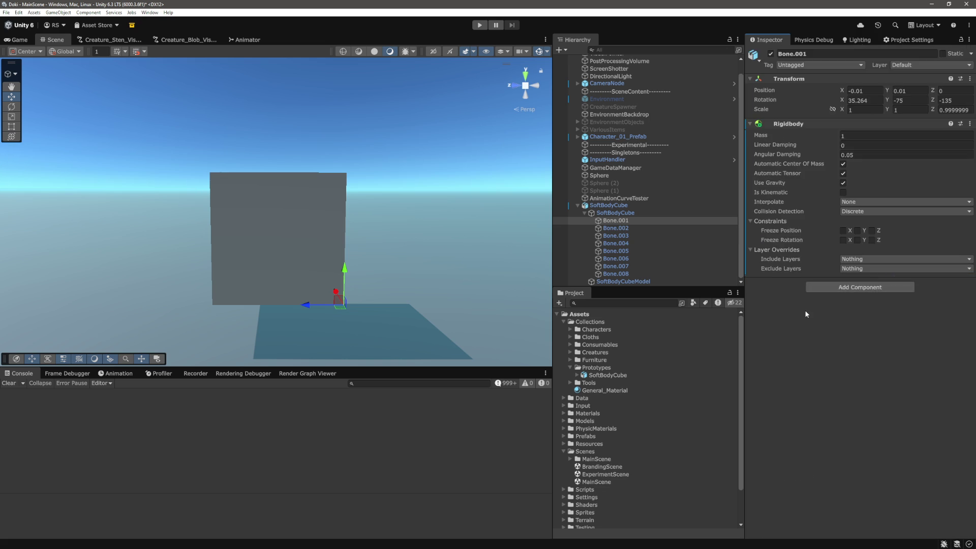
pyautogui.click(852, 290)
pyautogui.scroll(-1, 852, 401)
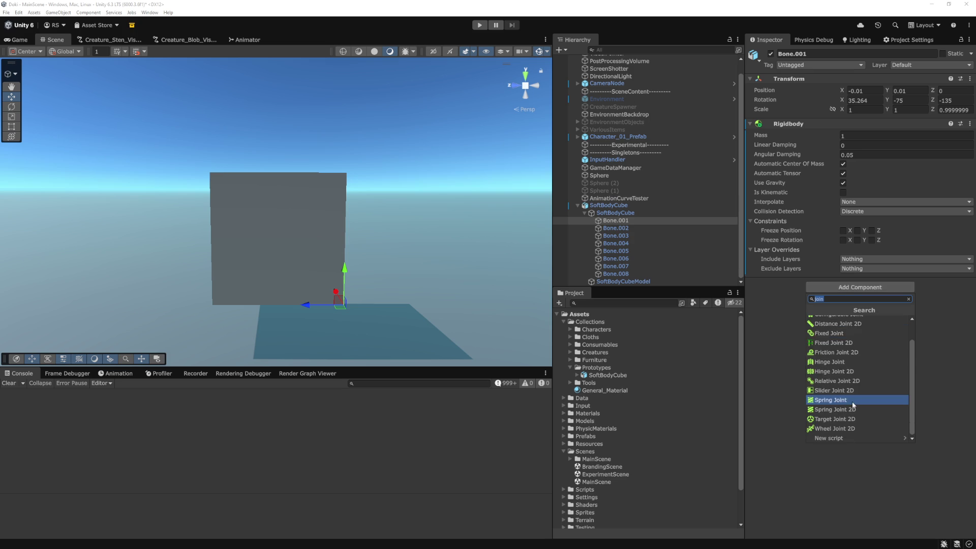
pyautogui.click(852, 400)
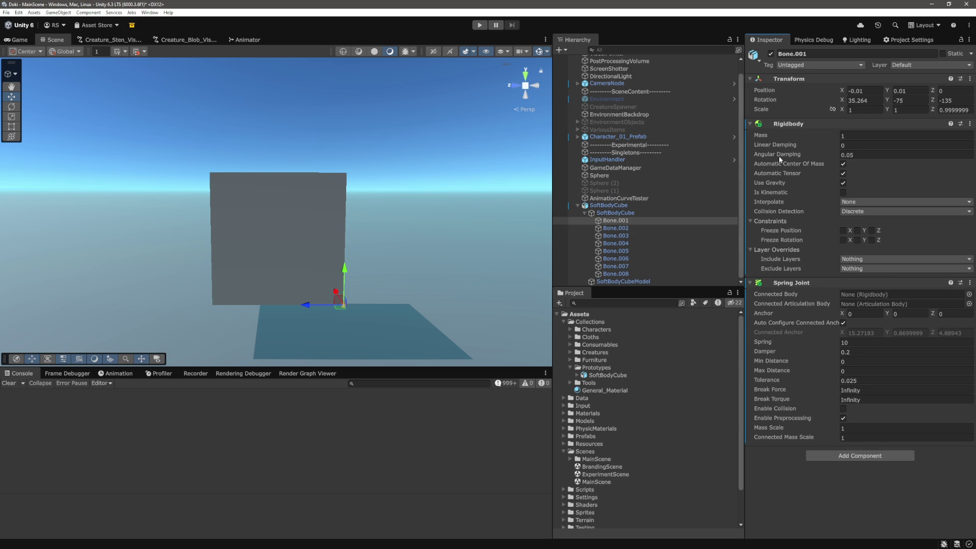
# - Select the child SoftBodyCube, pan the view, then select the parent SoftBodyCube prefab
pyautogui.click(617, 214)
pyautogui.moveTo(429, 289)
pyautogui.mouseDown()
pyautogui.moveTo(431, 220)
pyautogui.moveTo(435, 249)
pyautogui.mouseUp()
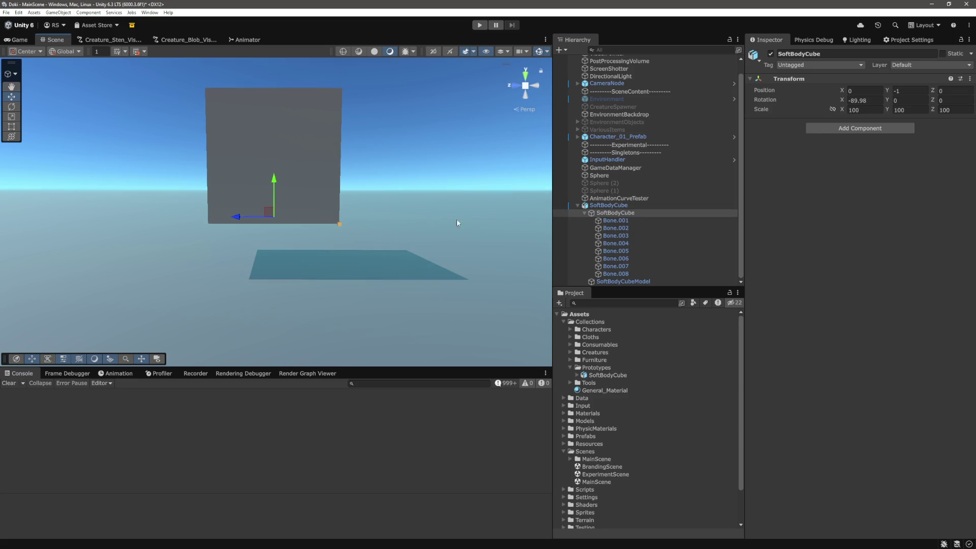
pyautogui.click(626, 201)
pyautogui.click(626, 205)
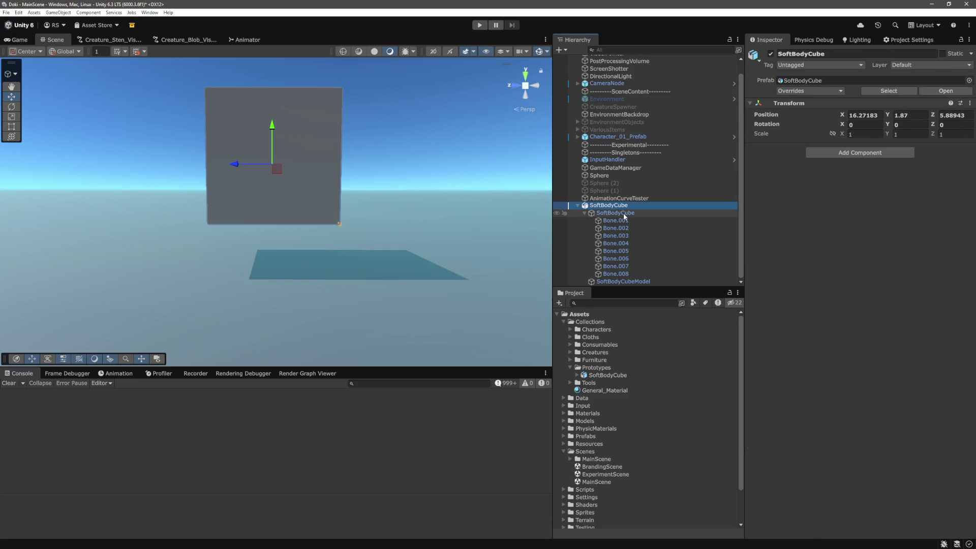
# - Frame the cube and add a Rigidbody to SoftBodyCube
pyautogui.click(624, 213)
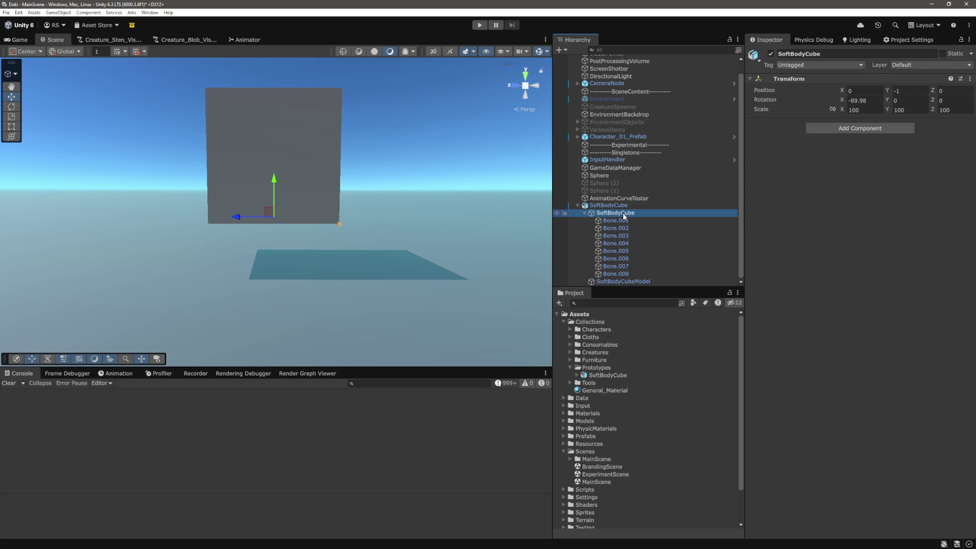
pyautogui.moveTo(440, 223)
pyautogui.mouseDown()
pyautogui.moveTo(459, 203)
pyautogui.moveTo(449, 227)
pyautogui.moveTo(306, 217)
pyautogui.moveTo(370, 239)
pyautogui.mouseUp()
pyautogui.click(373, 335)
pyautogui.press('f')
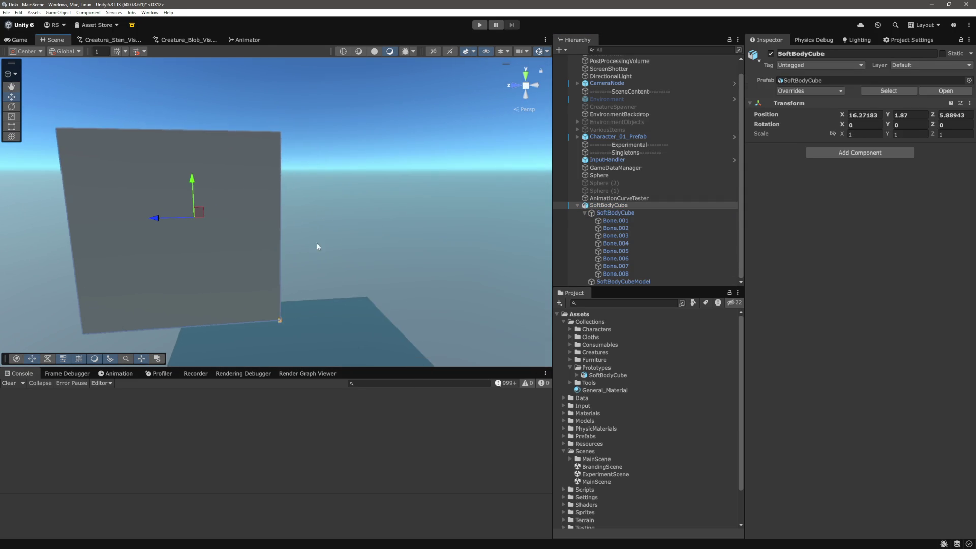
pyautogui.click(862, 155)
pyautogui.write('rigidbody')
pyautogui.click(851, 188)
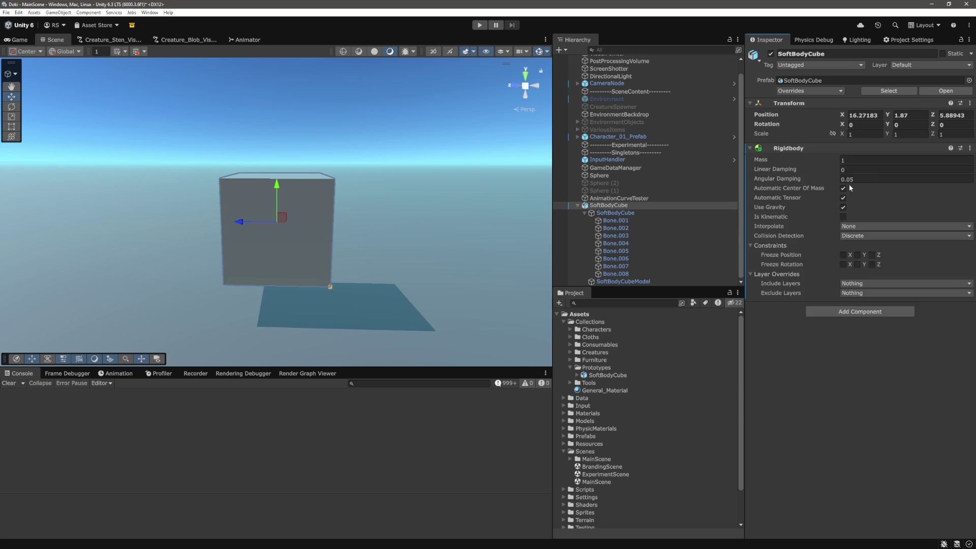
# - Add a Box Collider to SoftBodyCube via the 'box' component search
pyautogui.moveTo(388, 285); pyautogui.dragTo(388, 193)
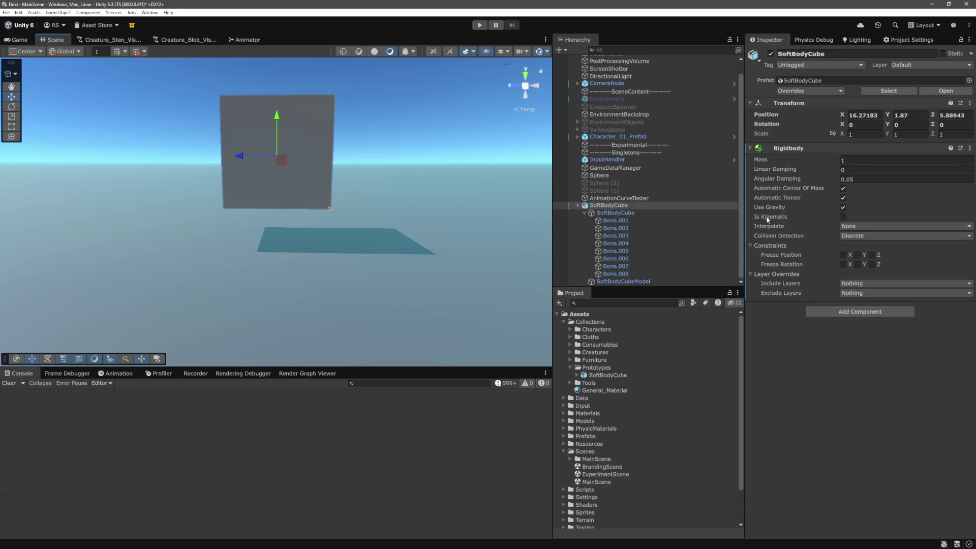
pyautogui.click(825, 387)
pyautogui.click(842, 311)
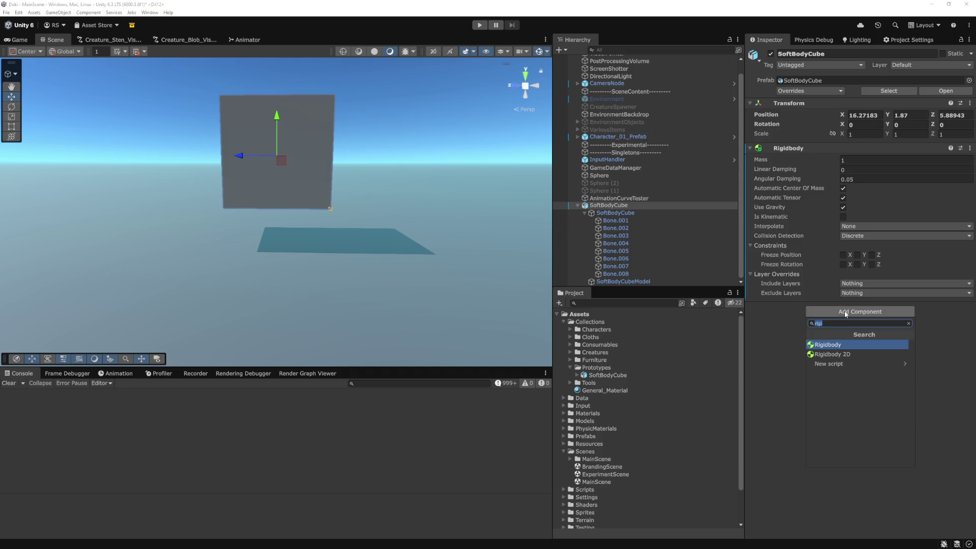
pyautogui.write('box')
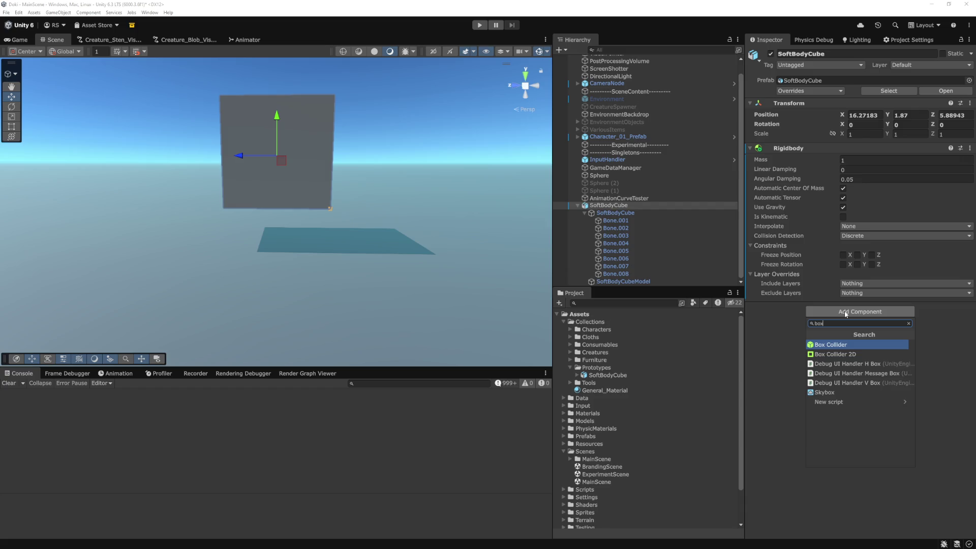
pyautogui.press('Return')
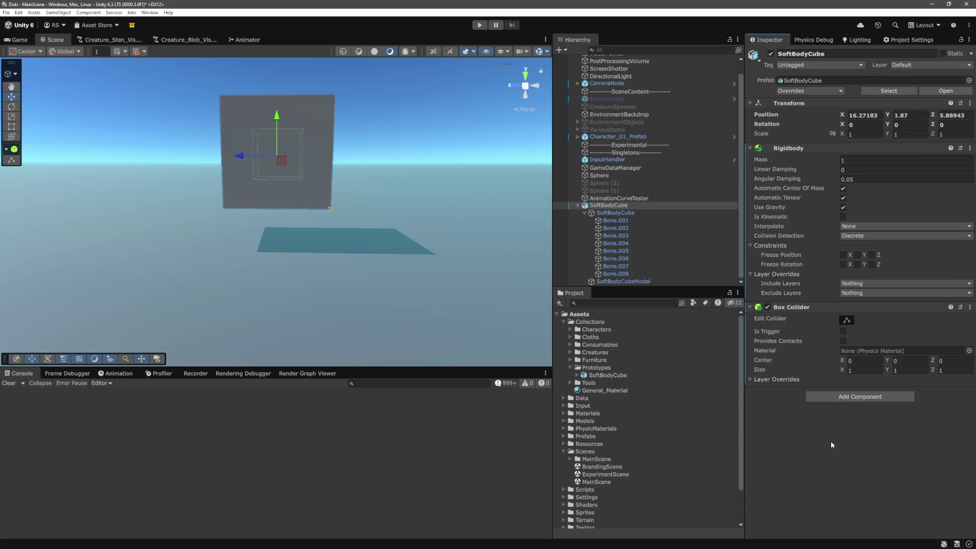
# - Put SoftBodyCube and its children on layer 6: DynamicEntity, then recheck the layer list
pyautogui.click(926, 68)
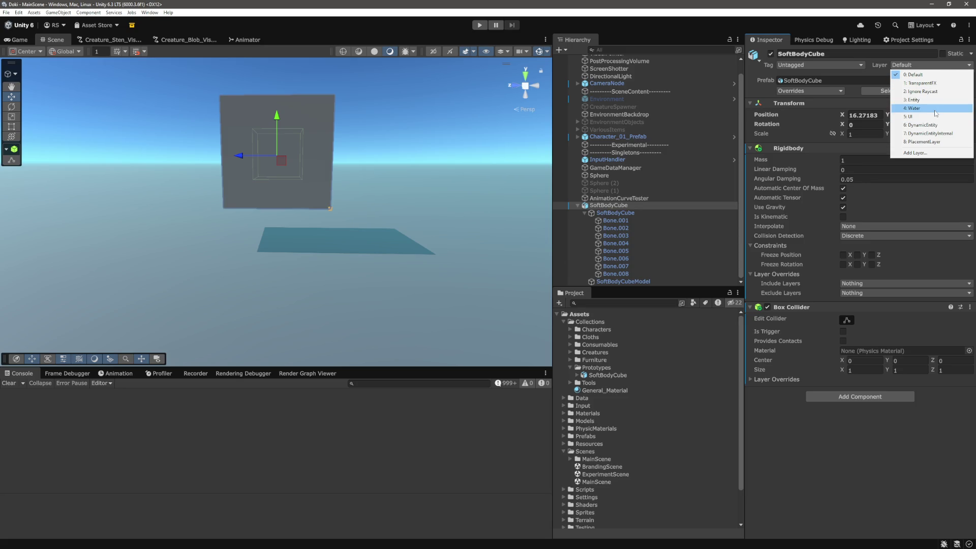
pyautogui.click(921, 125)
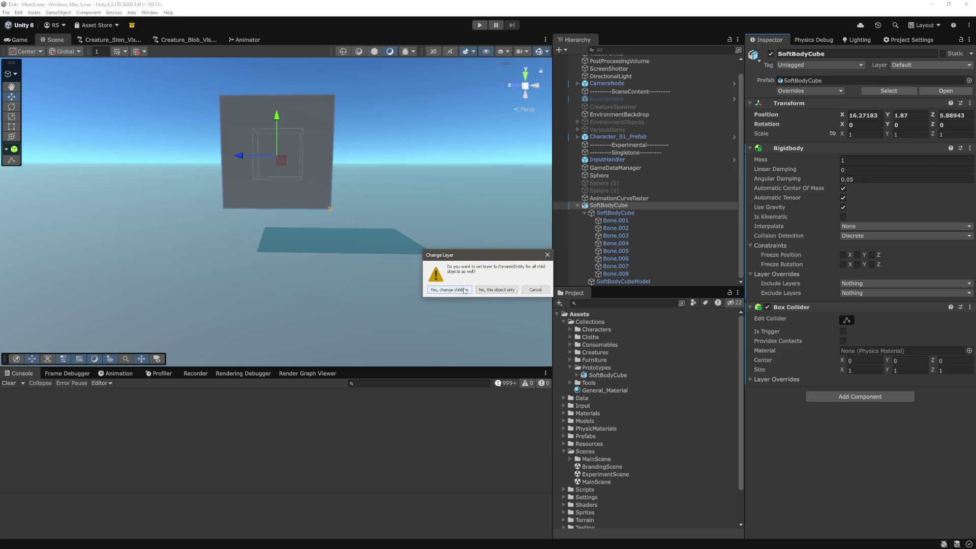
pyautogui.click(496, 289)
pyautogui.click(843, 364)
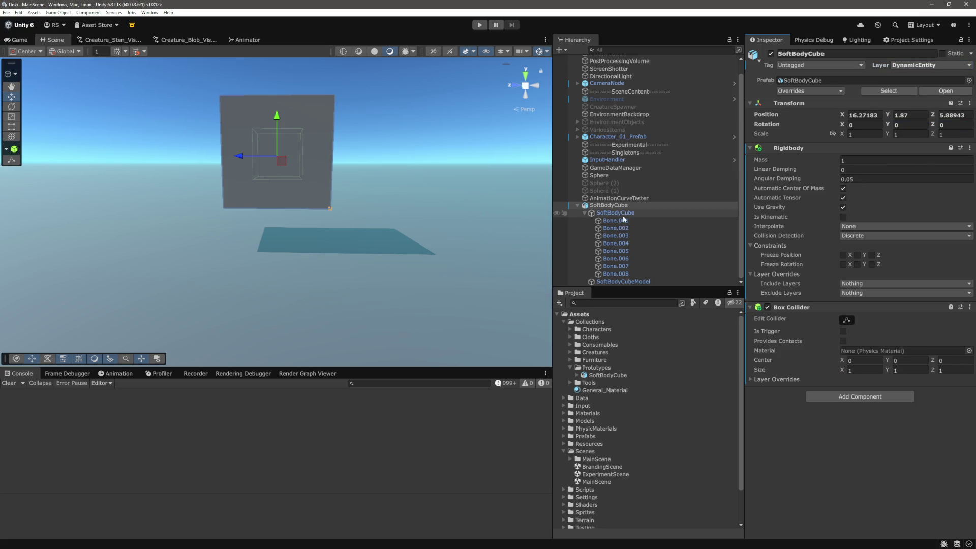
pyautogui.click(935, 66)
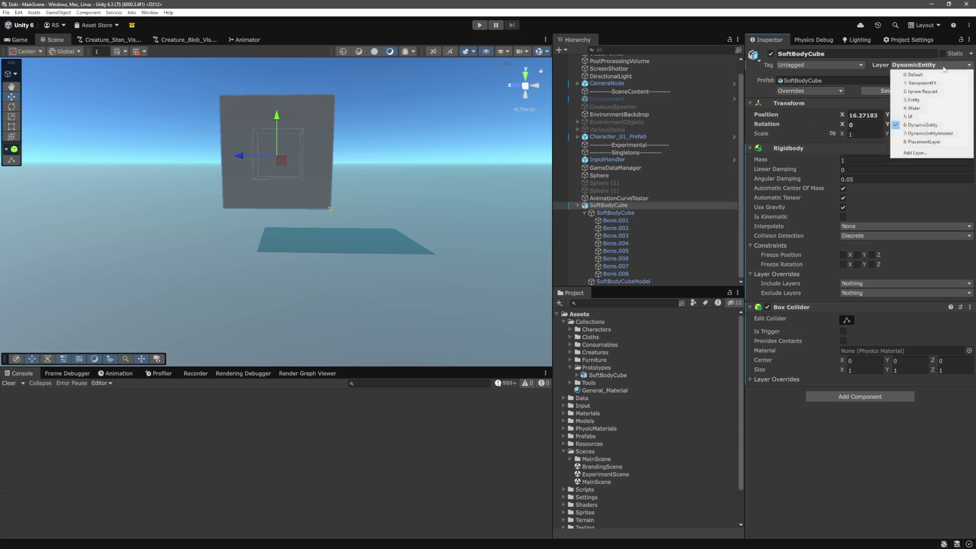
pyautogui.press('Escape')
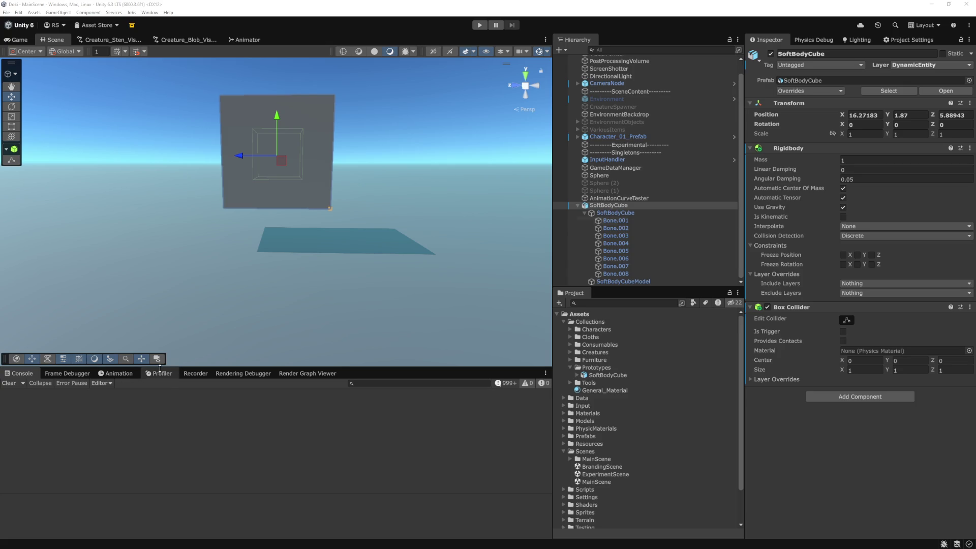
# - Select Bone.001 and review its Rigidbody's Exclude Layers list without changing anything
pyautogui.click(620, 221)
pyautogui.moveTo(457, 178)
pyautogui.mouseDown()
pyautogui.moveTo(441, 231)
pyautogui.moveTo(414, 211)
pyautogui.mouseUp()
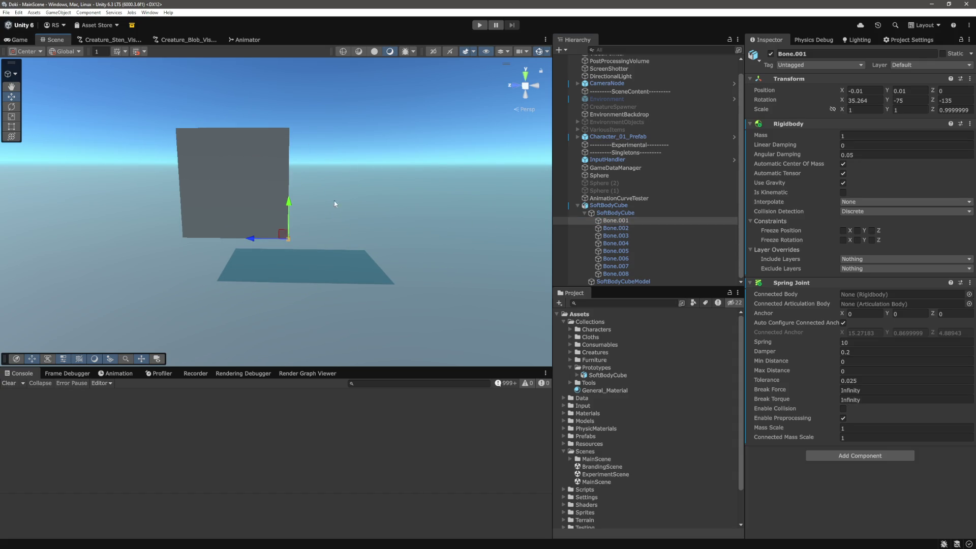
pyautogui.scroll(2, 308, 245)
pyautogui.scroll(-2, 314, 242)
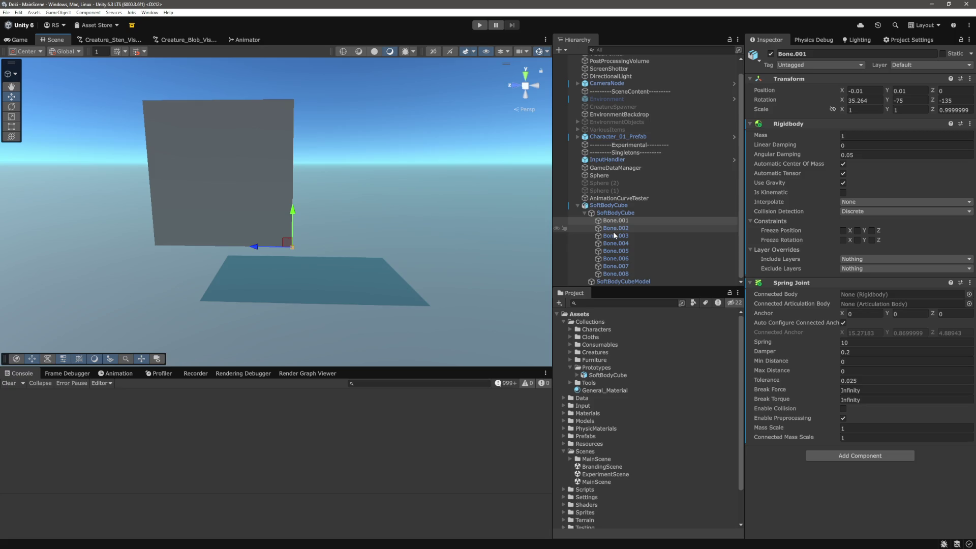
pyautogui.click(884, 268)
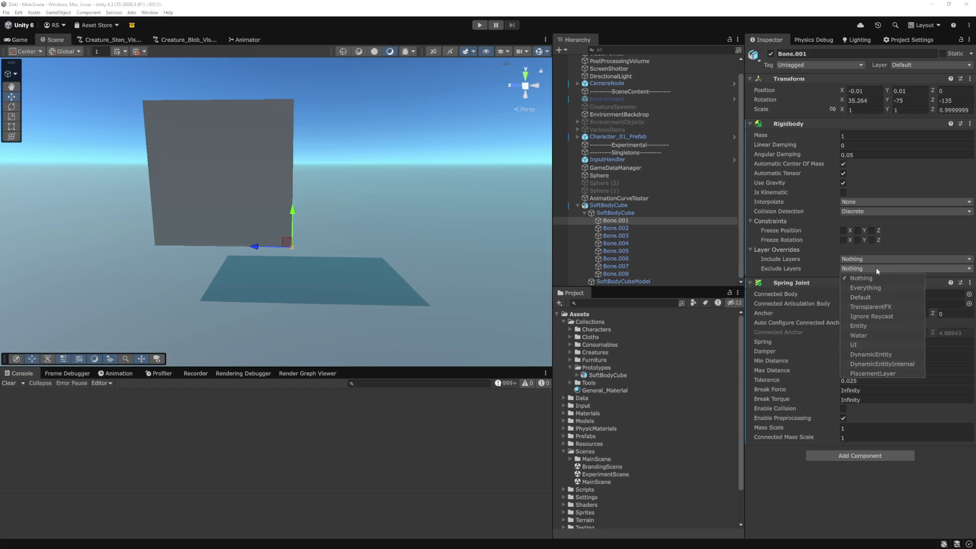
pyautogui.click(794, 458)
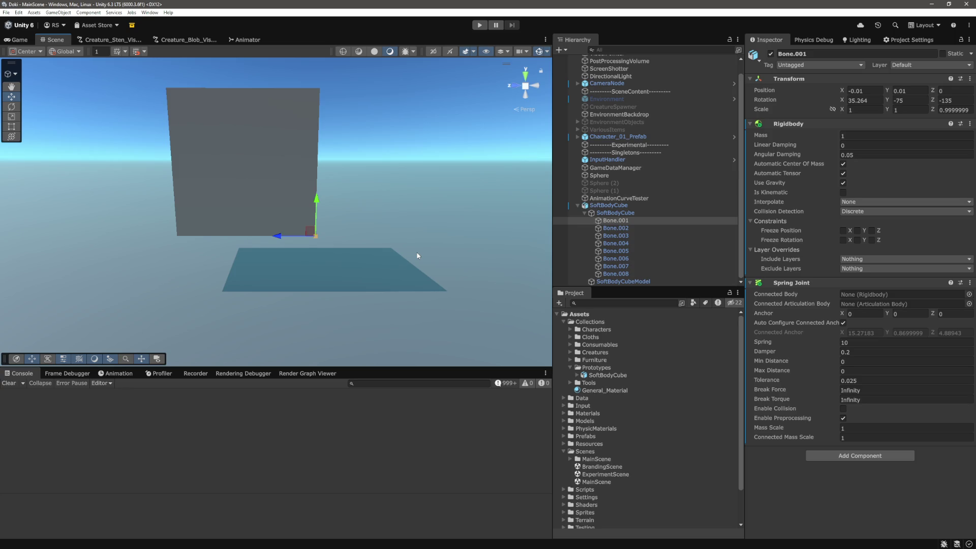
# - Remove the Box Collider from the parent SoftBodyCube
pyautogui.click(621, 212)
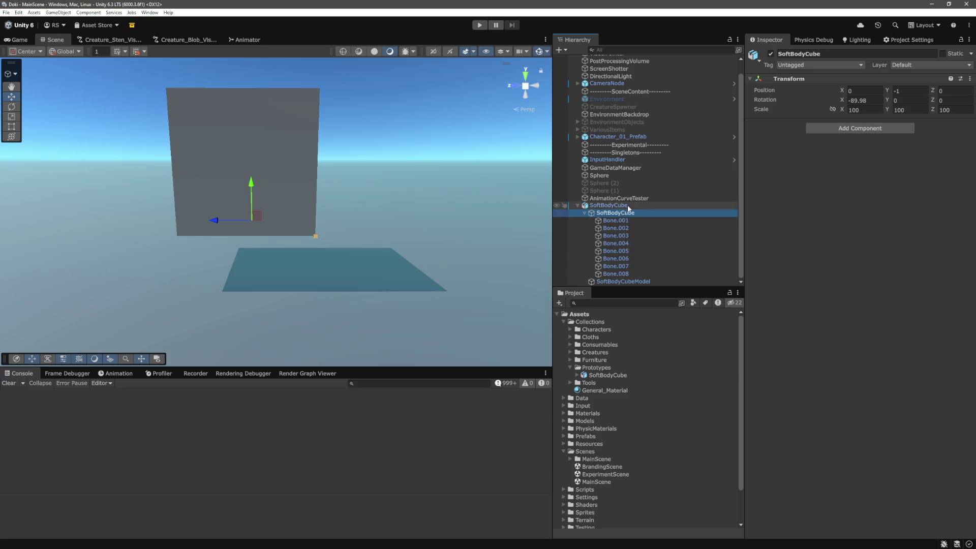
pyautogui.click(629, 206)
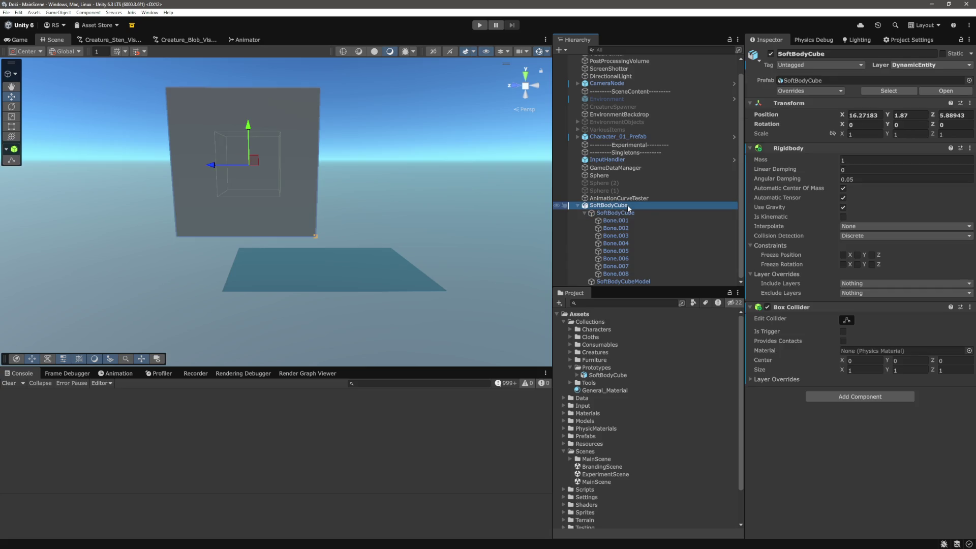
pyautogui.click(970, 308)
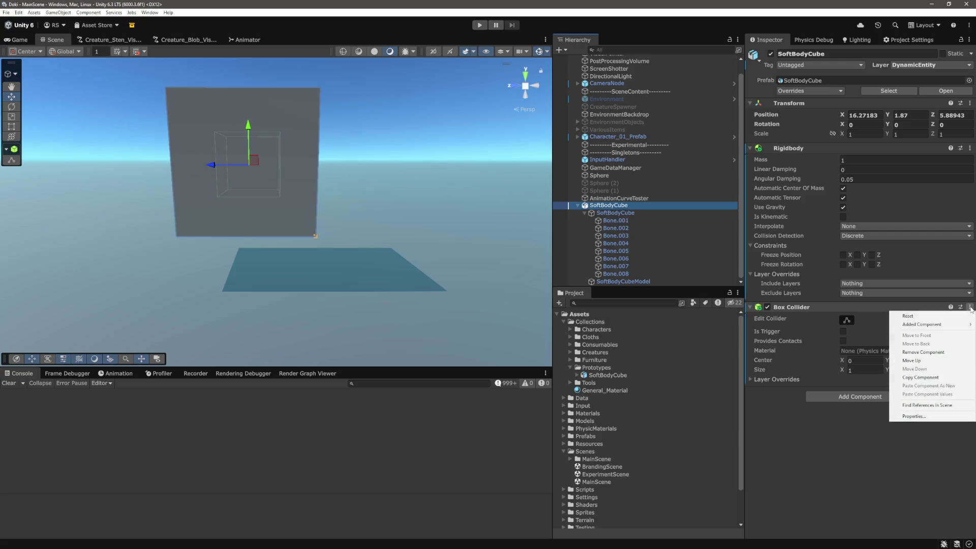
pyautogui.click(944, 354)
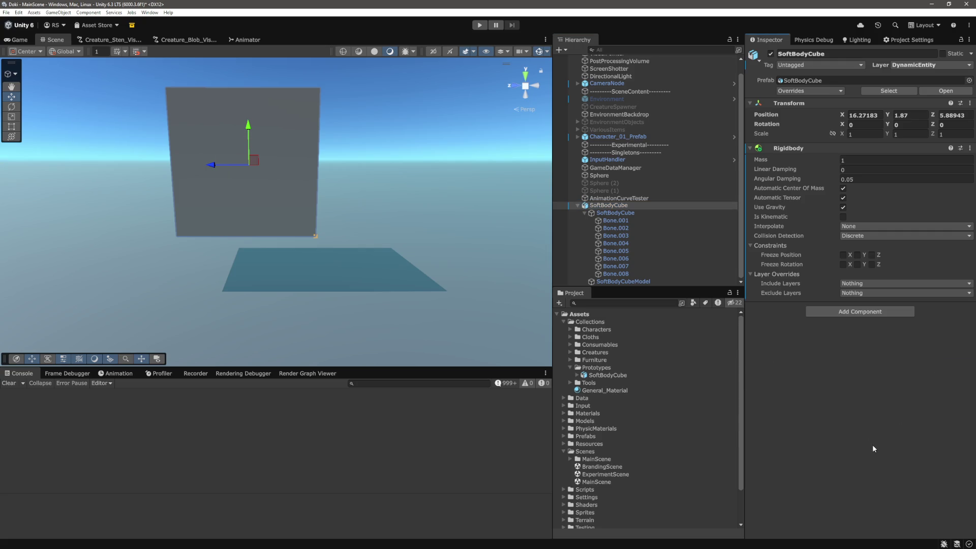
# - Frame Bone.001 and connect its Spring Joint to the SoftBodyCube Rigidbody
pyautogui.click(617, 228)
pyautogui.click(619, 222)
pyautogui.press('f')
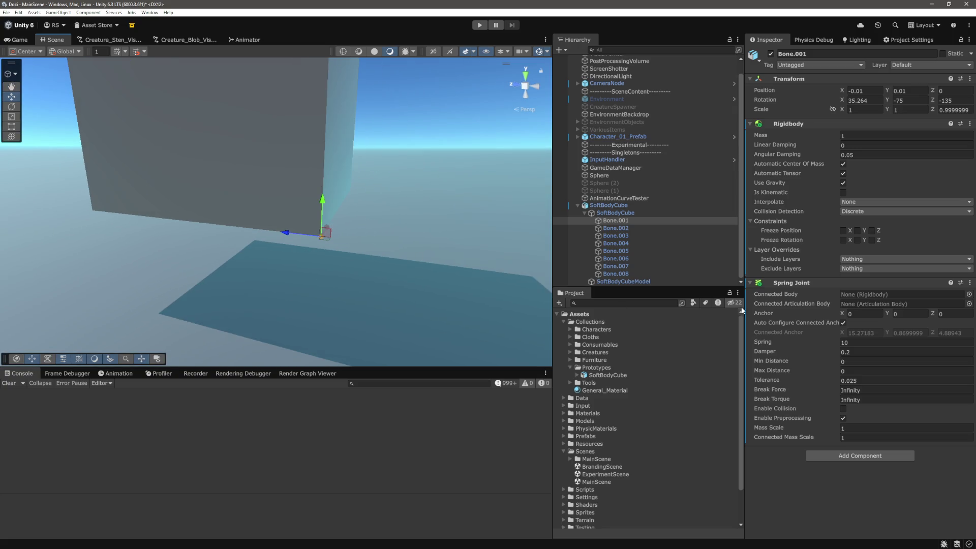
pyautogui.moveTo(258, 218)
pyautogui.mouseDown()
pyautogui.moveTo(351, 273)
pyautogui.moveTo(244, 264)
pyautogui.mouseUp()
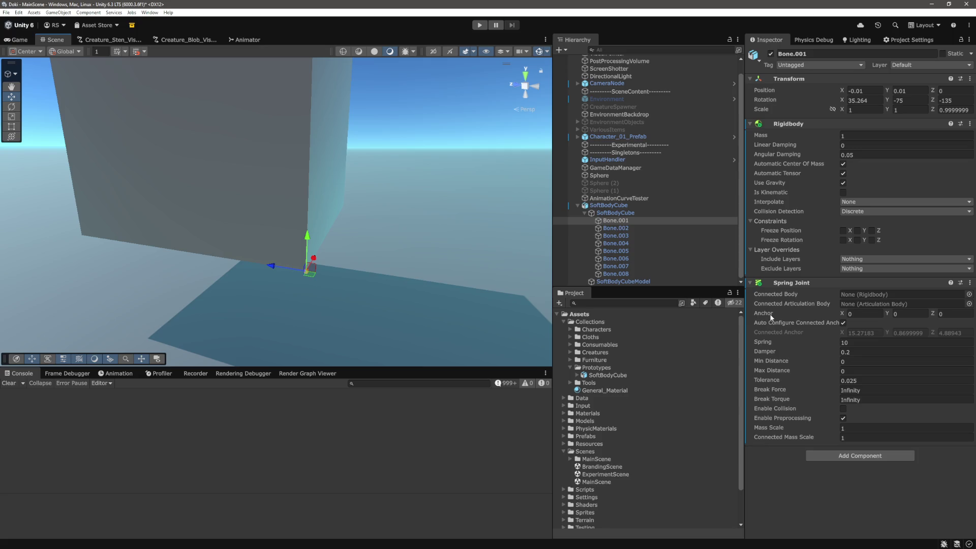
pyautogui.moveTo(609, 206); pyautogui.dragTo(894, 295)
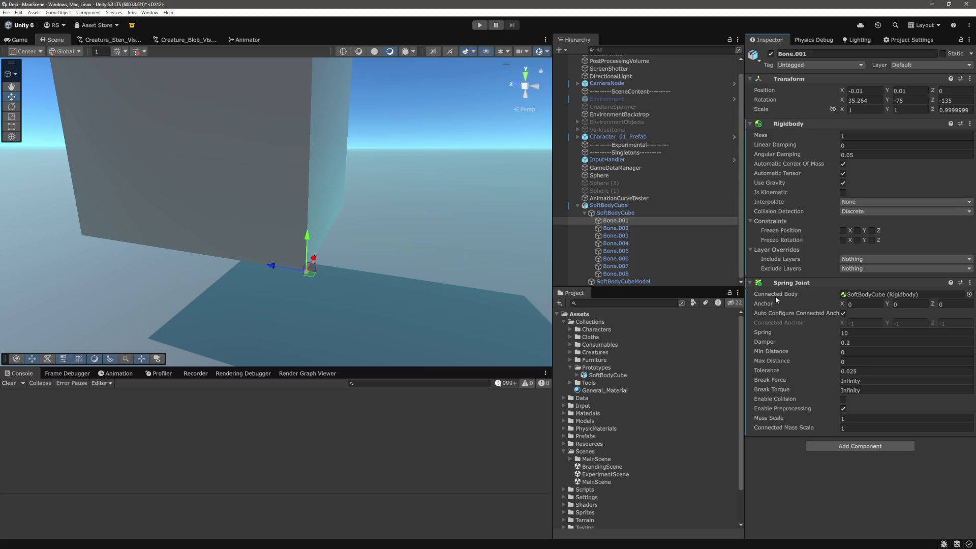
# - Add a Joint Handler script to Bone.001, then remove it again
pyautogui.click(871, 448)
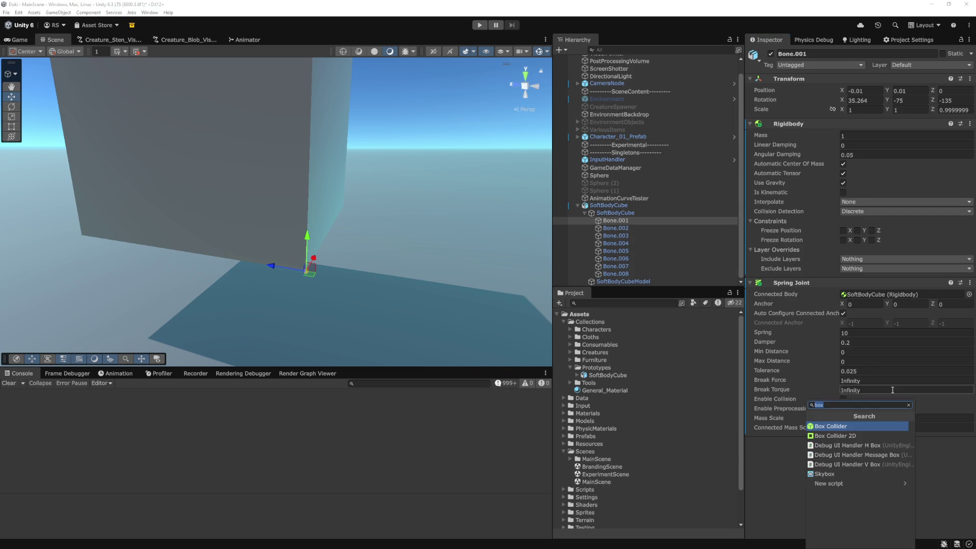
pyautogui.write('fixed')
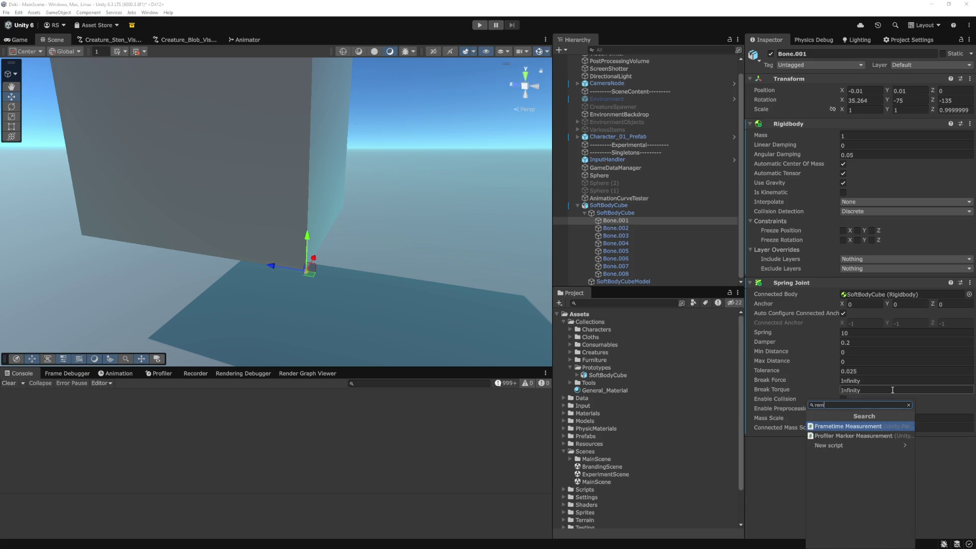
pyautogui.press('BackSpace')
pyautogui.press('BackSpace')
pyautogui.press('BackSpace')
pyautogui.write('bone')
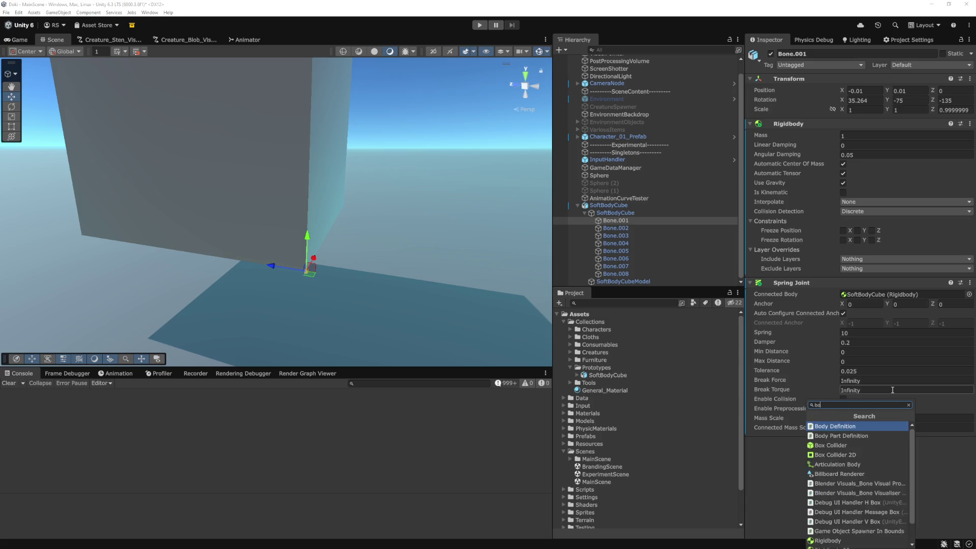
pyautogui.press('BackSpace')
pyautogui.press('BackSpace')
pyautogui.press('BackSpace')
pyautogui.write('jo')
pyautogui.click(816, 427)
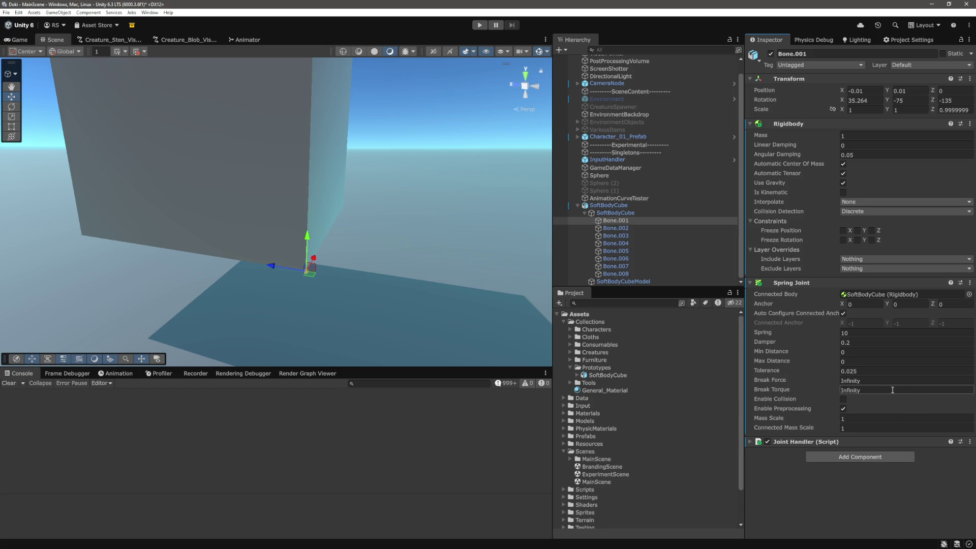
pyautogui.click(749, 442)
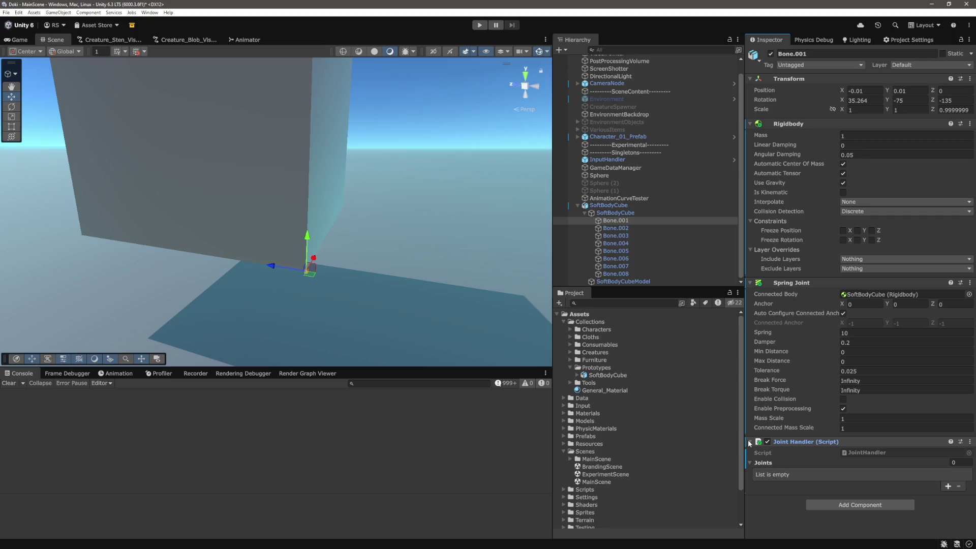
pyautogui.click(969, 441)
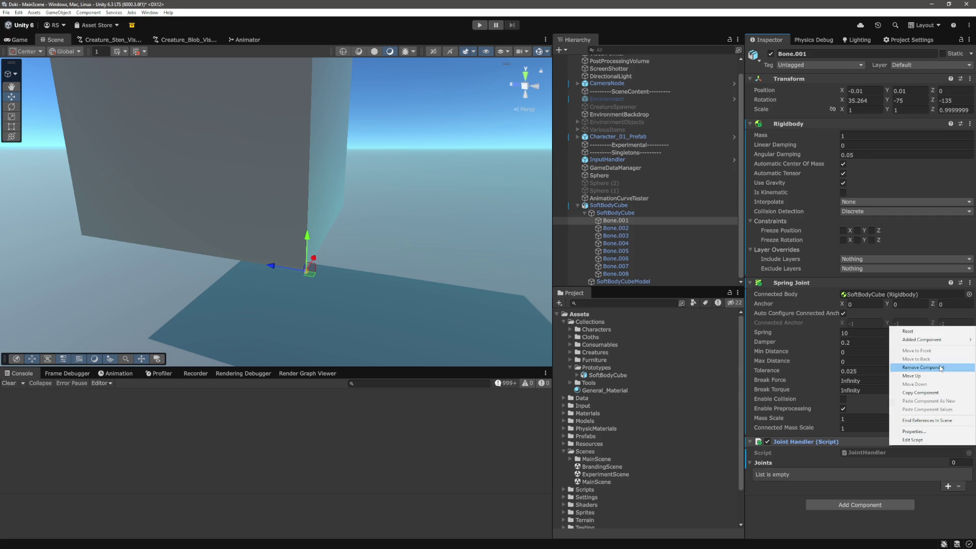
pyautogui.click(922, 367)
# - Add the Joint Handler script to the parent SoftBodyCube and reselect Bone.001
pyautogui.click(629, 214)
pyautogui.click(608, 205)
pyautogui.click(853, 314)
pyautogui.write('joint')
pyautogui.press('Return')
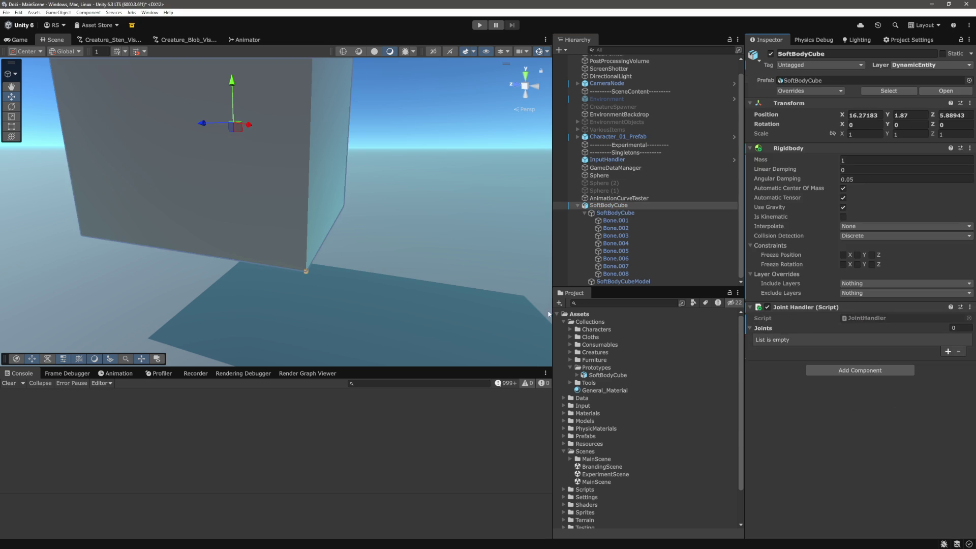
pyautogui.click(635, 220)
pyautogui.click(787, 441)
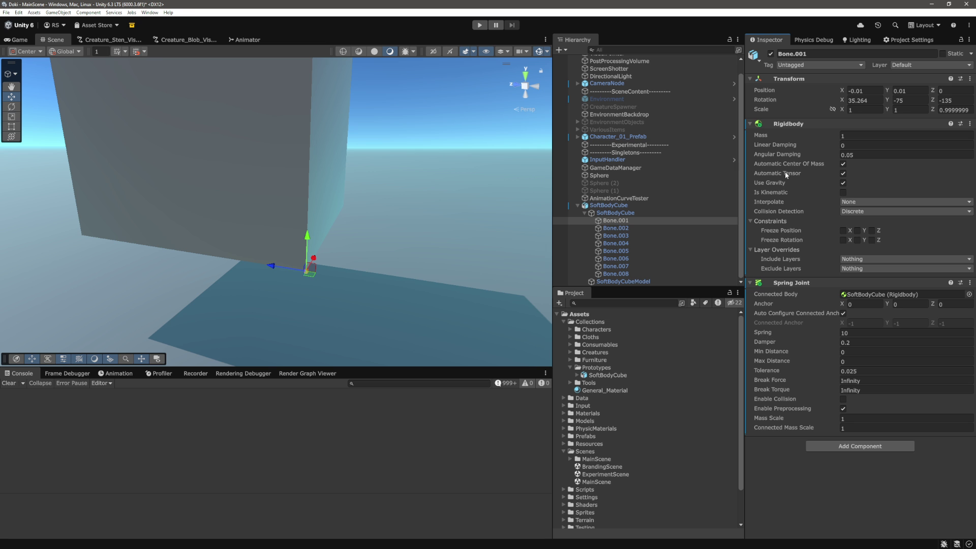
# - Keep Bone.001's Mass at 1, add a Sphere Collider to it and frame it
pyautogui.click(871, 135)
pyautogui.press('Return')
pyautogui.click(859, 446)
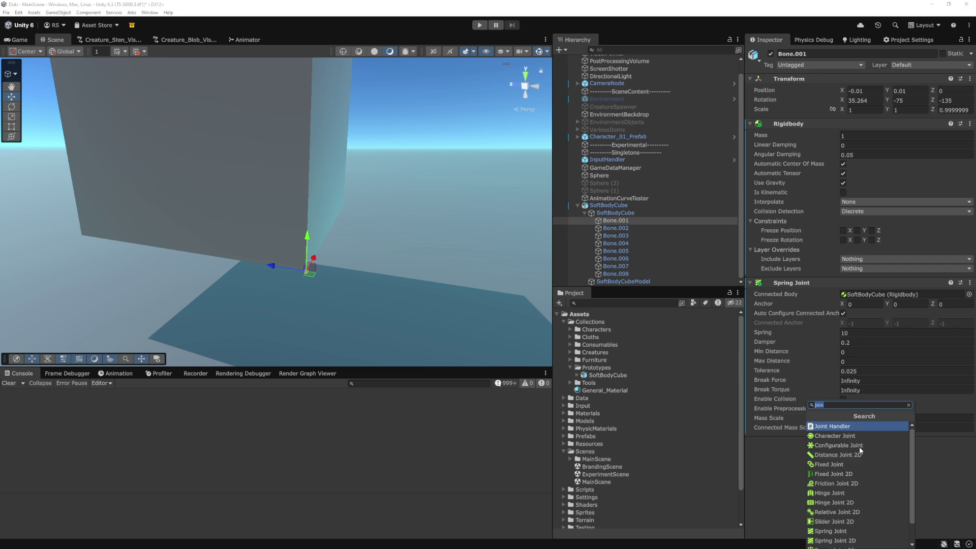
pyautogui.write('sph')
pyautogui.press('Return')
pyautogui.press('f')
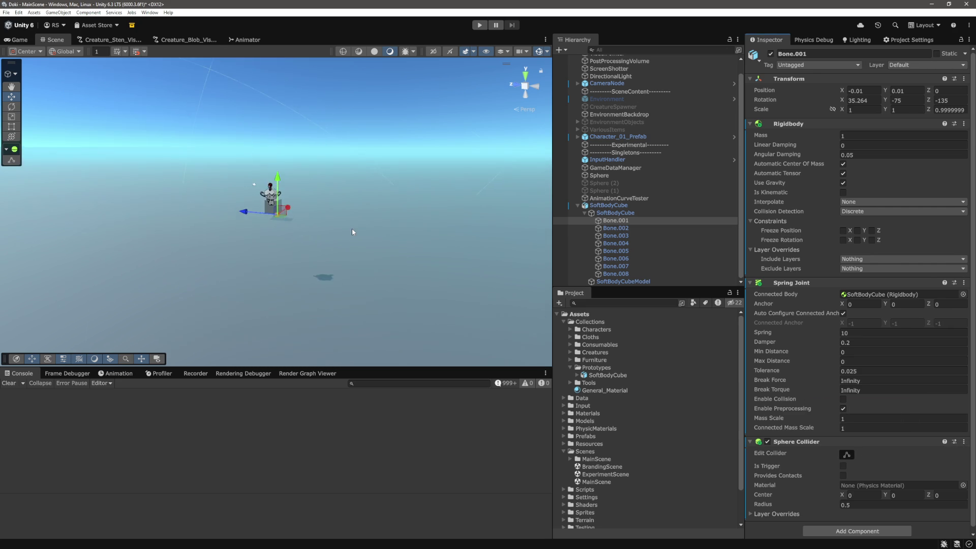
# - Check the child SoftBodyCube's 100 scale, then select the SoftBodyCube armature in Blender
pyautogui.scroll(2, 354, 237)
pyautogui.scroll(-5, 355, 249)
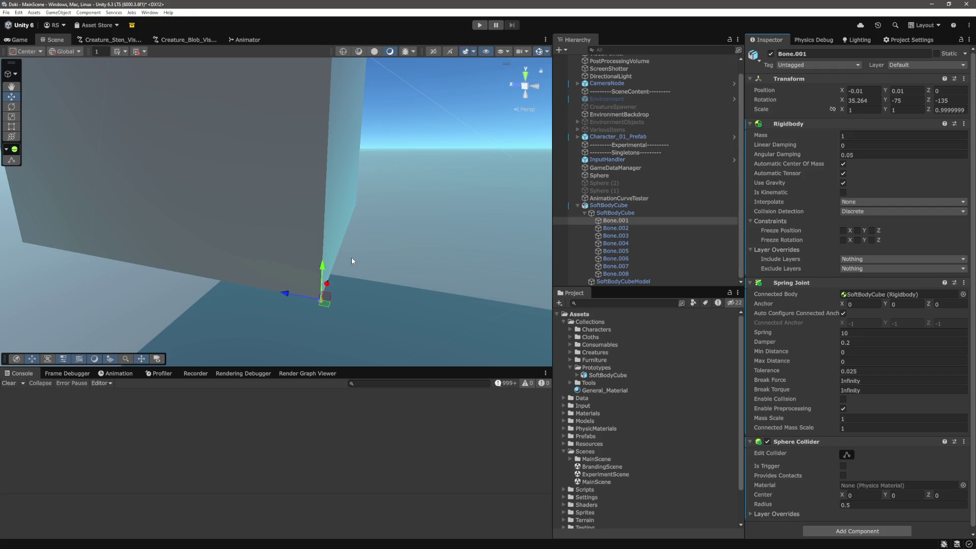
pyautogui.click(614, 212)
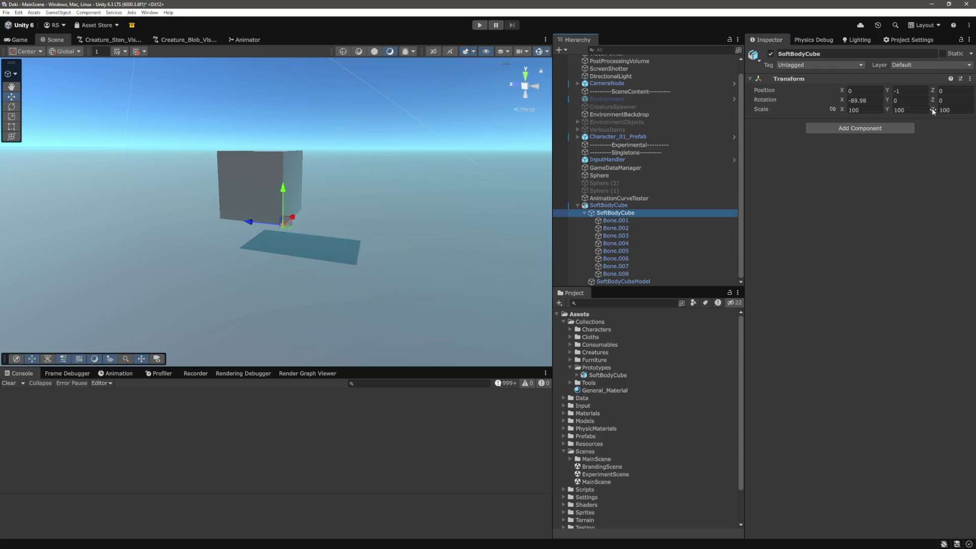
pyautogui.click(636, 205)
pyautogui.moveTo(346, 216)
pyautogui.mouseDown()
pyautogui.moveTo(360, 237)
pyautogui.moveTo(475, 223)
pyautogui.mouseUp()
pyautogui.click(615, 221)
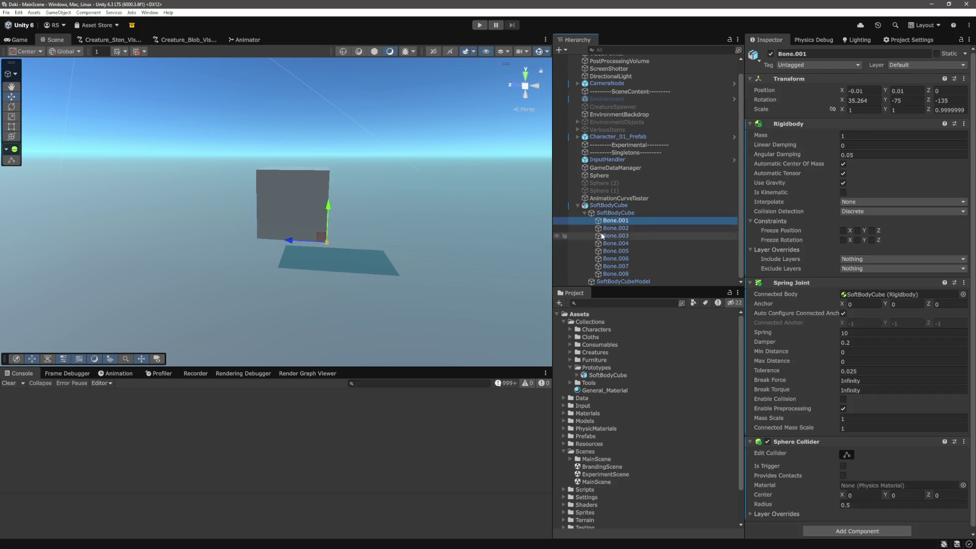
pyautogui.click(641, 212)
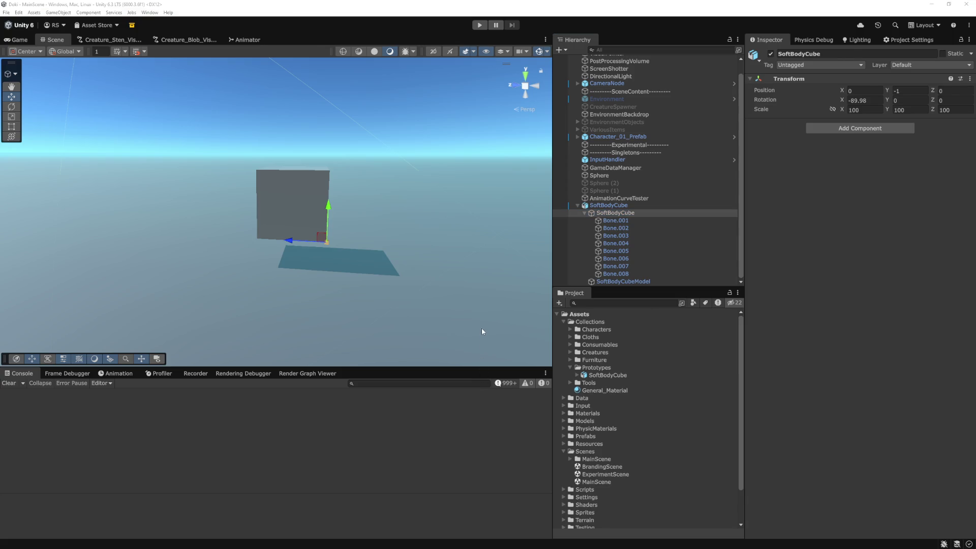
pyautogui.hotkey('alt', 'Tab')
pyautogui.click(420, 327)
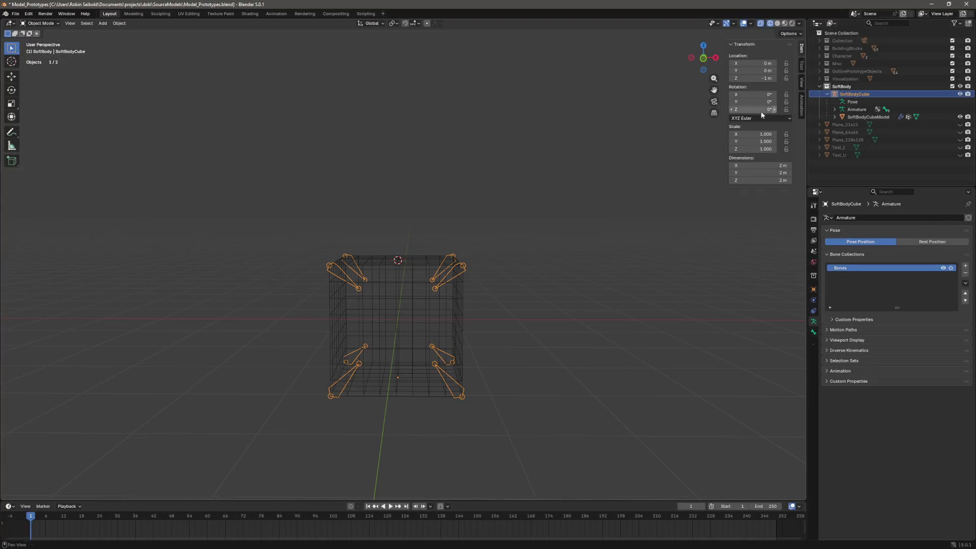
# - Save Model_Prototypes.blend and re-export the SoftBodyCube rig as FBX, leaving nothing selected
pyautogui.hotkey('ctrl', 's')
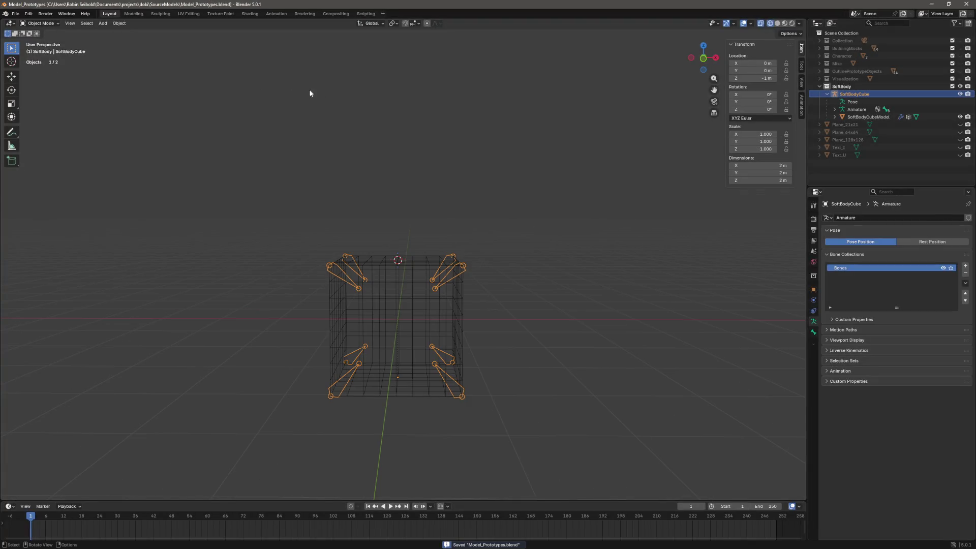
pyautogui.click(15, 14)
pyautogui.moveTo(79, 126)
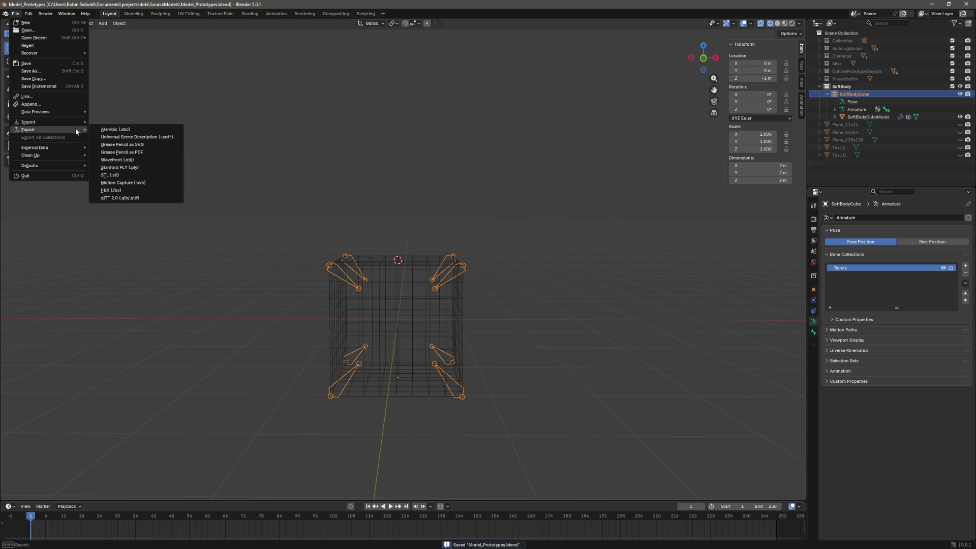
pyautogui.click(142, 191)
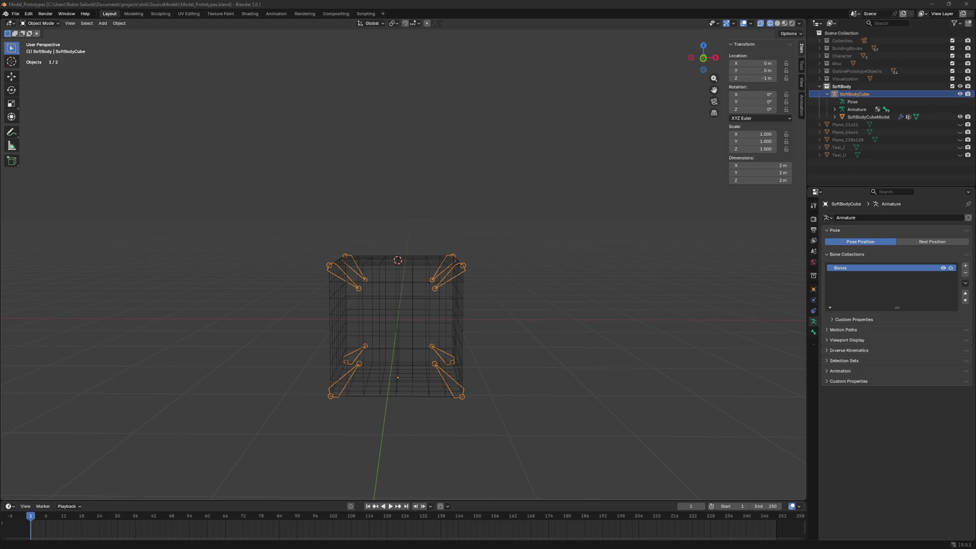
pyautogui.click(563, 331)
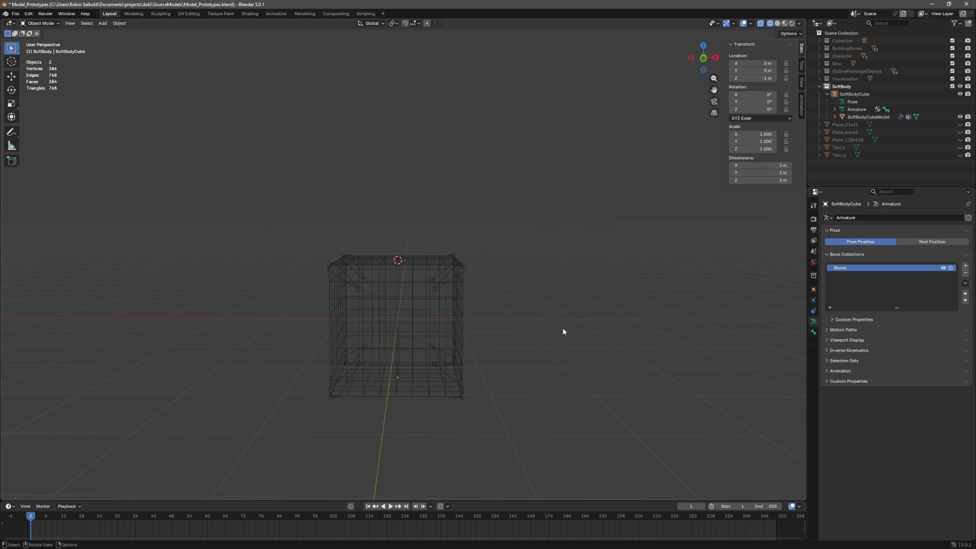
pyautogui.hotkey('alt', 'Tab')
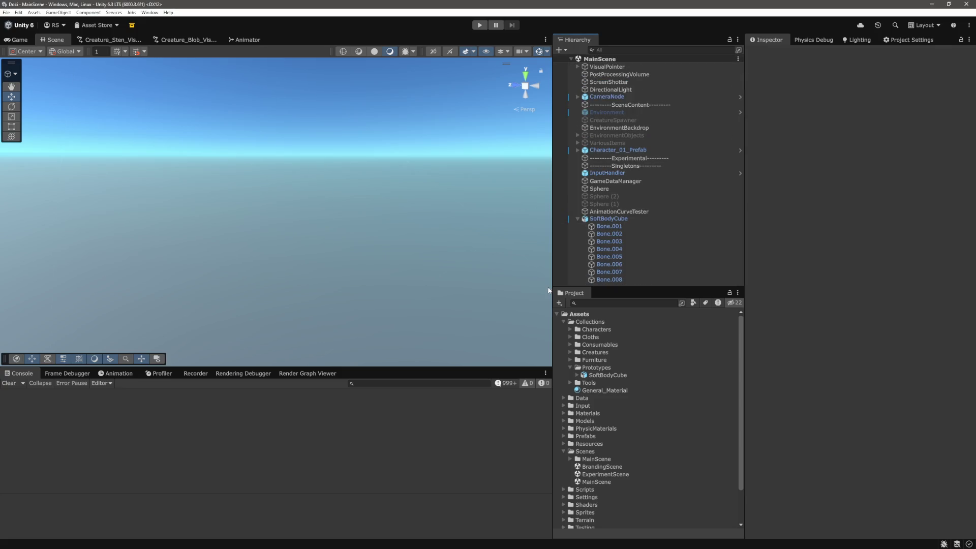
# - Look over the old SoftBodyCube's bones, then delete it from the scene
pyautogui.click(608, 219)
pyautogui.press('f')
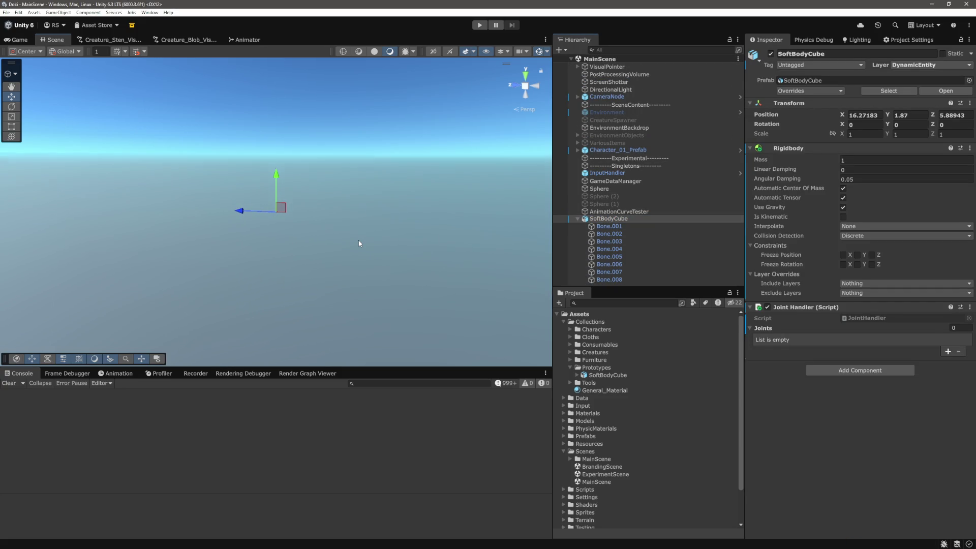
pyautogui.click(617, 227)
pyautogui.click(616, 234)
pyautogui.click(589, 219)
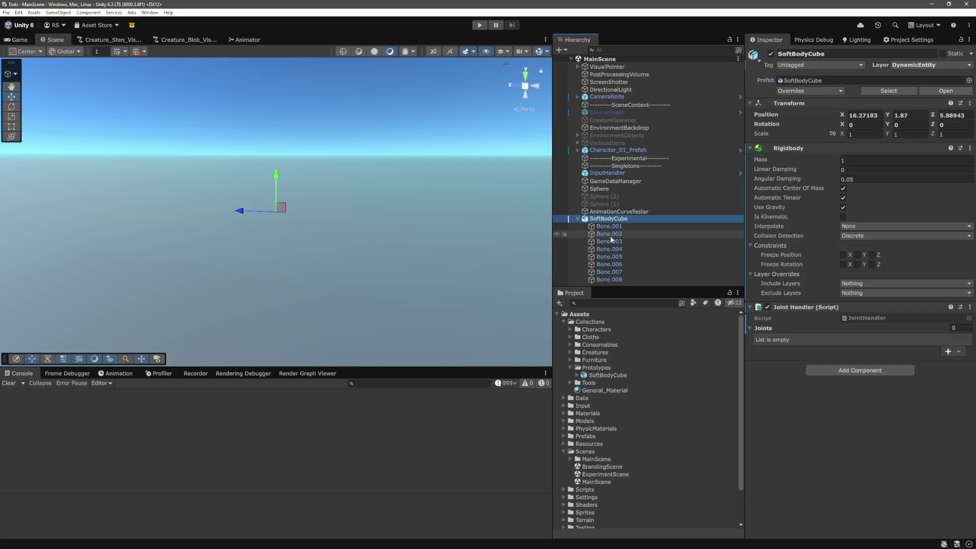
pyautogui.click(580, 219)
pyautogui.press('Delete')
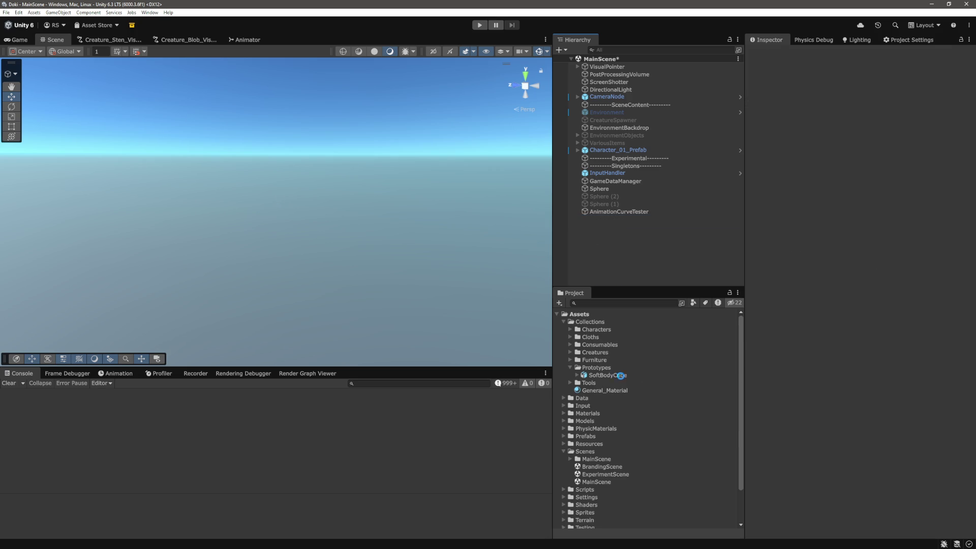
# - Place a fresh SoftBodyCube prefab in the scene and expand it to show Bone.002
pyautogui.moveTo(608, 374); pyautogui.dragTo(642, 265)
pyautogui.click(643, 266)
pyautogui.click(617, 219)
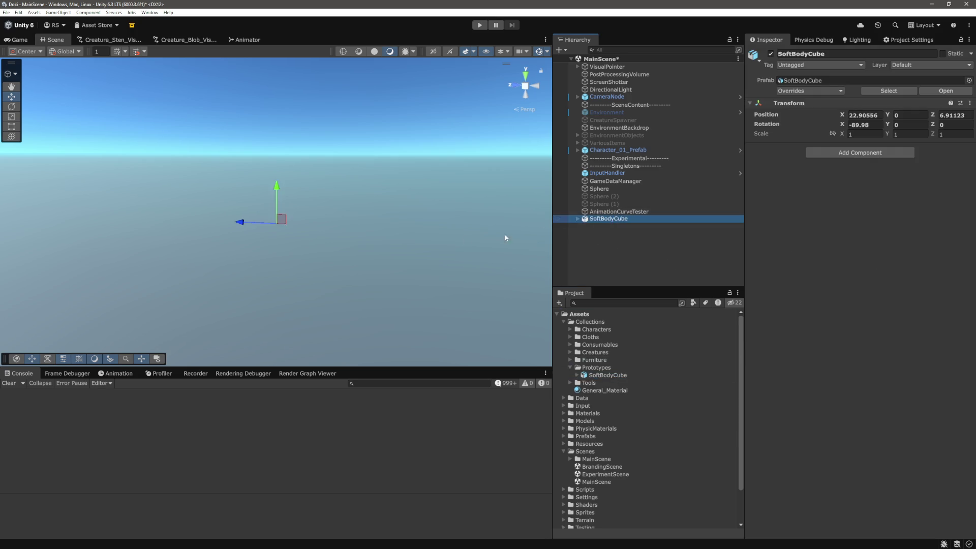
pyautogui.click(577, 219)
pyautogui.click(619, 234)
pyautogui.press('Left')
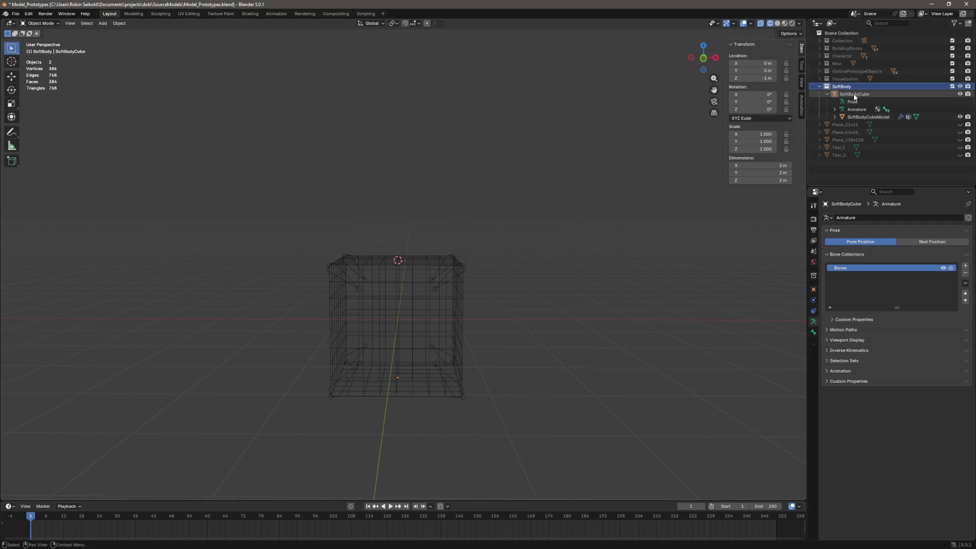
pyautogui.rightClick(854, 95)
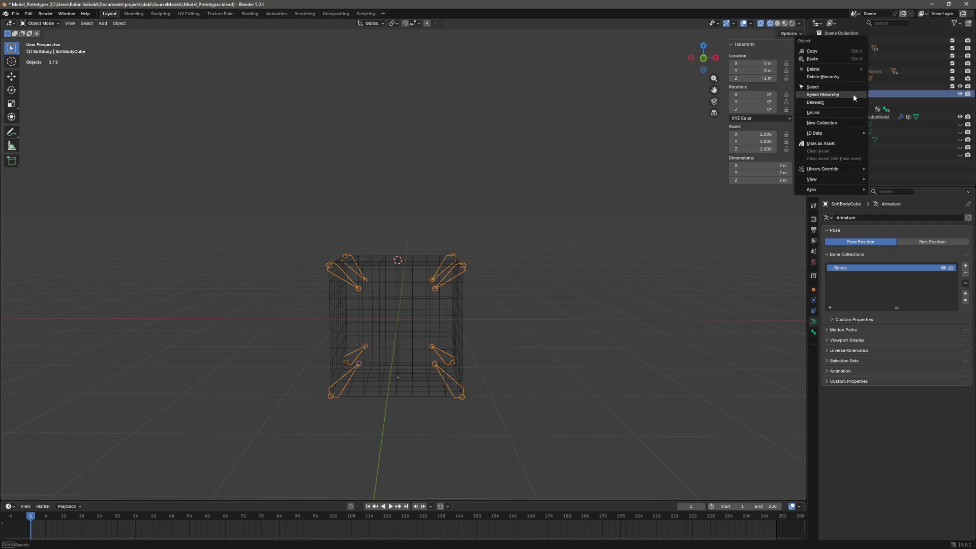
# - Select the rig with its mesh, save, and start exporting the rig
pyautogui.click(846, 91)
pyautogui.hotkey('ctrl', 's')
pyautogui.click(15, 14)
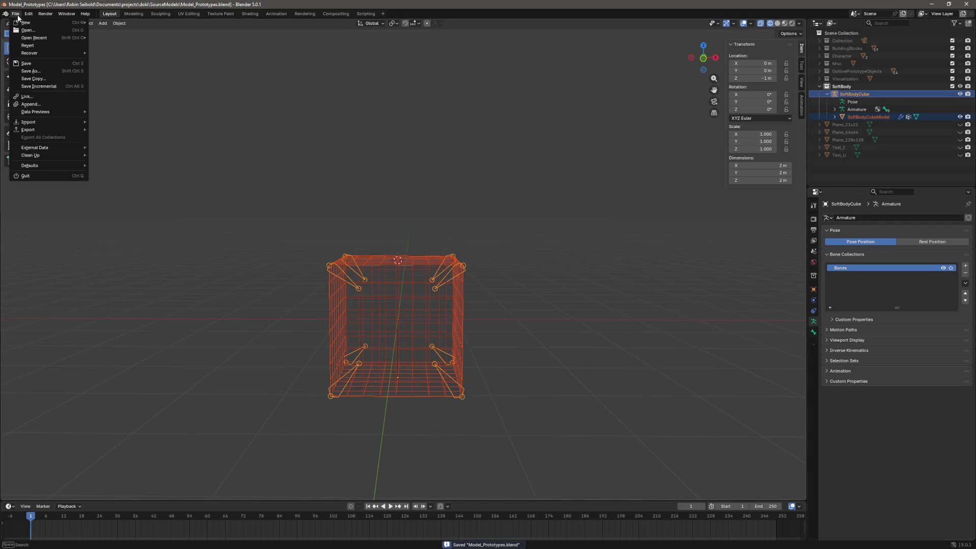
pyautogui.moveTo(45, 130)
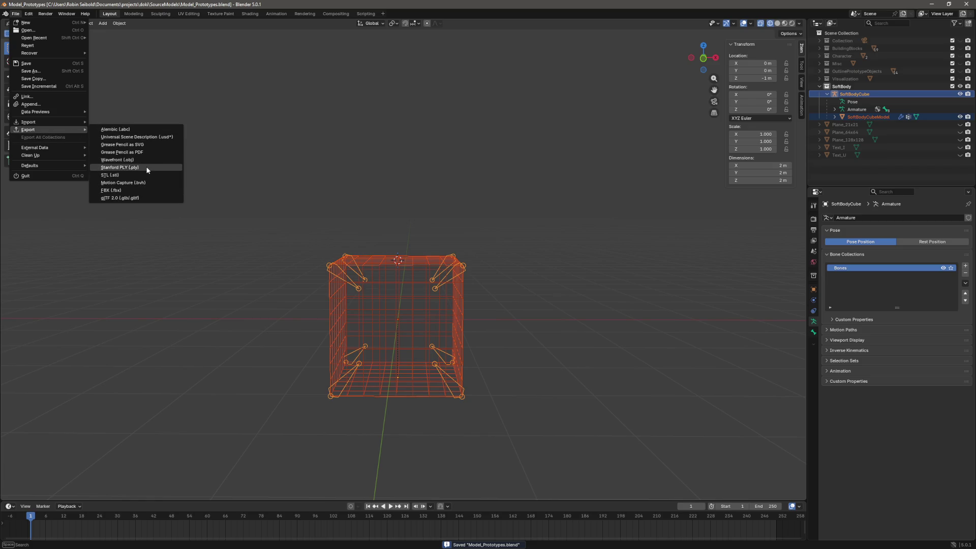
pyautogui.click(66, 222)
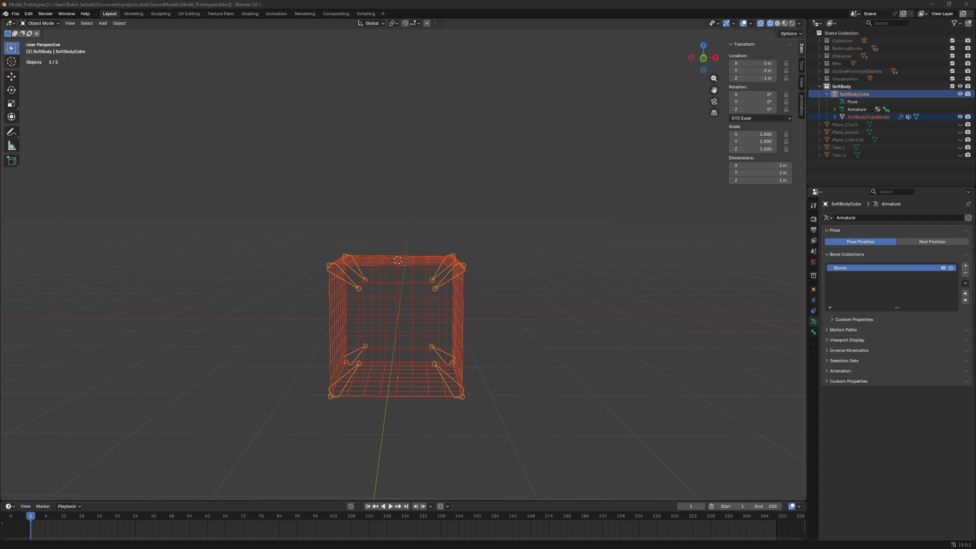
# - Deselect the cube and armature and save Model_Prototypes.blend again
pyautogui.click(520, 246)
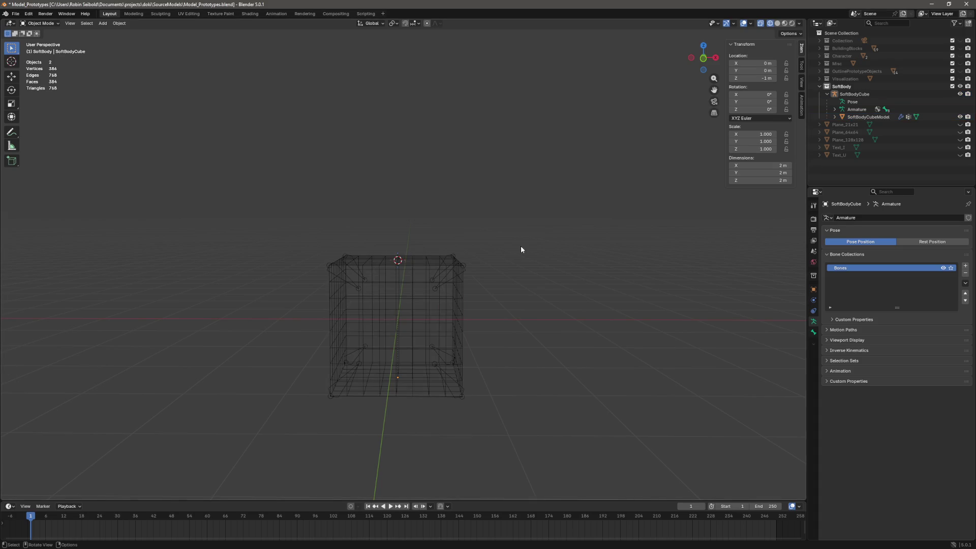
pyautogui.hotkey('ctrl', 's')
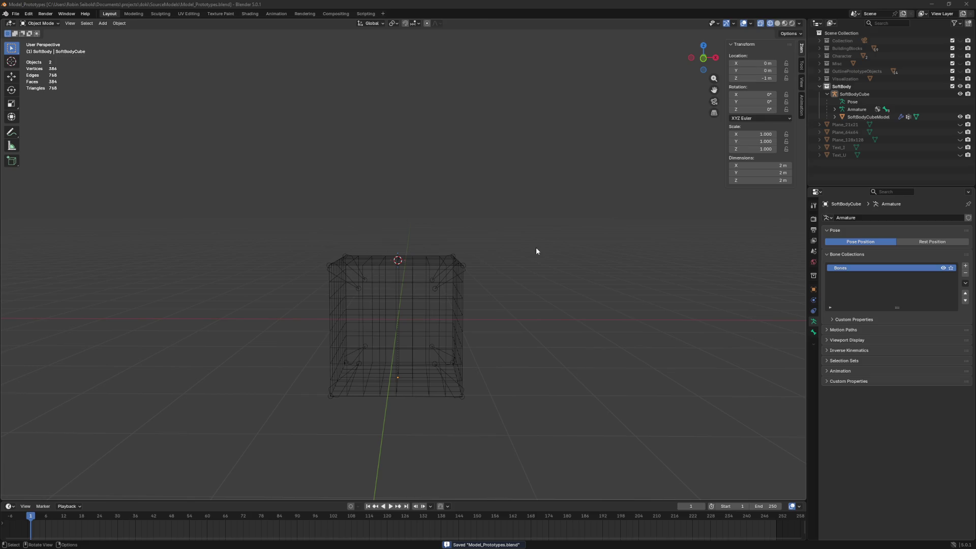
pyautogui.hotkey('alt', 'Tab')
pyautogui.click(604, 219)
pyautogui.rightClick(604, 221)
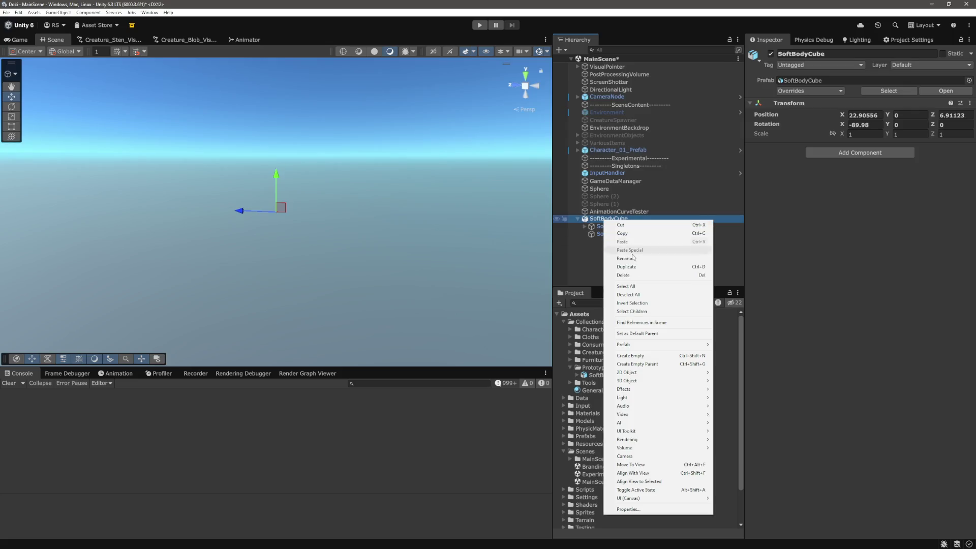
# - Delete the old SoftBodyCube, place the SoftBodyCube asset, and expand its hierarchy
pyautogui.click(636, 277)
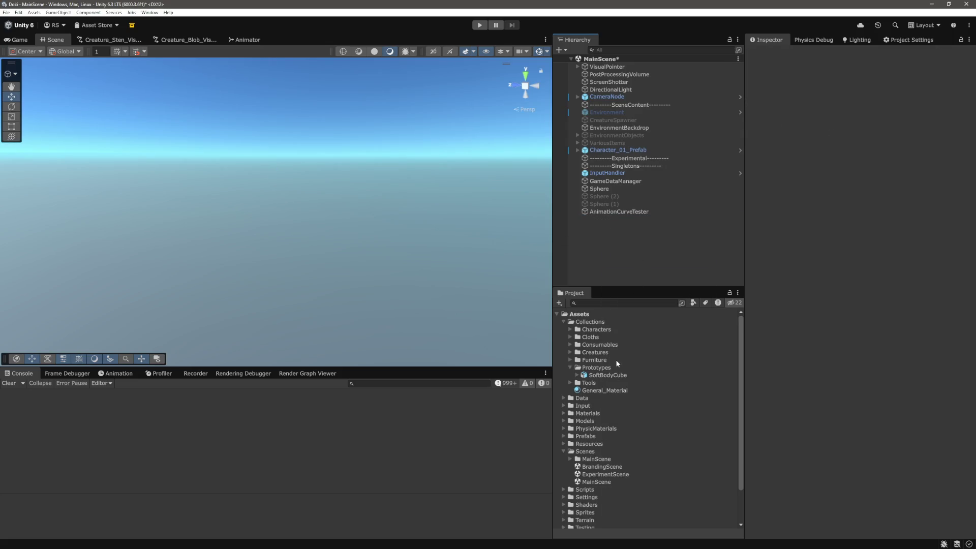
pyautogui.moveTo(617, 376)
pyautogui.mouseDown()
pyautogui.moveTo(710, 366)
pyautogui.moveTo(726, 279)
pyautogui.moveTo(650, 277)
pyautogui.mouseUp()
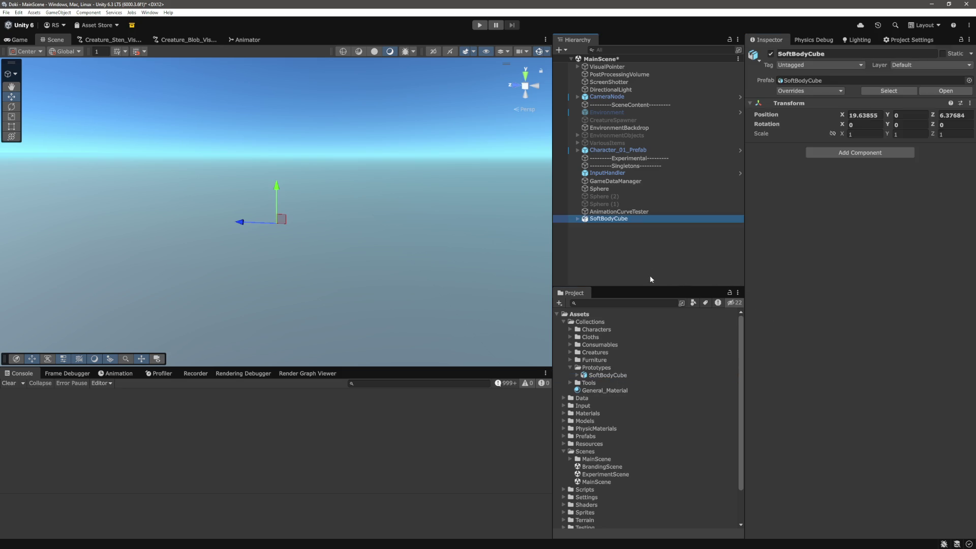
pyautogui.click(578, 219)
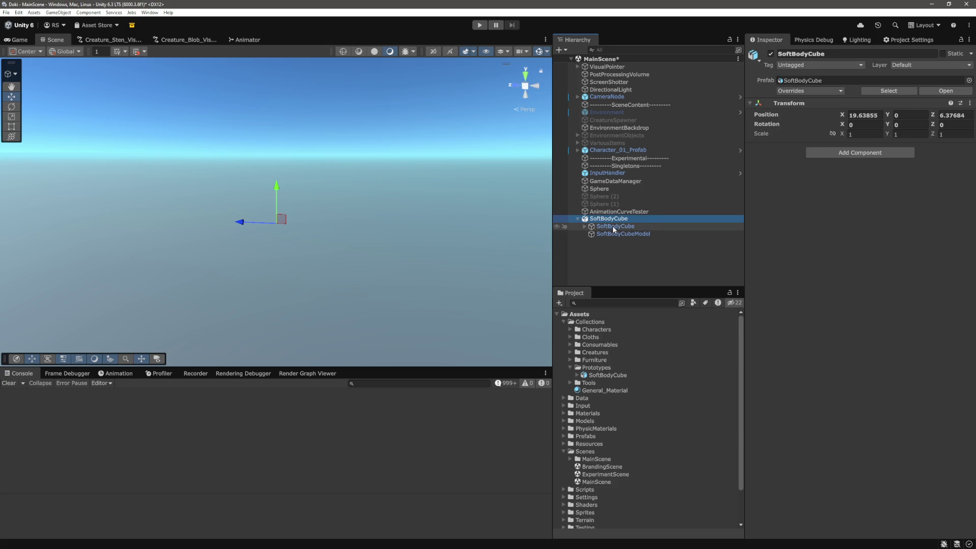
pyautogui.click(607, 226)
pyautogui.click(585, 226)
# - Inspect Bone.002, SoftBodyCubeModel, Bone.004, Bone.001 and the child SoftBodyCube's settings
pyautogui.click(617, 241)
pyautogui.scroll(-1, 625, 239)
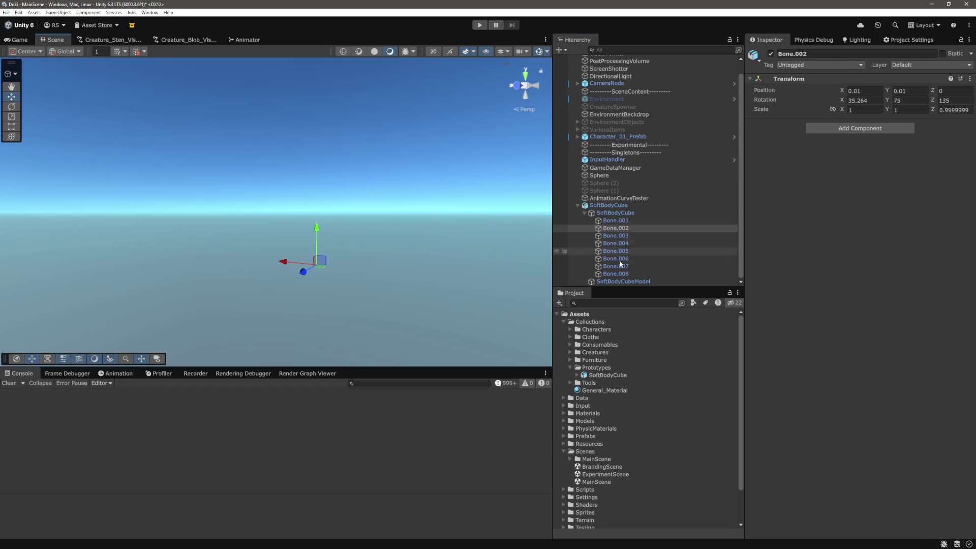
pyautogui.click(621, 281)
pyautogui.click(623, 243)
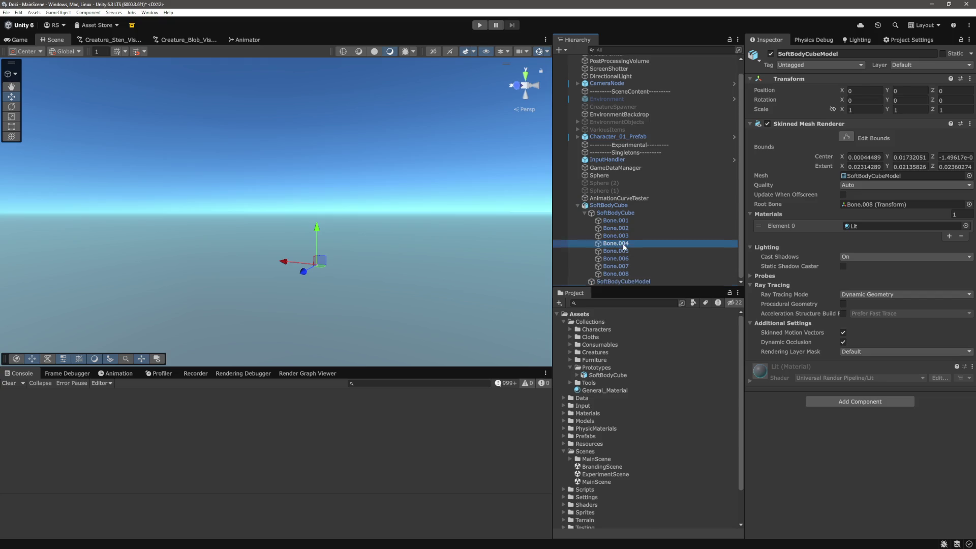
pyautogui.click(624, 221)
pyautogui.click(628, 214)
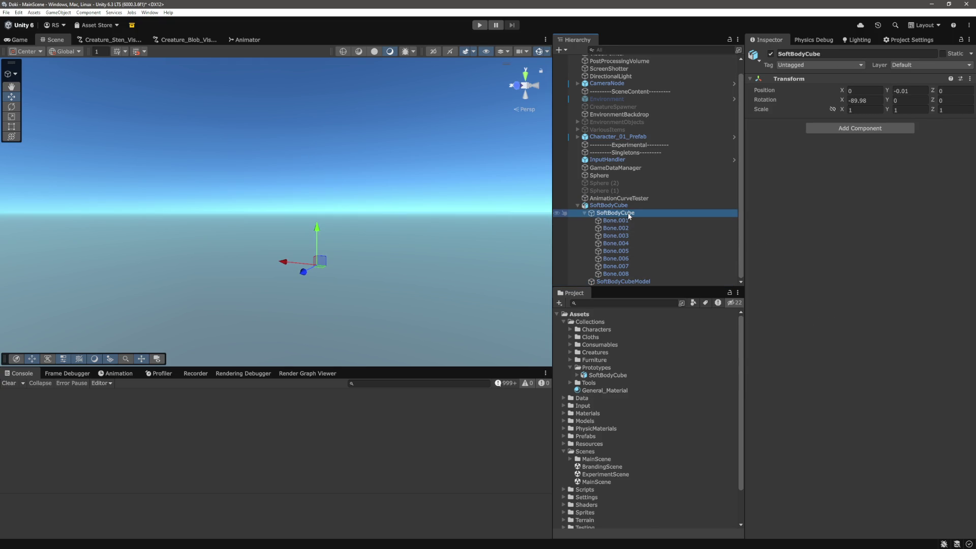
pyautogui.hotkey('alt', 'Tab')
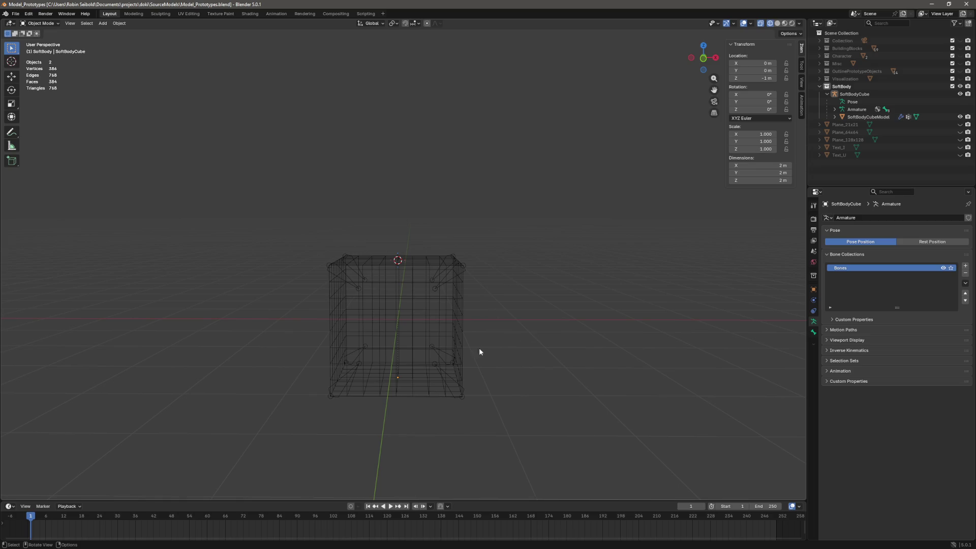
# - Apply the SoftBodyCube armature's scale, save the blend file and deselect everything
pyautogui.click(457, 390)
pyautogui.click(854, 94)
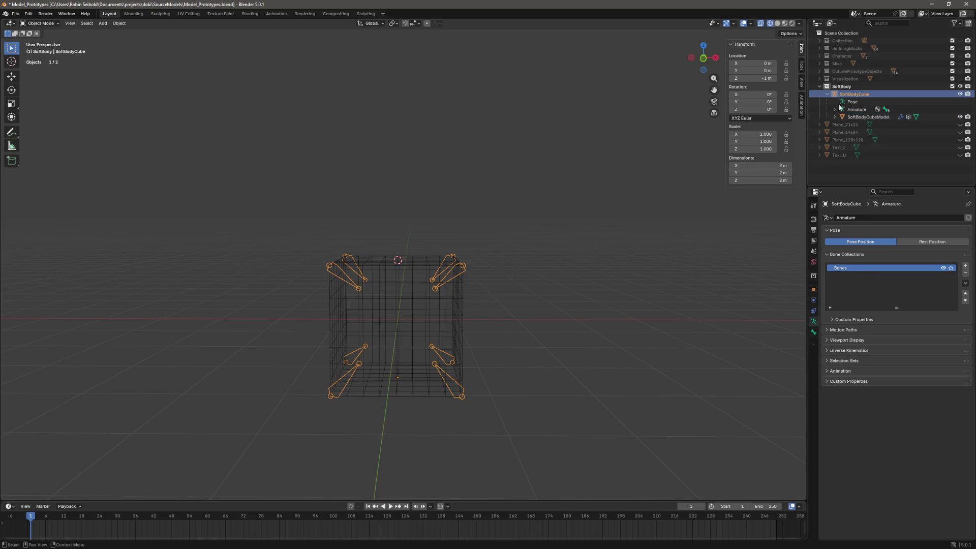
pyautogui.hotkey('ctrl', 'a')
pyautogui.click(578, 272)
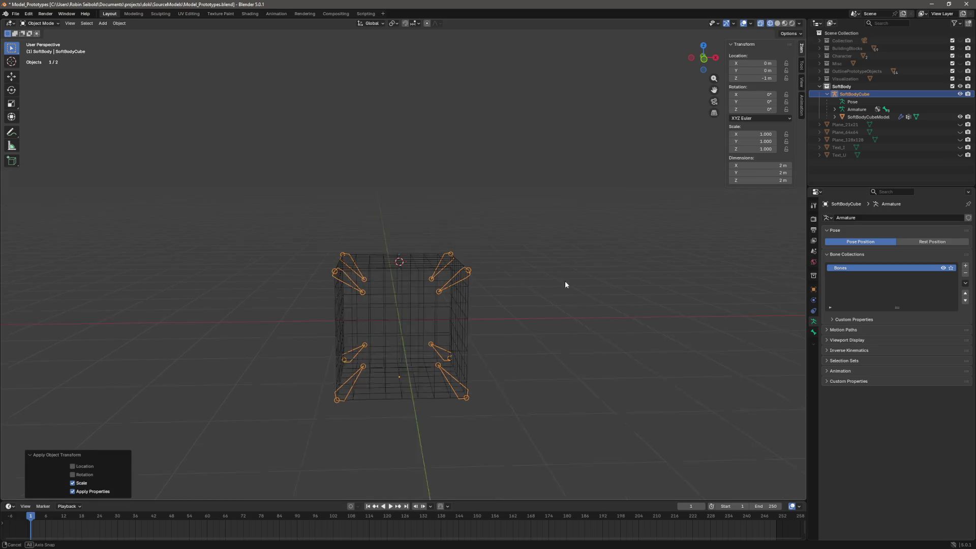
pyautogui.hotkey('ctrl', 'z')
pyautogui.hotkey('ctrl', 'z')
pyautogui.hotkey('ctrl', 's')
pyautogui.click(579, 302)
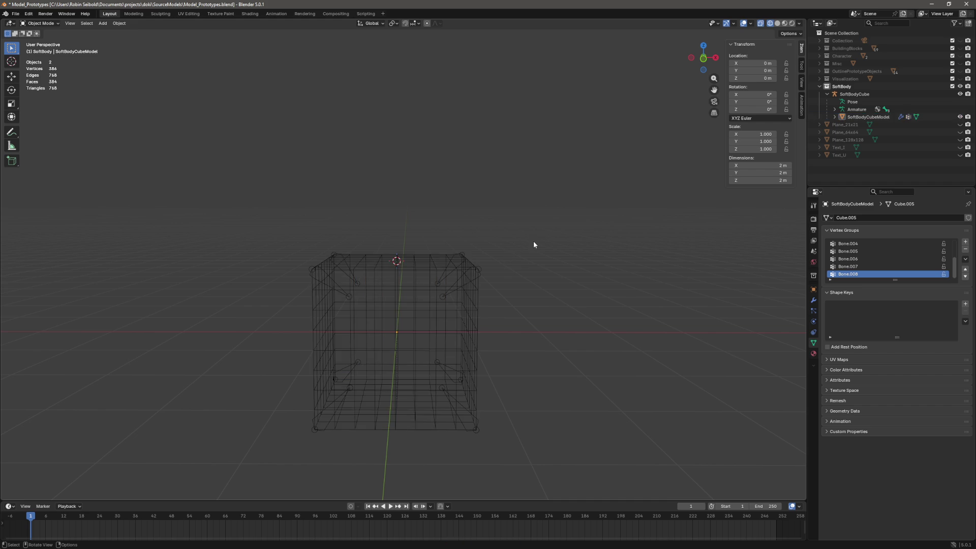
pyautogui.hotkey('alt', 'Tab')
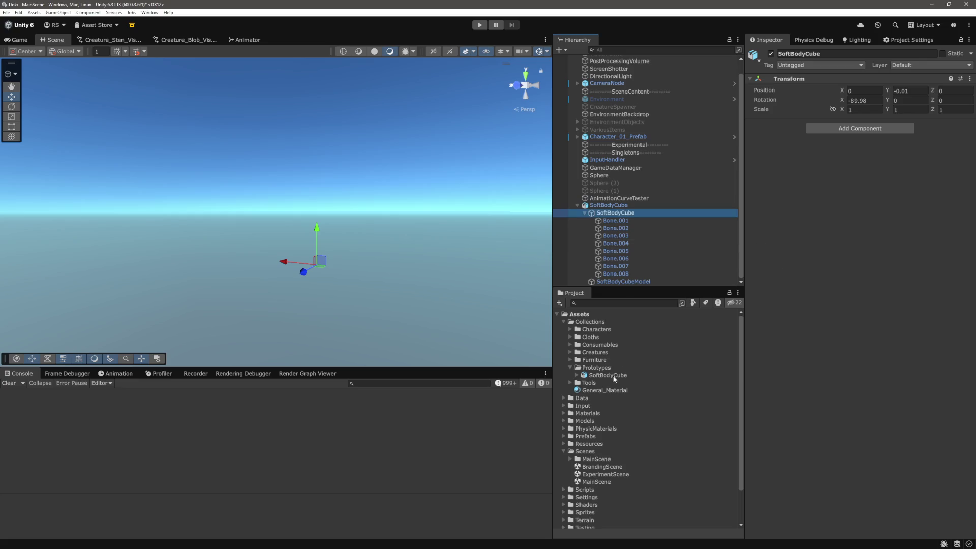
# - Check that the SoftBodyCube model's import Scale Factor reads 1
pyautogui.click(613, 376)
pyautogui.click(854, 103)
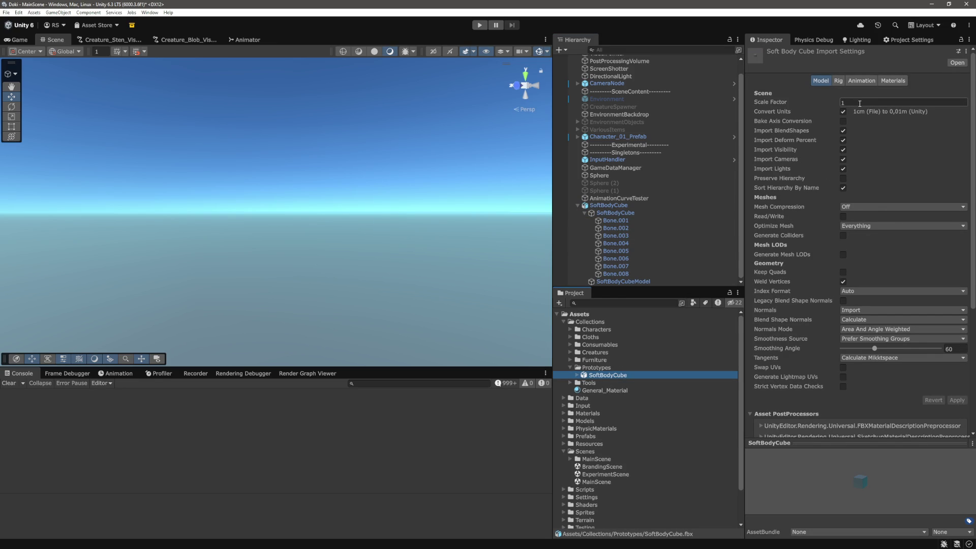
pyautogui.hotkey('alt', 'Tab')
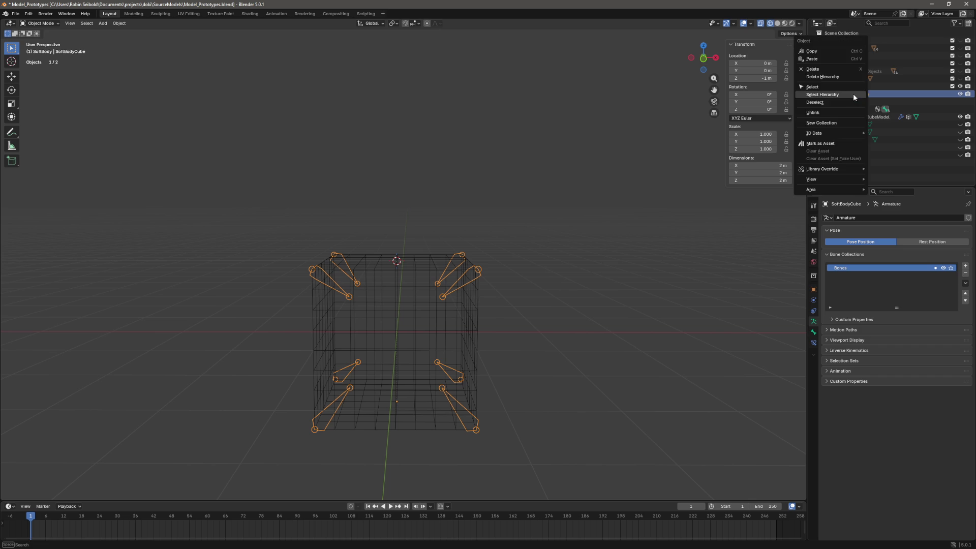
# - Save the blend file and export the SoftBodyCube armature and mesh to FBX again
pyautogui.click(854, 94)
pyautogui.hotkey('ctrl', 's')
pyautogui.click(19, 16)
pyautogui.moveTo(51, 129)
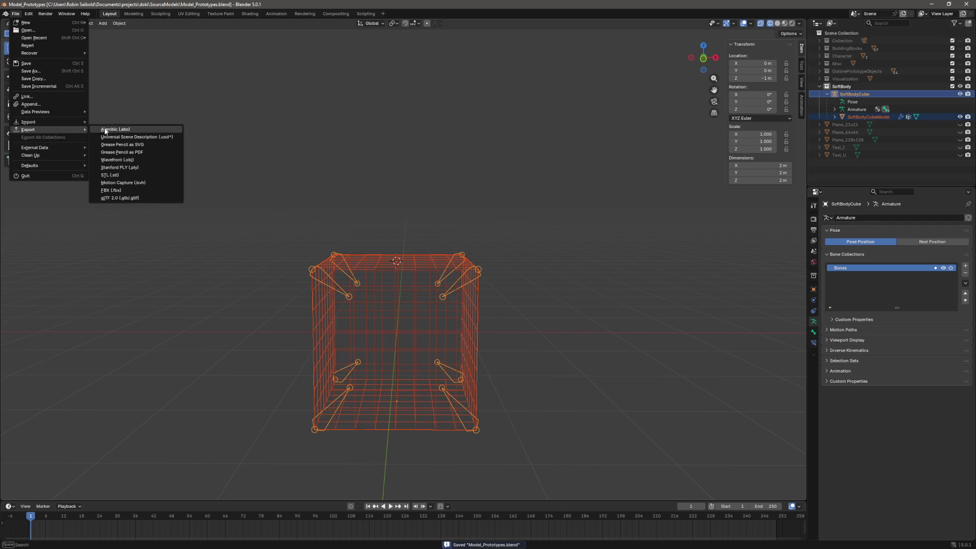
pyautogui.click(127, 190)
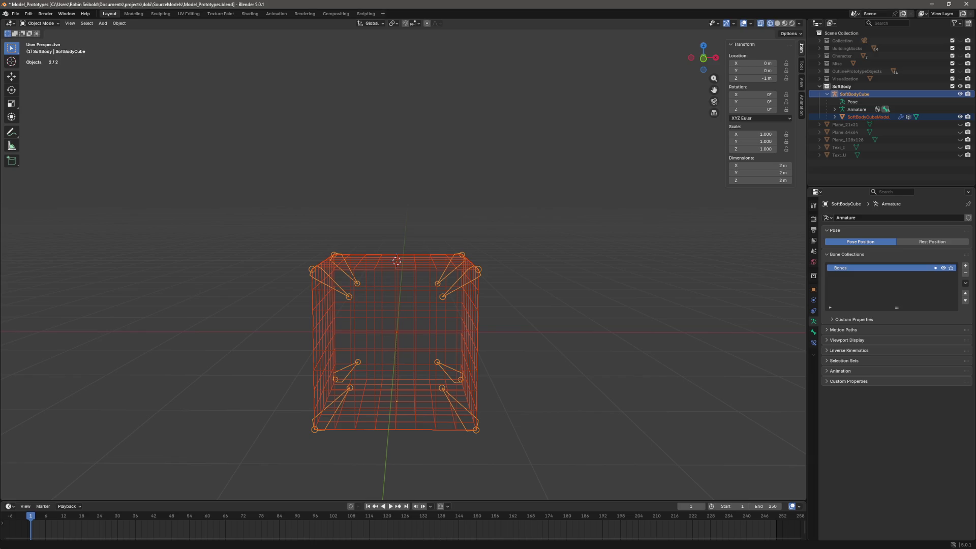
pyautogui.click(420, 211)
pyautogui.hotkey('alt', 'Tab')
pyautogui.click(608, 205)
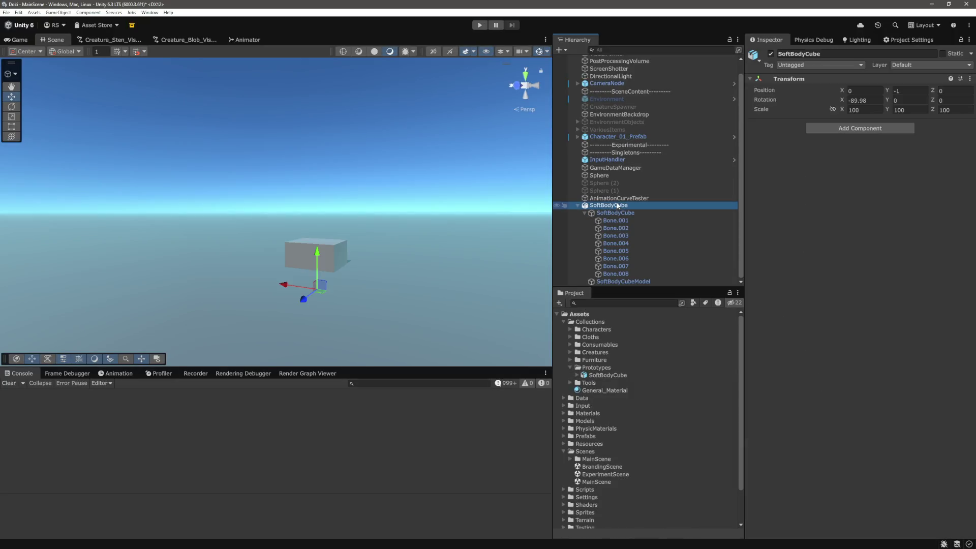
# - Raise the reimported SoftBodyCube to Y 3.62 and inspect its child's 100 scale
pyautogui.moveTo(316, 239); pyautogui.dragTo(349, 156)
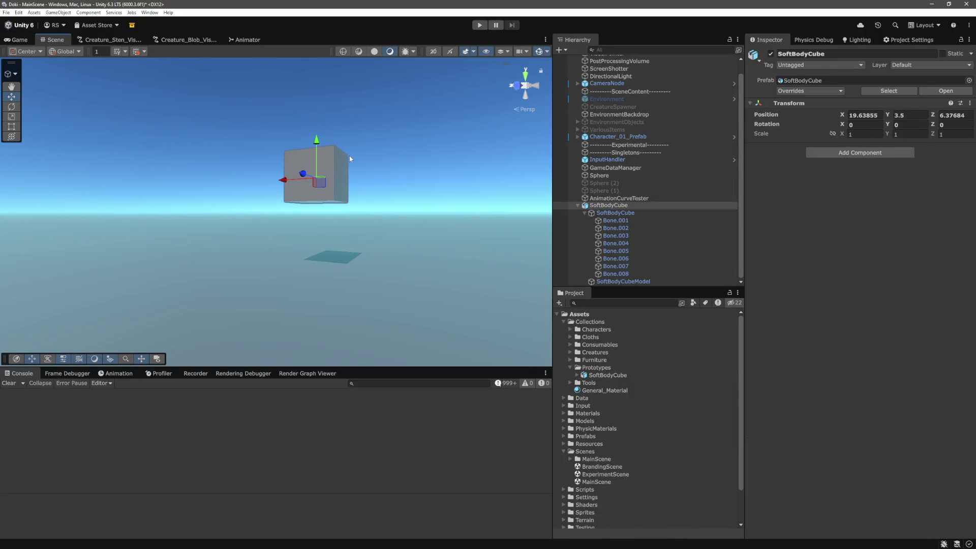
pyautogui.click(615, 212)
pyautogui.moveTo(285, 219)
pyautogui.mouseDown()
pyautogui.moveTo(337, 262)
pyautogui.moveTo(386, 244)
pyautogui.mouseUp()
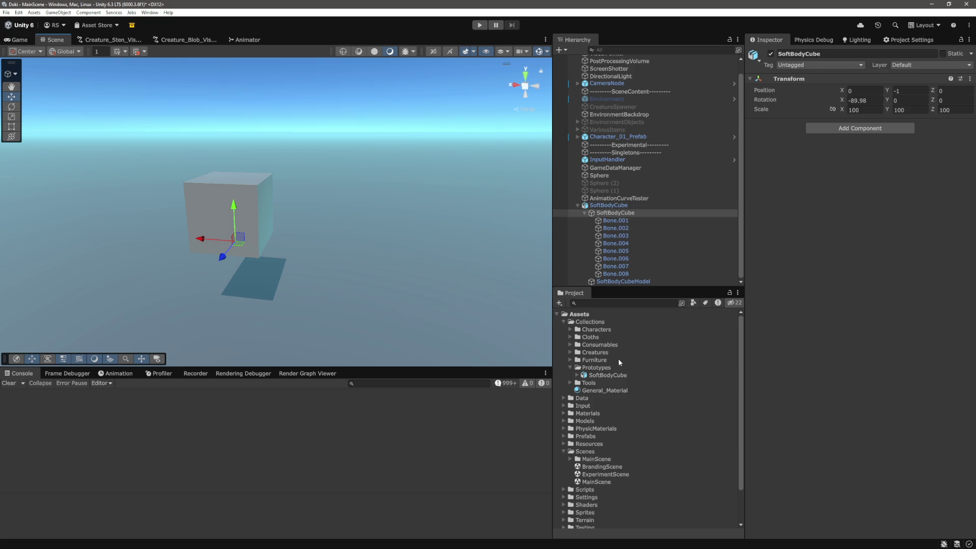
pyautogui.moveTo(411, 292)
pyautogui.mouseDown()
pyautogui.moveTo(388, 269)
pyautogui.moveTo(458, 242)
pyautogui.mouseUp()
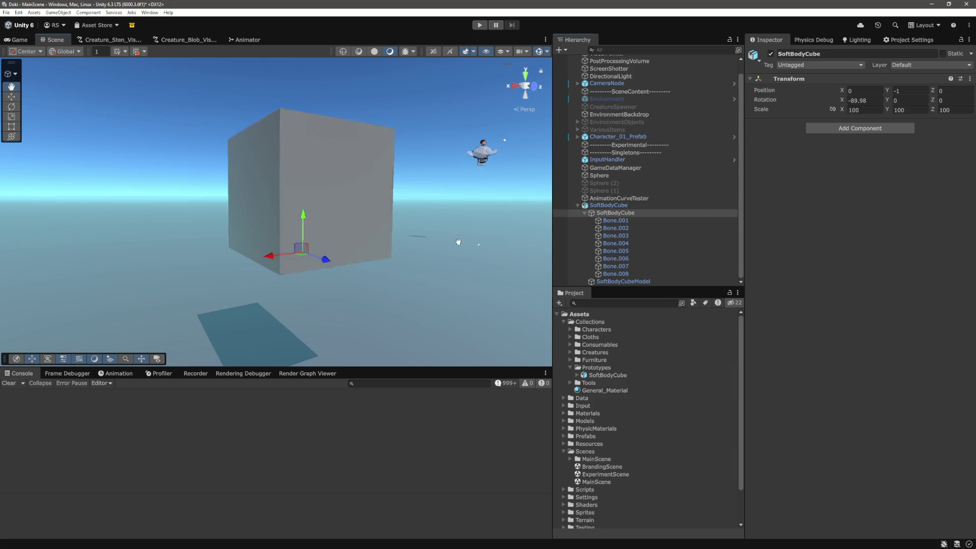
pyautogui.click(632, 206)
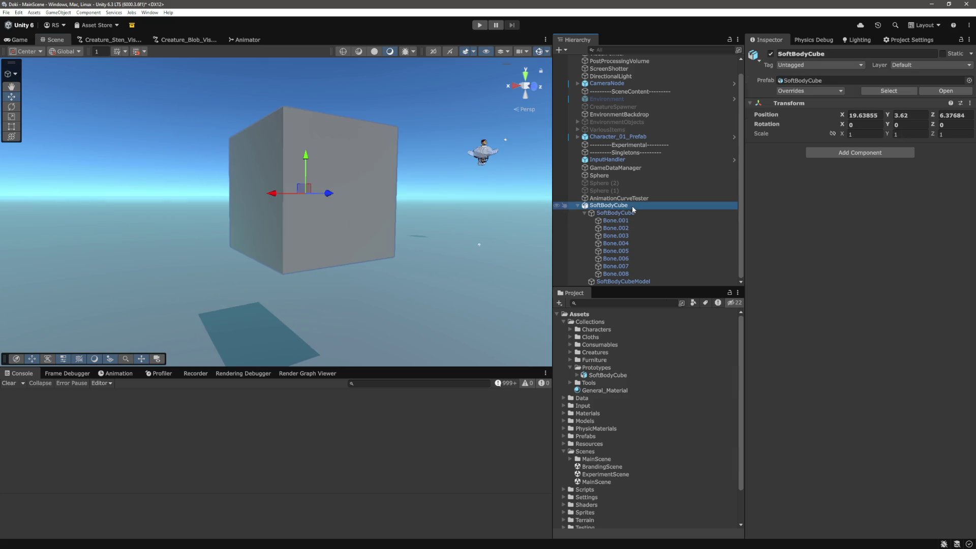
# - Save the blend file and select the SoftBodyCube armature with all its children
pyautogui.hotkey('alt', 'Tab')
pyautogui.hotkey('ctrl', 's')
pyautogui.click(859, 94)
pyautogui.rightClick(859, 94)
pyautogui.click(844, 96)
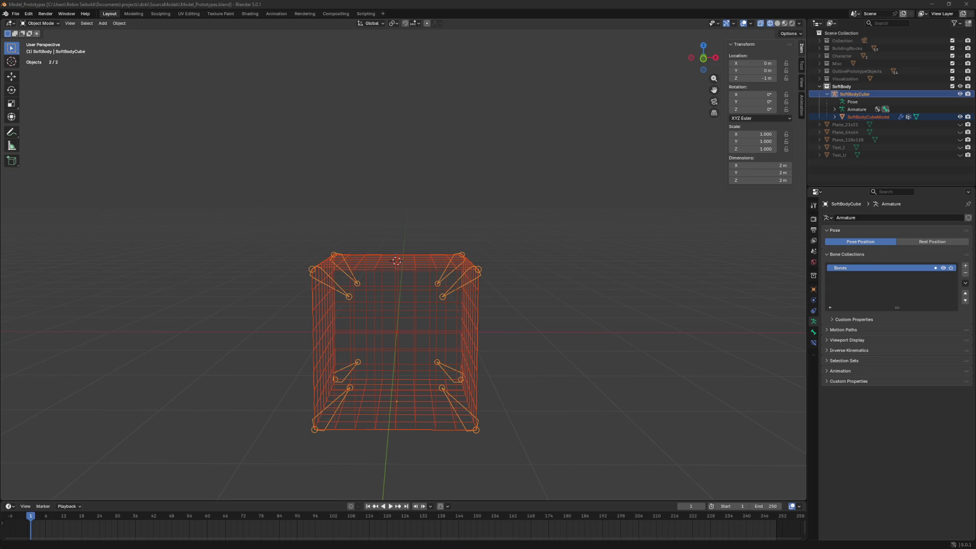
# - Deselect everything in Blender, then replace Unity's SoftBodyCube with a fresh instance
pyautogui.click(514, 193)
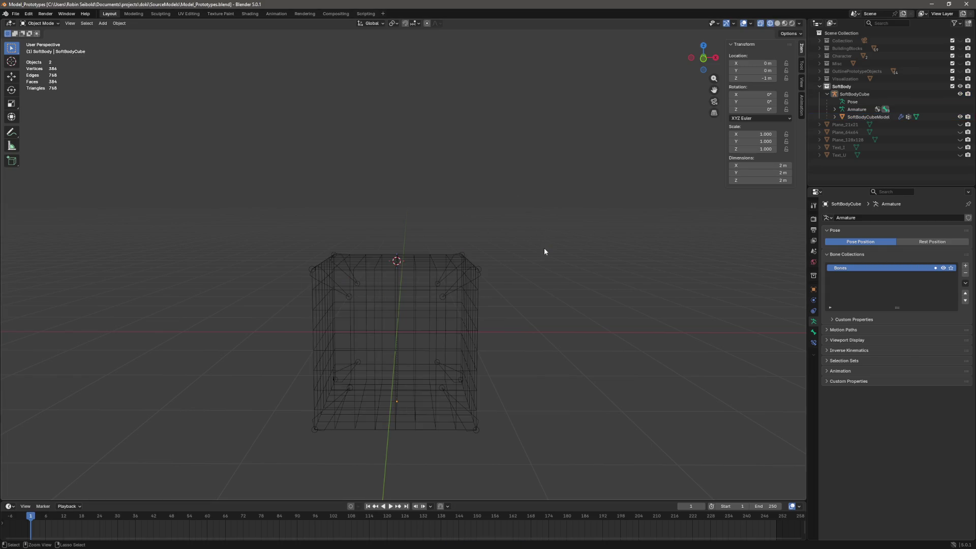
pyautogui.hotkey('alt', 'Tab')
pyautogui.click(640, 203)
pyautogui.press('Delete')
pyautogui.moveTo(616, 377); pyautogui.dragTo(617, 246)
# - Expand the new SoftBodyCube and delete it from the scene
pyautogui.click(578, 219)
pyautogui.click(612, 227)
pyautogui.rightClick(612, 228)
pyautogui.click(633, 272)
# - Select the SoftBodyCube armature and mesh in Blender, then deselect both
pyautogui.hotkey('alt', 'Tab')
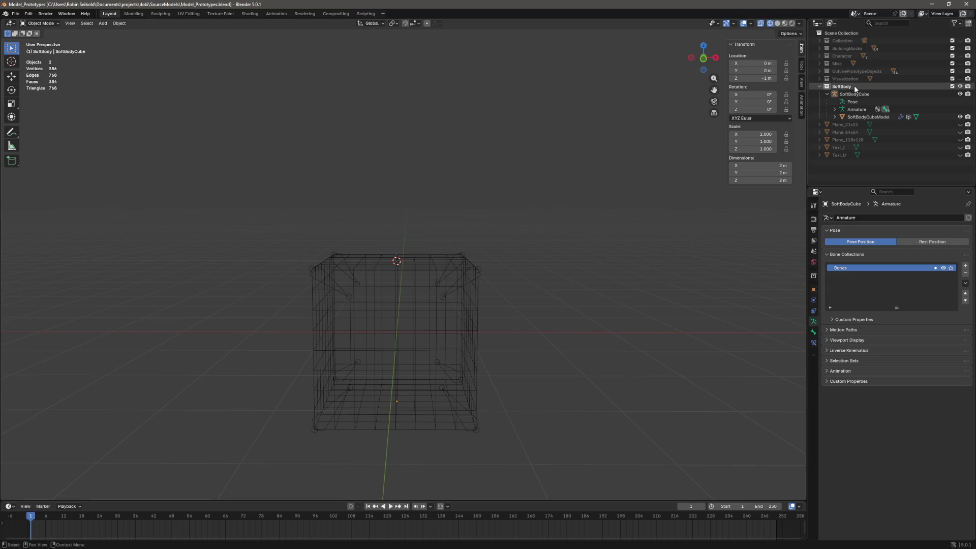
pyautogui.click(855, 94)
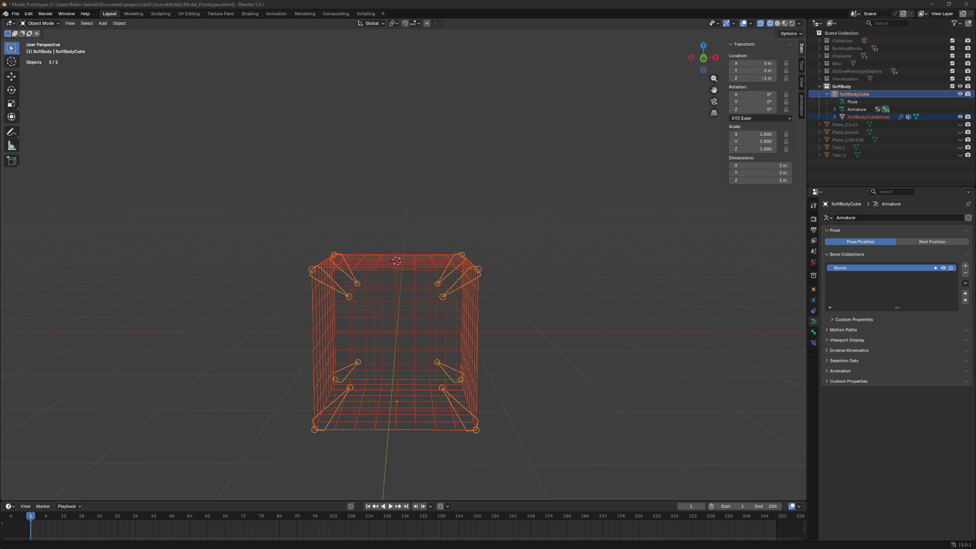
pyautogui.click(232, 234)
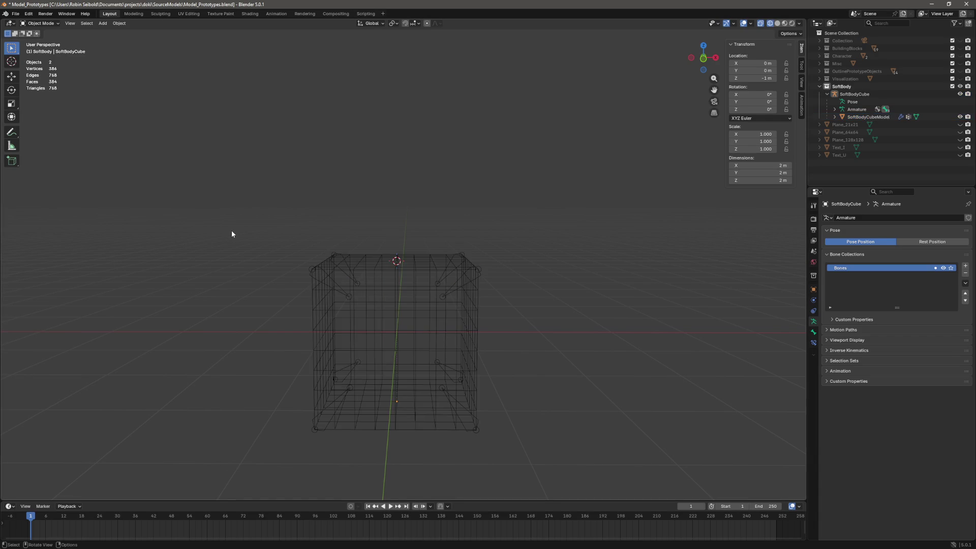
pyautogui.hotkey('alt', 'Tab')
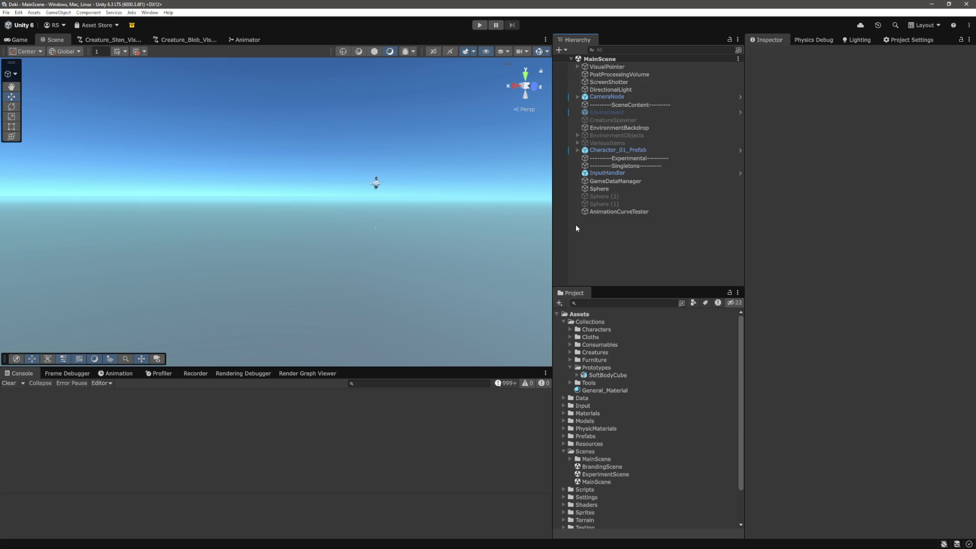
# - Review SoftBodyCube's Rig, Animation and Materials import tabs, then deselect to clear the Inspector
pyautogui.moveTo(559, 204)
pyautogui.click(607, 375)
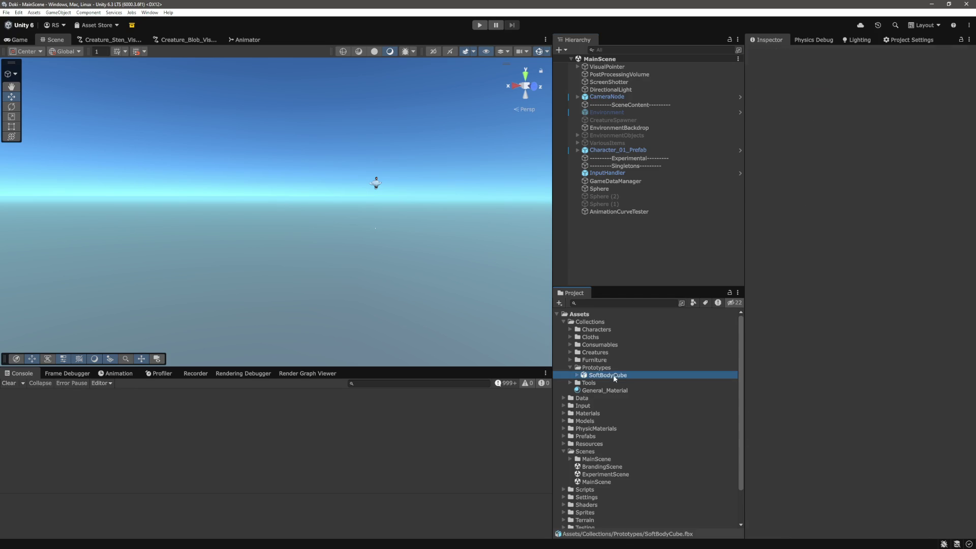
pyautogui.click(839, 81)
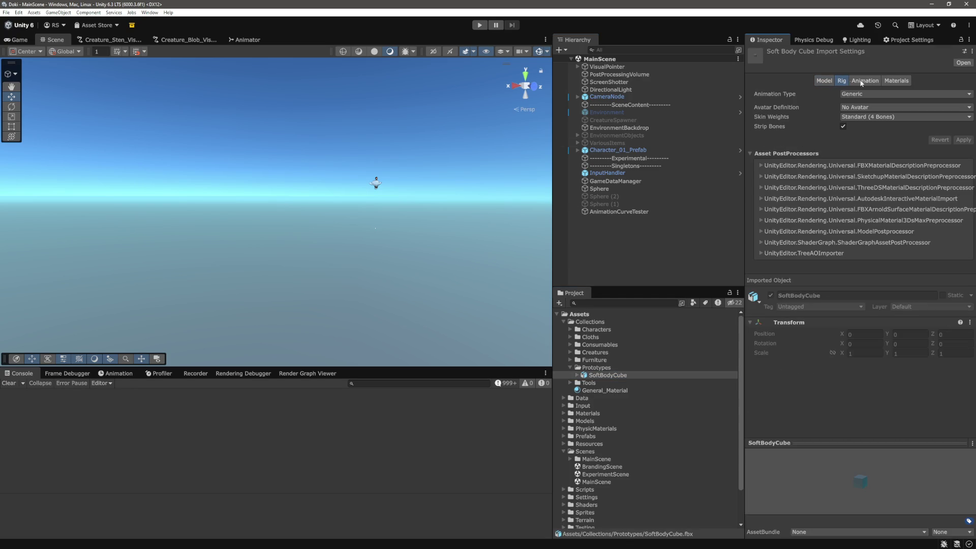
pyautogui.click(862, 81)
pyautogui.click(826, 84)
pyautogui.click(838, 80)
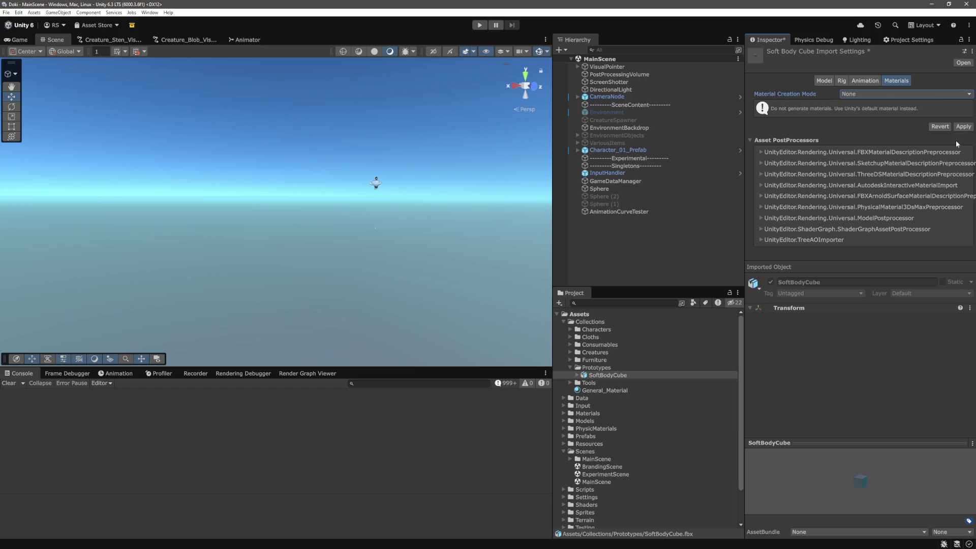
pyautogui.click(819, 81)
pyautogui.click(664, 251)
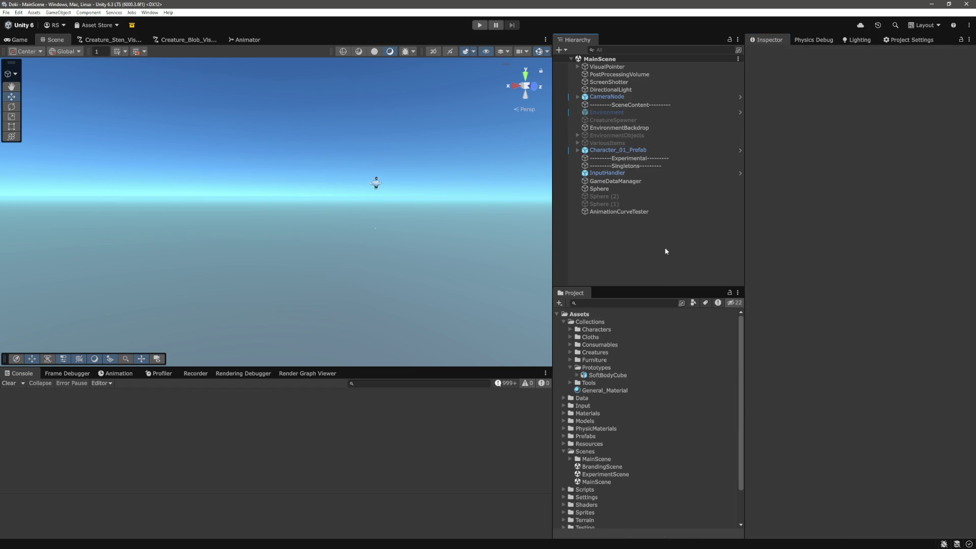
# - Drag the SoftBodyCube prefab into MainScene, inspect its children, and frame it in view
pyautogui.moveTo(610, 376); pyautogui.dragTo(622, 261)
pyautogui.moveTo(351, 242)
pyautogui.mouseDown()
pyautogui.moveTo(429, 299)
pyautogui.moveTo(338, 267)
pyautogui.moveTo(475, 253)
pyautogui.mouseUp()
pyautogui.click(577, 219)
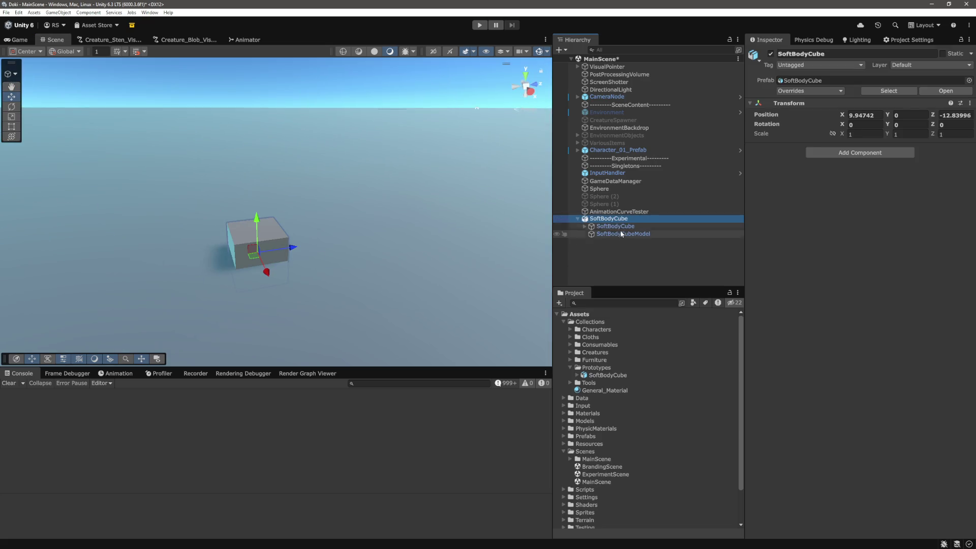
pyautogui.click(621, 228)
pyautogui.press('Down')
pyautogui.click(608, 219)
pyautogui.scroll(-5, 257, 244)
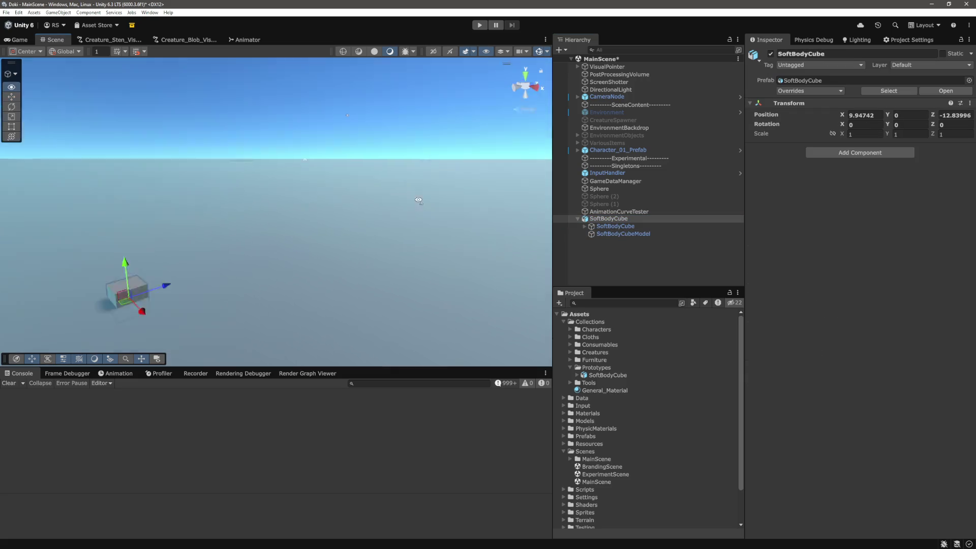
pyautogui.moveTo(188, 358)
pyautogui.mouseDown()
pyautogui.moveTo(245, 278)
pyautogui.moveTo(279, 127)
pyautogui.mouseUp()
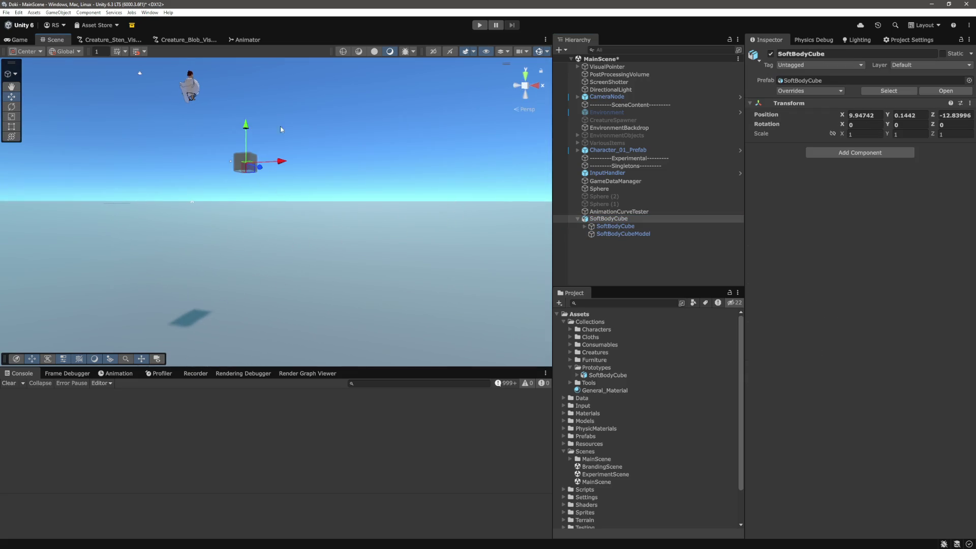
pyautogui.press('f')
pyautogui.moveTo(410, 245)
pyautogui.mouseDown()
pyautogui.moveTo(339, 235)
pyautogui.moveTo(386, 239)
pyautogui.mouseUp()
# - Set the cube's X position to 0 and refocus the view on it
pyautogui.click(874, 115)
pyautogui.write('0')
pyautogui.press('Tab')
pyautogui.write('0')
pyautogui.press('Tab')
pyautogui.write('0')
pyautogui.press('Return')
pyautogui.press('f')
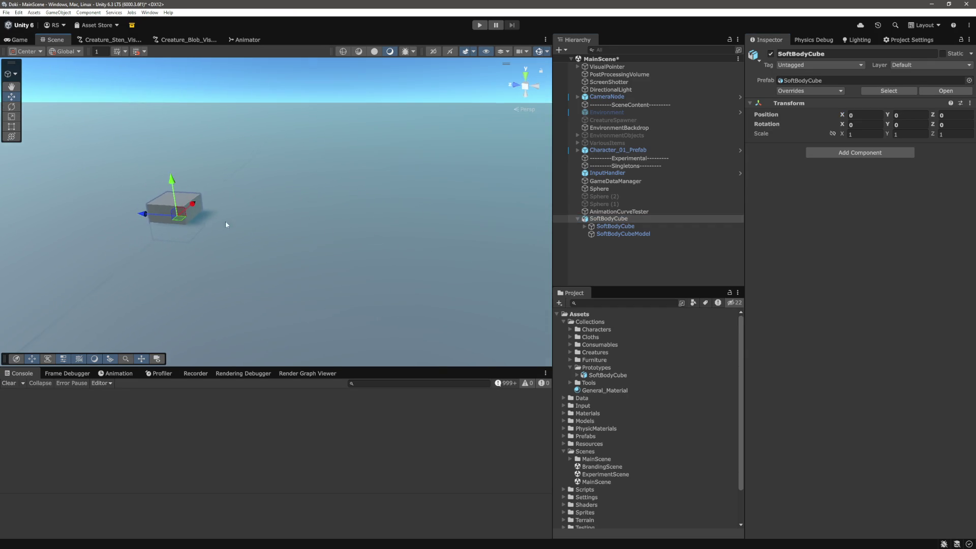
pyautogui.press('f')
pyautogui.scroll(3, 372, 227)
pyautogui.moveTo(372, 230)
pyautogui.mouseDown()
pyautogui.moveTo(477, 175)
pyautogui.moveTo(353, 174)
pyautogui.moveTo(450, 246)
pyautogui.moveTo(468, 206)
pyautogui.mouseUp()
pyautogui.scroll(-10, 462, 203)
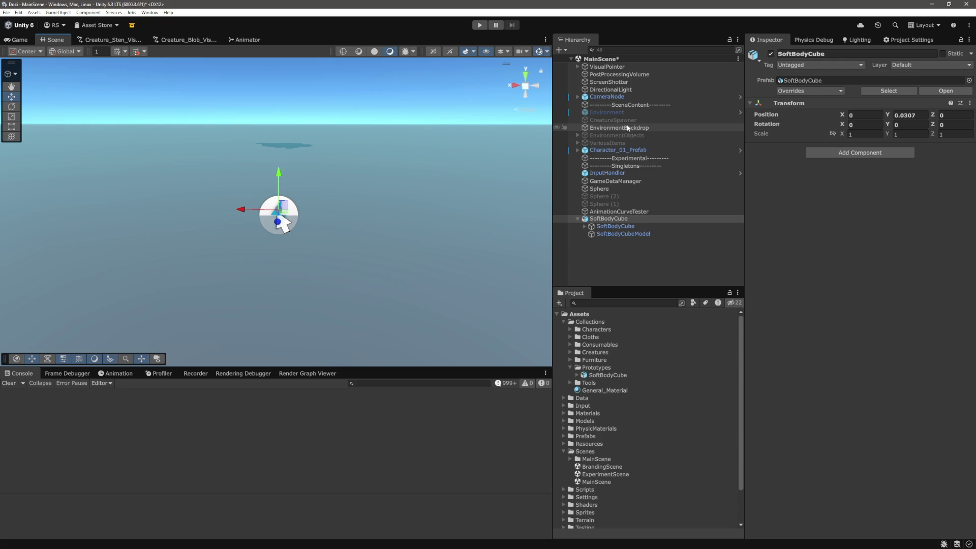
# - Copy Character_01_Prefab's World Transform and paste it onto SoftBodyCube
pyautogui.click(618, 150)
pyautogui.rightClick(790, 107)
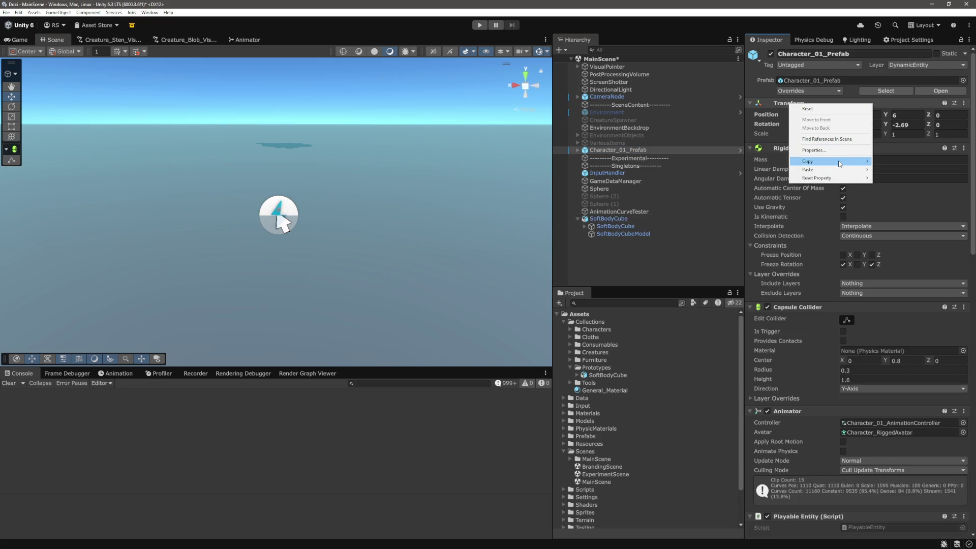
pyautogui.moveTo(841, 161)
pyautogui.click(908, 189)
pyautogui.click(608, 218)
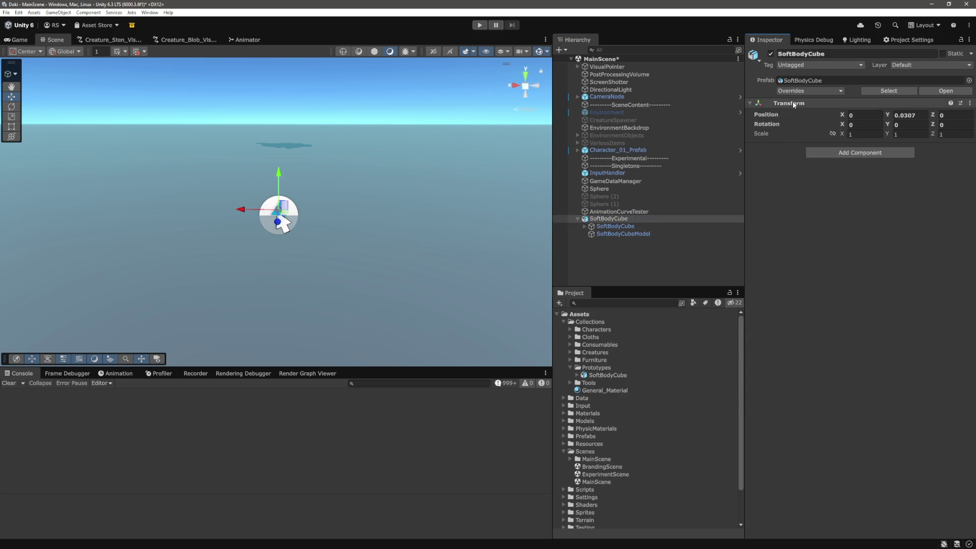
pyautogui.rightClick(790, 103)
pyautogui.moveTo(855, 168)
pyautogui.click(904, 196)
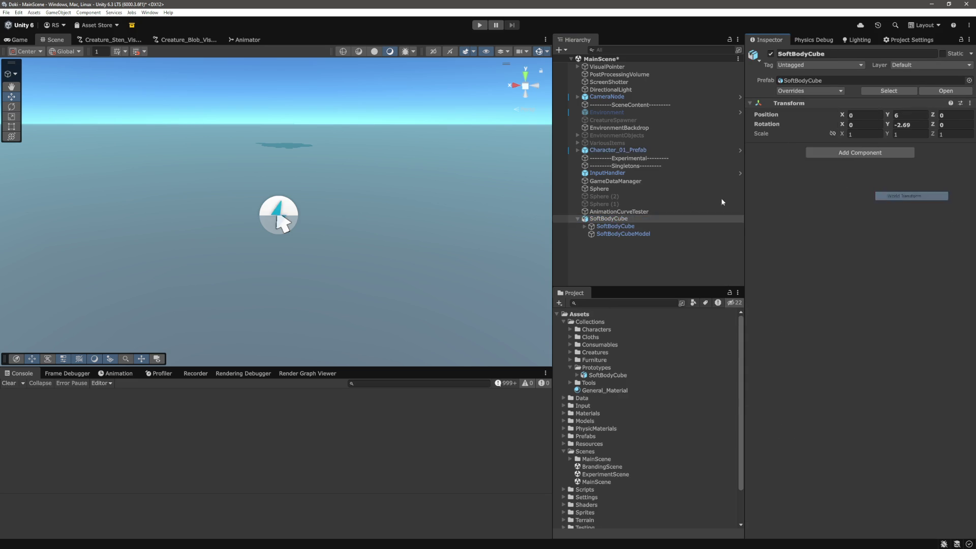
# - Reselect SoftBodyCube and frame it beside the character, 6 units up
pyautogui.click(617, 212)
pyautogui.click(612, 219)
pyautogui.press('f')
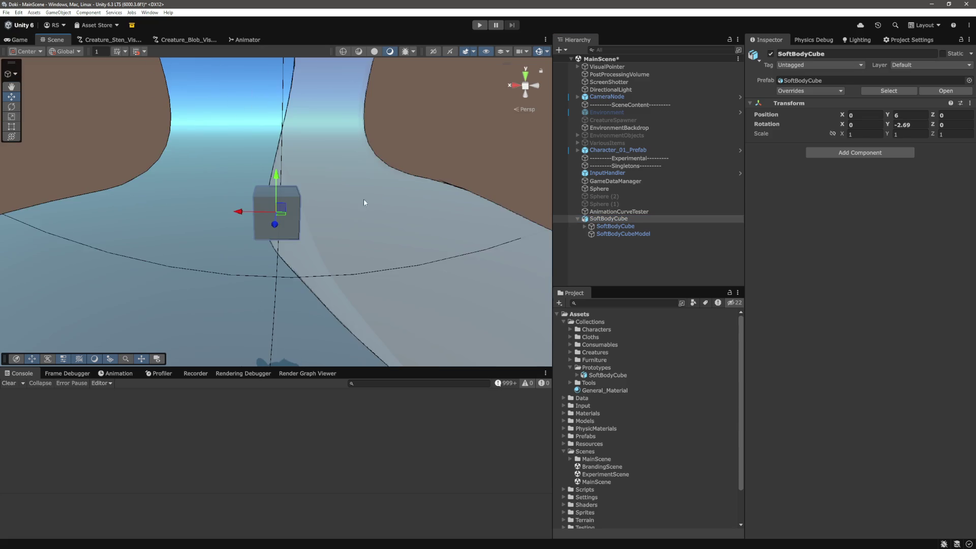
pyautogui.scroll(-5, 290, 221)
pyautogui.moveTo(272, 227)
pyautogui.mouseDown()
pyautogui.moveTo(254, 135)
pyautogui.moveTo(357, 211)
pyautogui.moveTo(338, 194)
pyautogui.moveTo(206, 245)
pyautogui.moveTo(358, 229)
pyautogui.mouseUp()
pyautogui.scroll(-8, 382, 230)
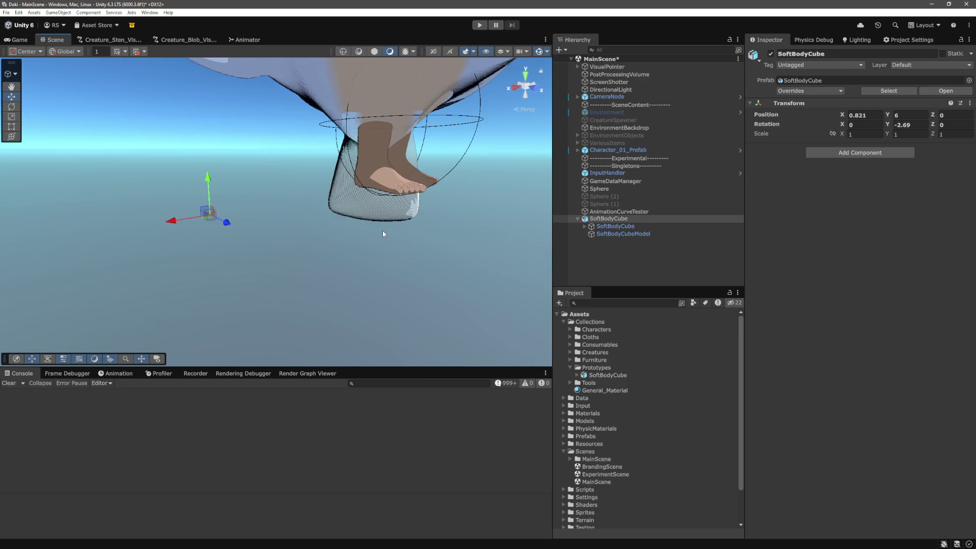
pyautogui.scroll(-2, 381, 229)
# - Set SoftBodyCube's scale to 10 on X, Y and Z
pyautogui.click(866, 134)
pyautogui.write('10')
pyautogui.press('Tab')
pyautogui.write('10')
pyautogui.press('Tab')
pyautogui.write('10')
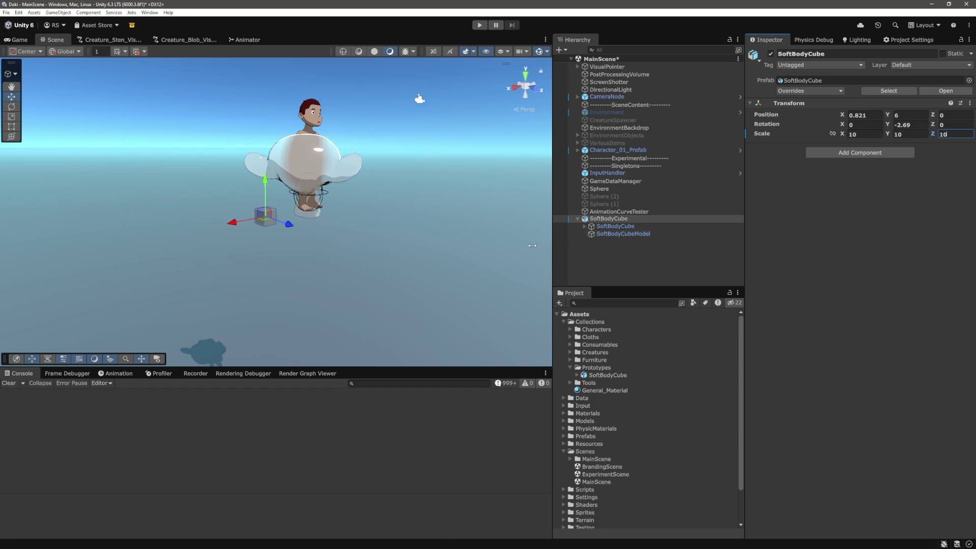
pyautogui.scroll(2, 418, 230)
# - Raise the scale to 100 on X, Y and Z and view the enlarged cube
pyautogui.click(877, 134)
pyautogui.write('100')
pyautogui.press('Tab')
pyautogui.write('10')
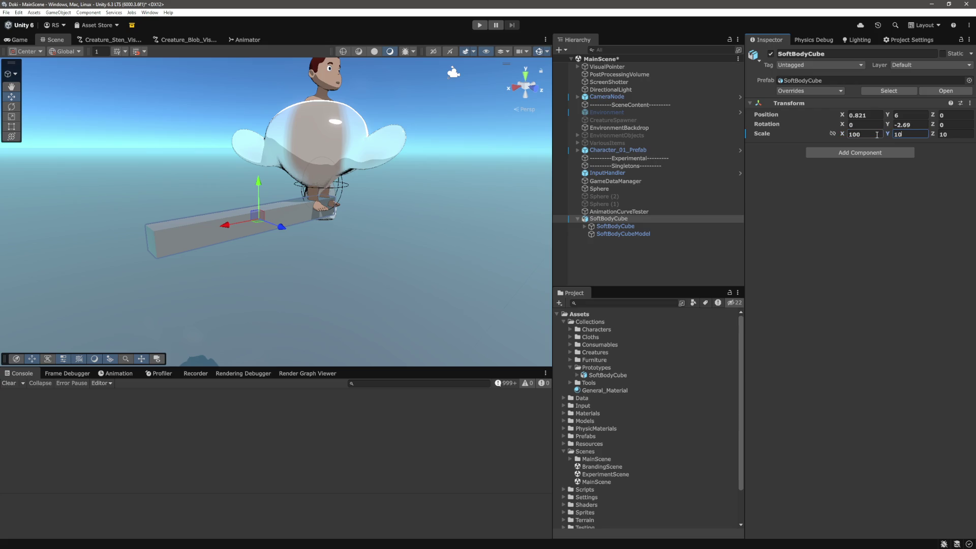
pyautogui.write('0')
pyautogui.press('Tab')
pyautogui.write('10')
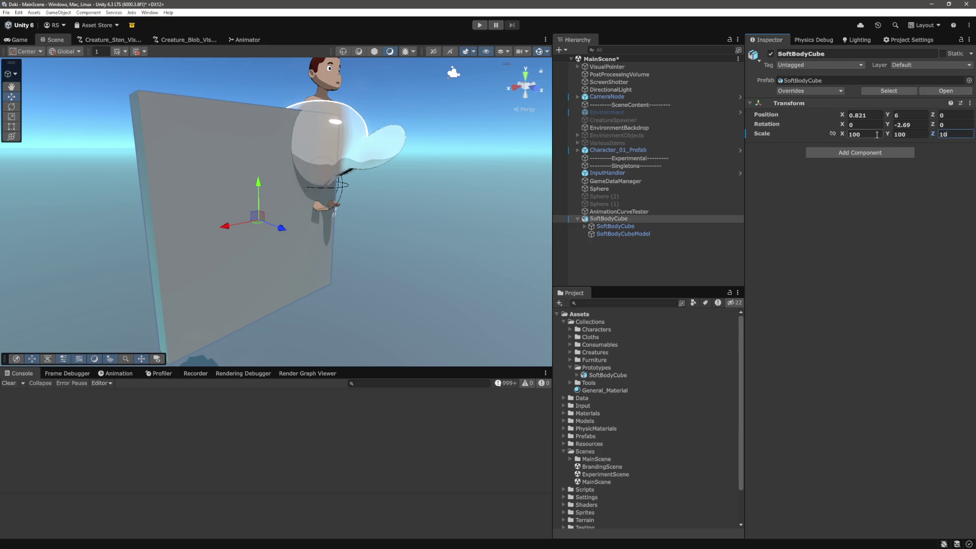
pyautogui.write('0')
pyautogui.press('Return')
pyautogui.scroll(-5, 346, 168)
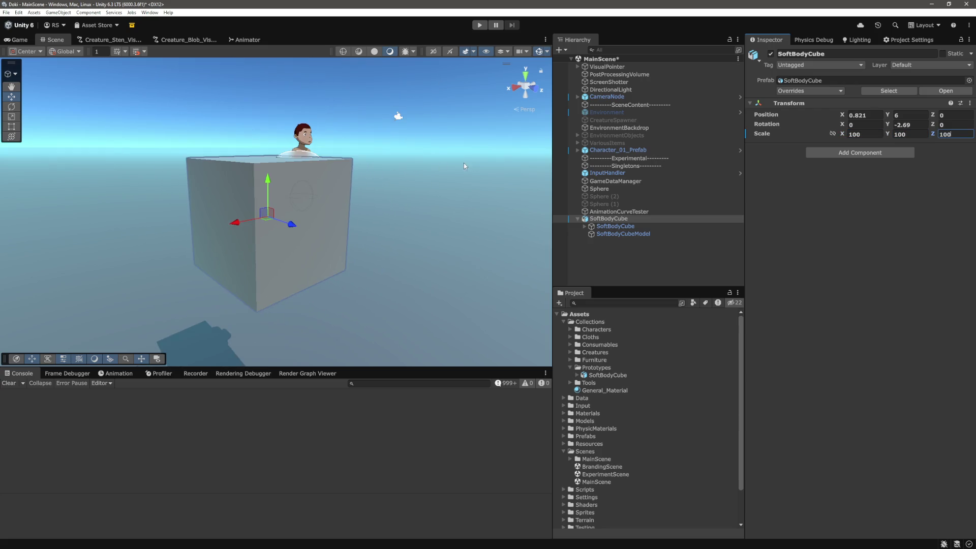
pyautogui.moveTo(374, 181)
pyautogui.mouseDown()
pyautogui.moveTo(330, 161)
pyautogui.moveTo(265, 156)
pyautogui.mouseUp()
pyautogui.click(620, 219)
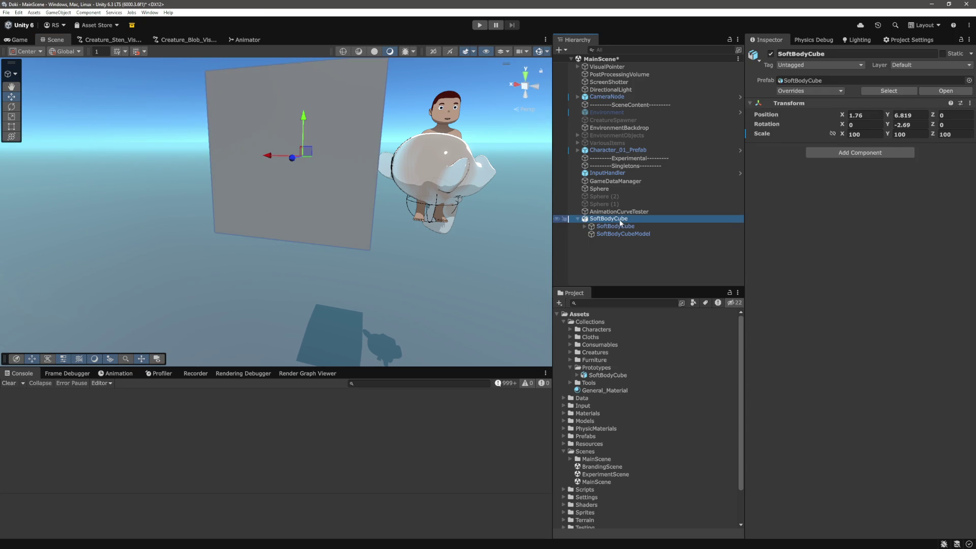
# - Inspect SoftBodyCube's child mesh, Bone.001 and the model's FBX import settings
pyautogui.click(620, 226)
pyautogui.click(621, 233)
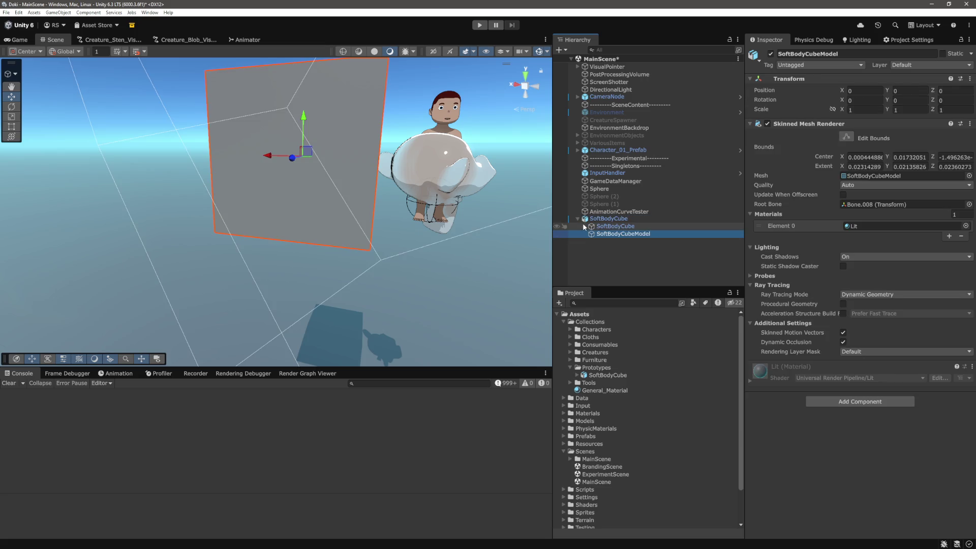
pyautogui.click(584, 226)
pyautogui.click(624, 234)
pyautogui.press('Left')
pyautogui.press('Left')
pyautogui.press('Left')
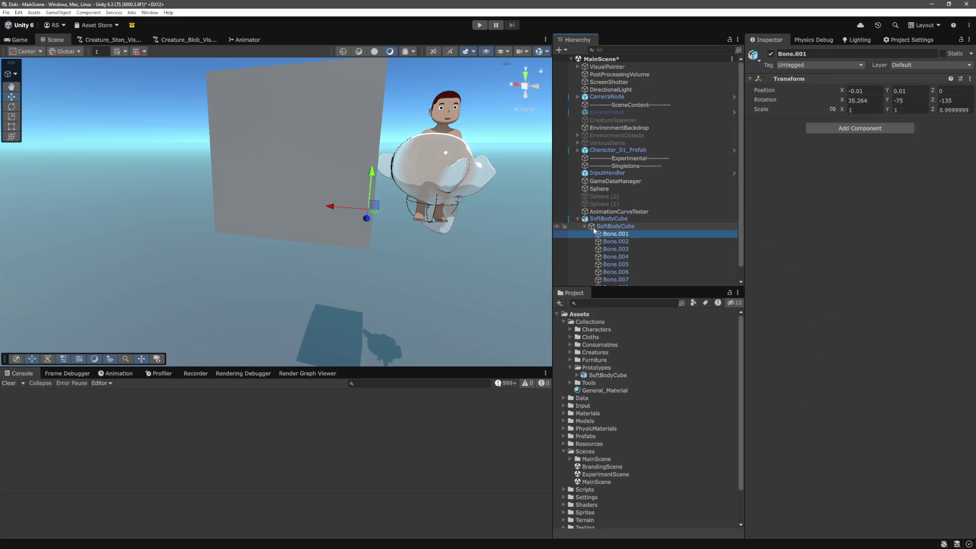
pyautogui.click(621, 375)
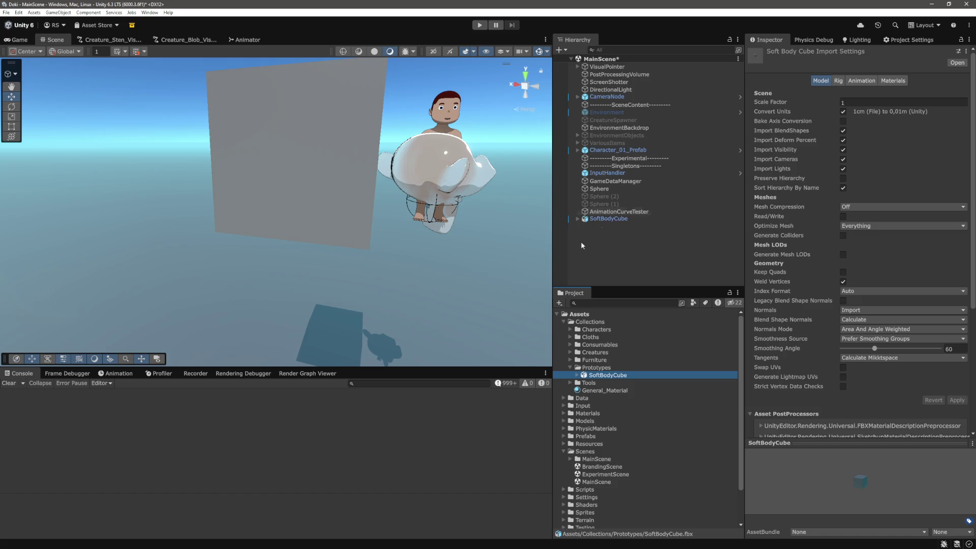
pyautogui.click(618, 218)
# - Reset SoftBodyCube's scale to 1, 1, 1 and switch to Blender
pyautogui.click(864, 135)
pyautogui.write('1')
pyautogui.click(909, 135)
pyautogui.write('1')
pyautogui.click(964, 135)
pyautogui.write('1')
pyautogui.press('Return')
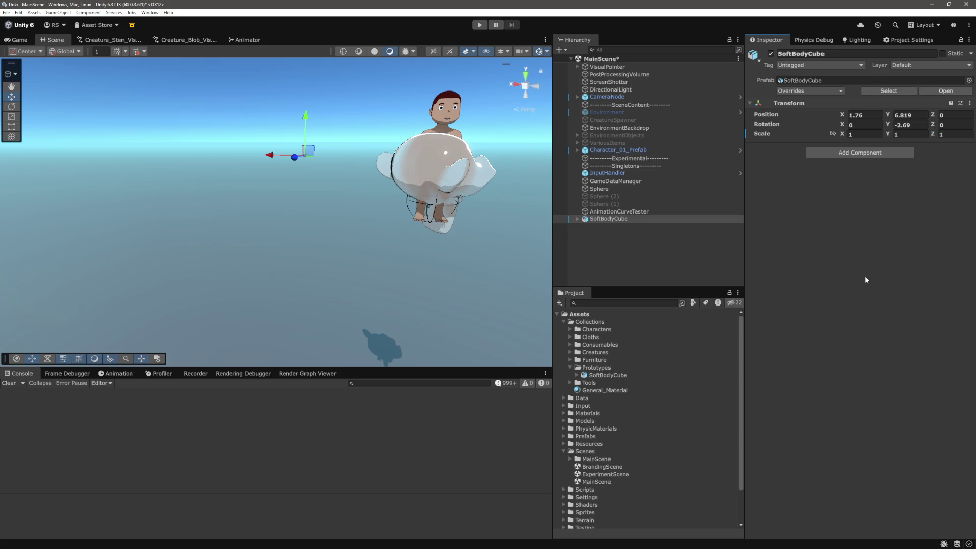
pyautogui.hotkey('alt', 'Tab')
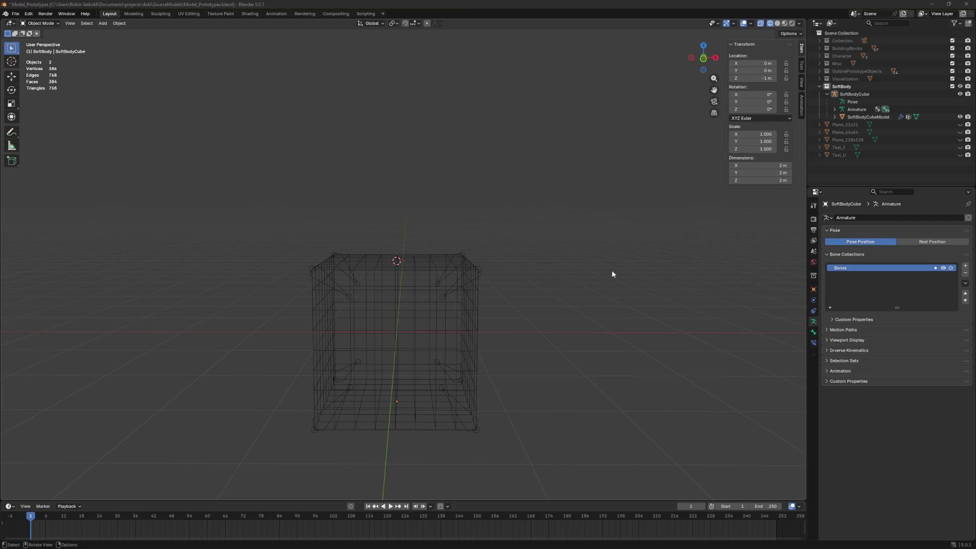
# - Check SoftBodyCube's children in Unity's Hierarchy, then select SoftBodyCube back in Blender
pyautogui.hotkey('alt', 'Tab')
pyautogui.click(577, 218)
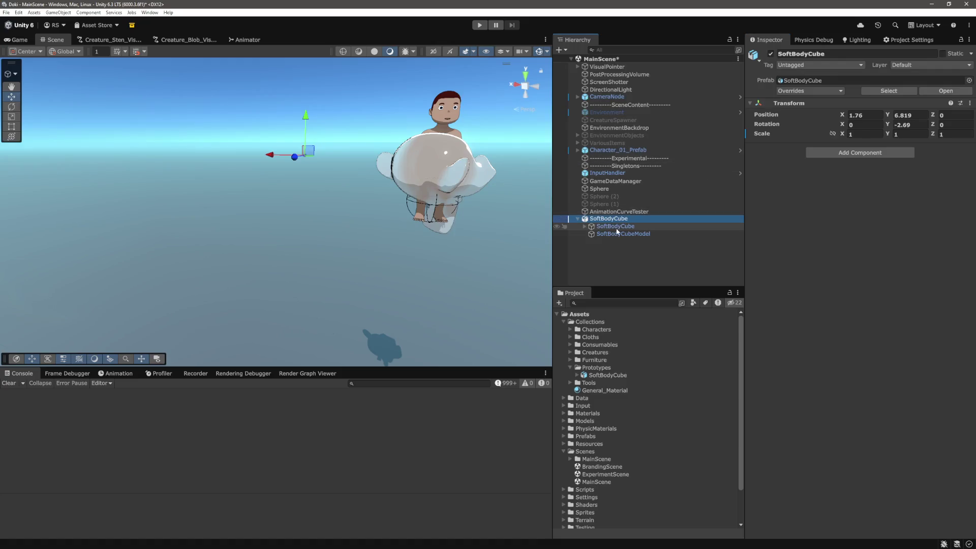
pyautogui.click(616, 226)
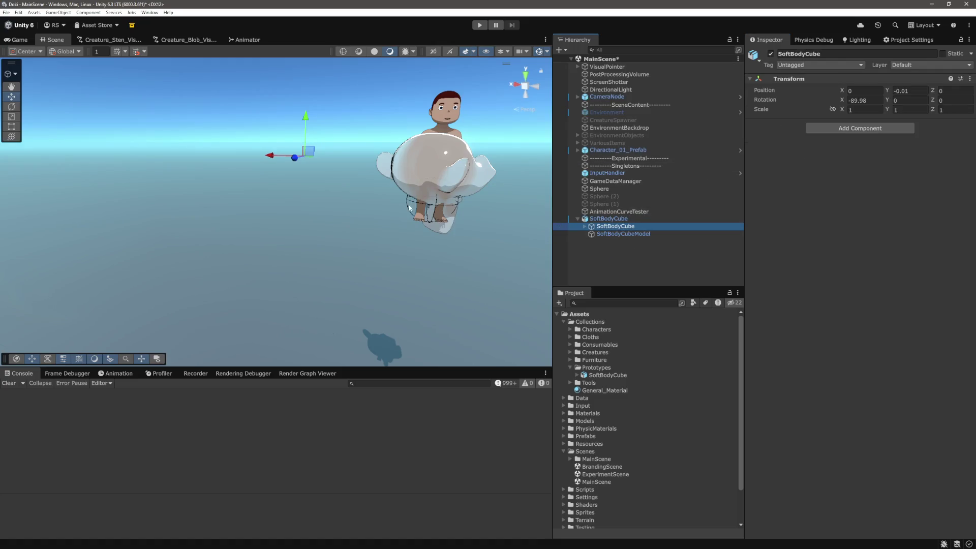
pyautogui.click(617, 219)
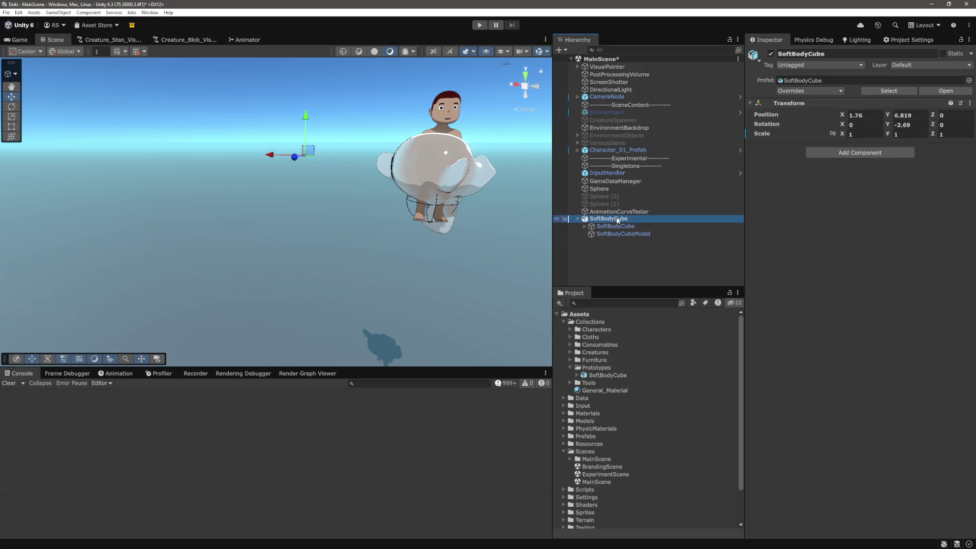
pyautogui.moveTo(629, 227); pyautogui.dragTo(630, 237)
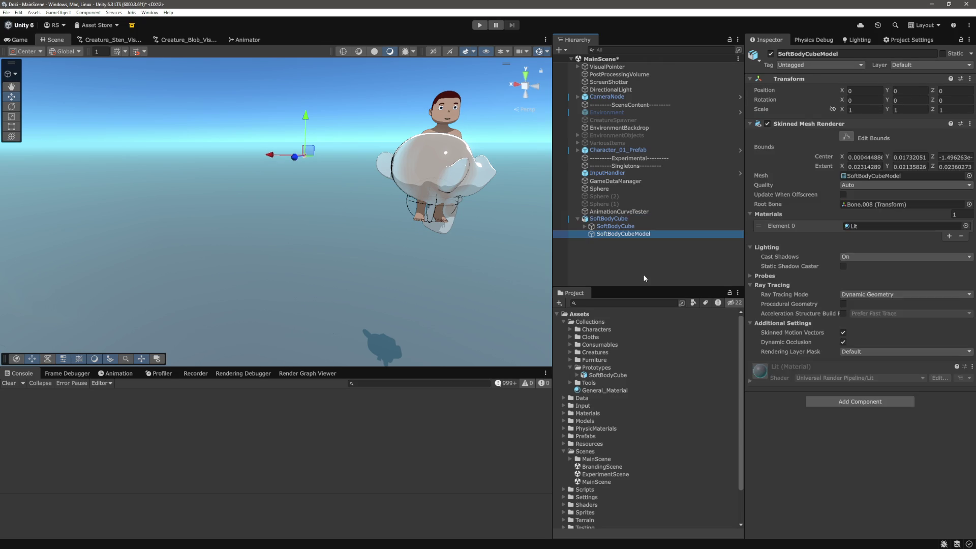
pyautogui.click(639, 273)
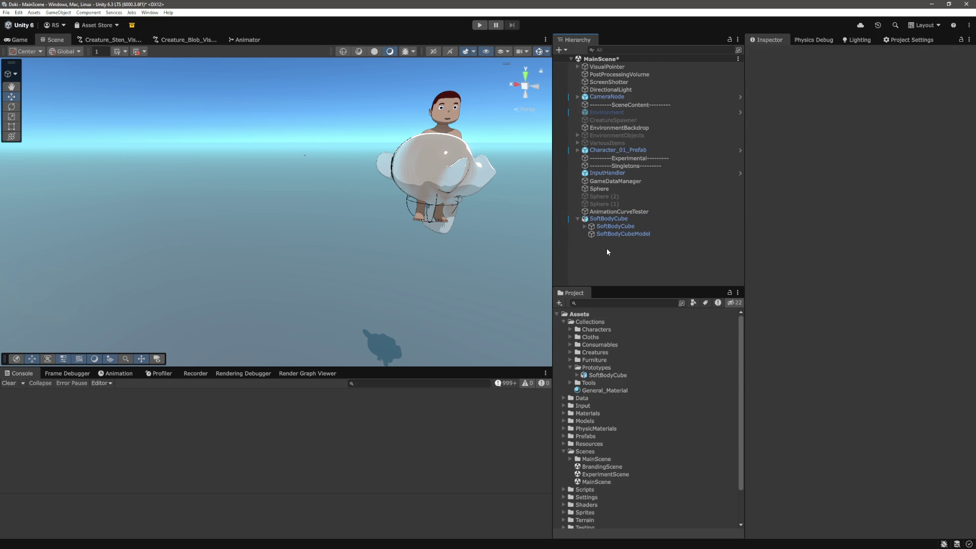
pyautogui.hotkey('alt', 'Tab')
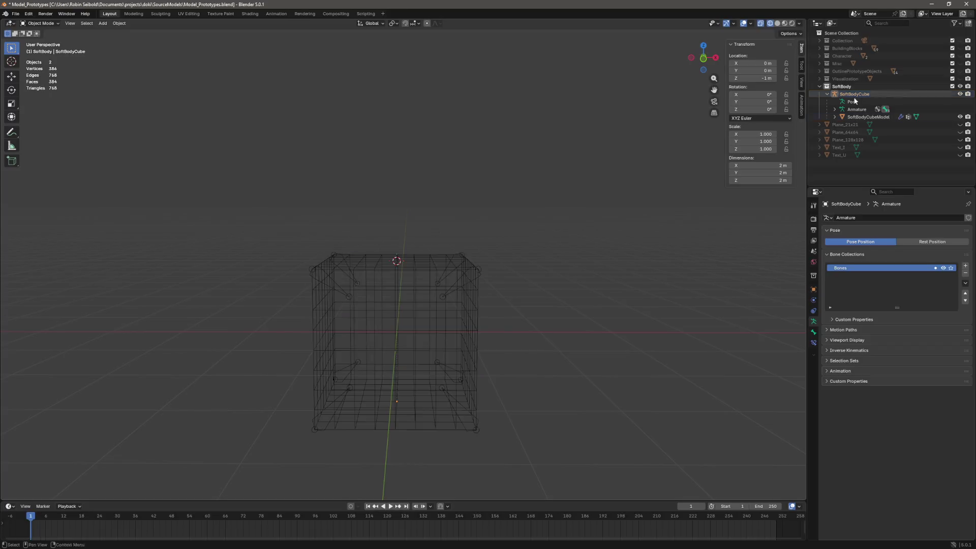
pyautogui.click(854, 95)
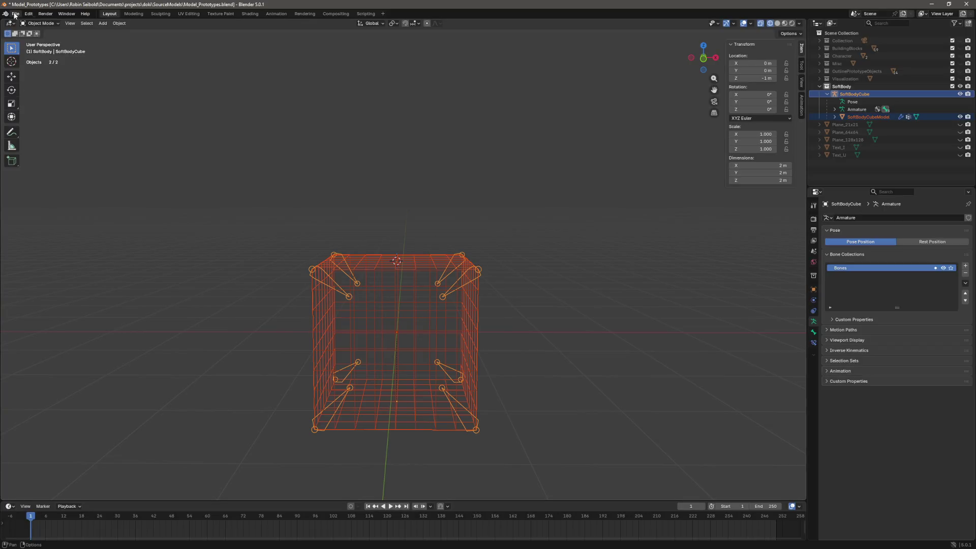
# - Export SoftBodyCube as FBX over SoftBodyCube.fbx, selected objects only at scale 1.00
pyautogui.click(15, 13)
pyautogui.moveTo(43, 130)
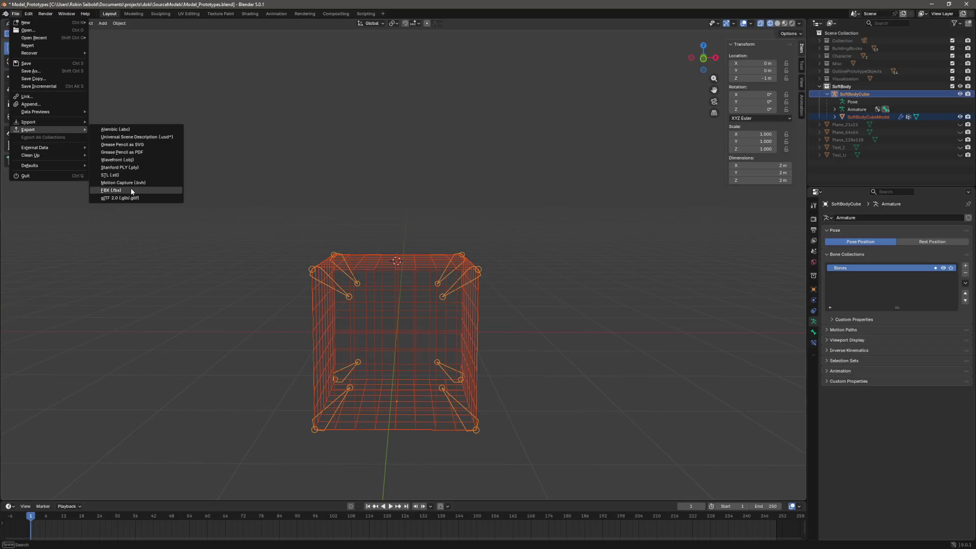
pyautogui.click(132, 191)
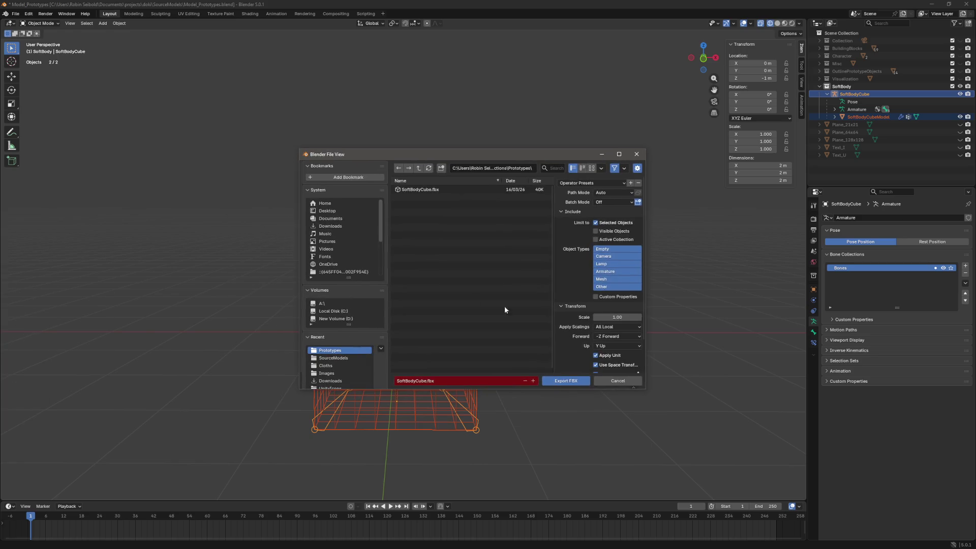
pyautogui.click(425, 190)
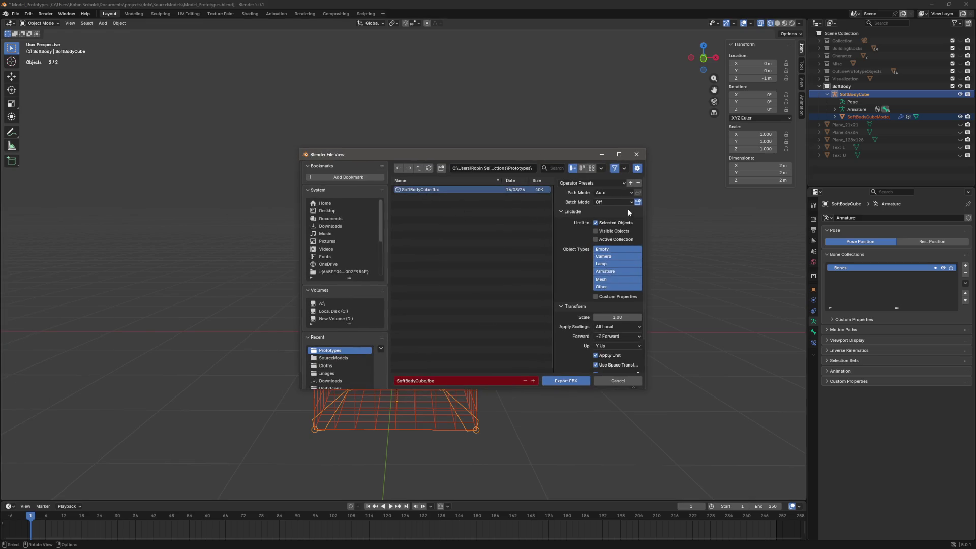
pyautogui.scroll(-1, 608, 226)
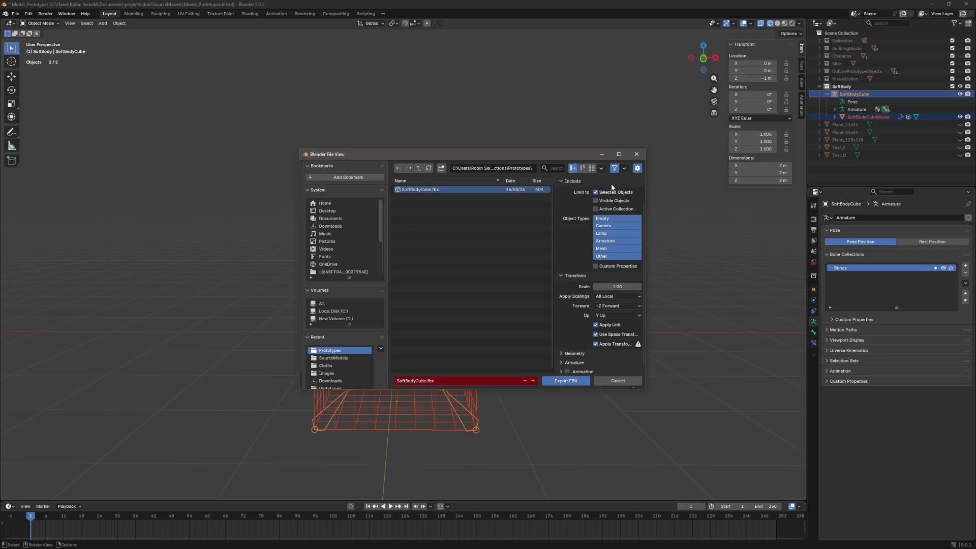
pyautogui.scroll(-1, 605, 239)
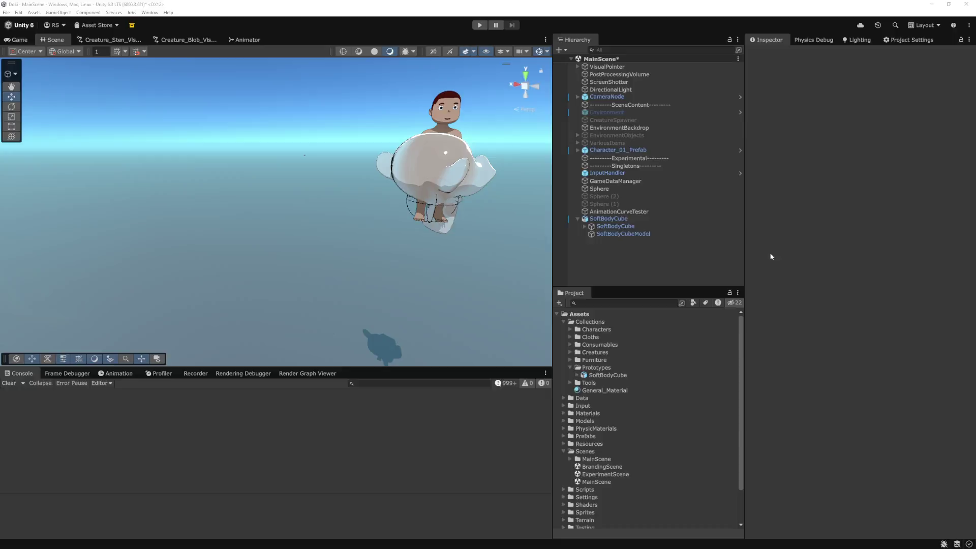
pyautogui.click(616, 227)
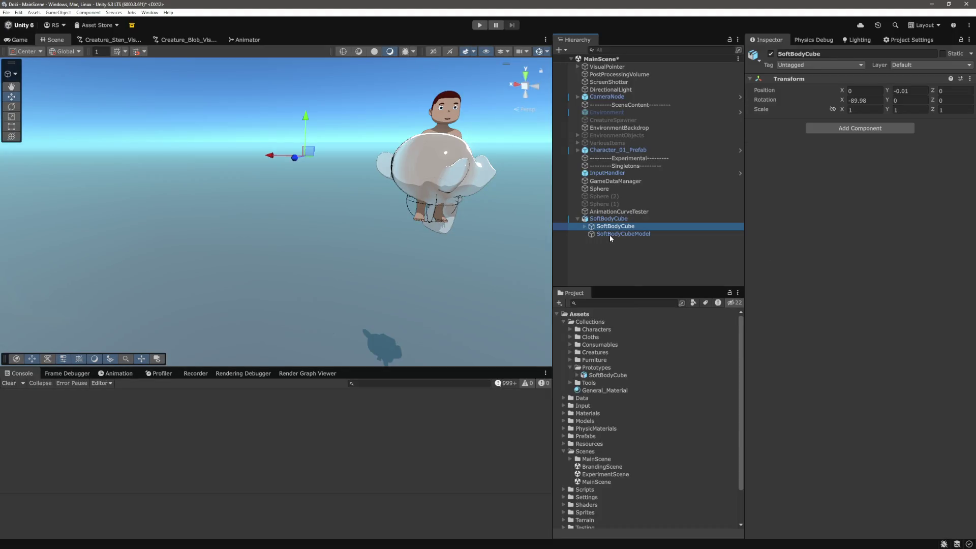
# - Turn off Convert Units in SoftBodyCube's Model import settings and apply
pyautogui.click(610, 234)
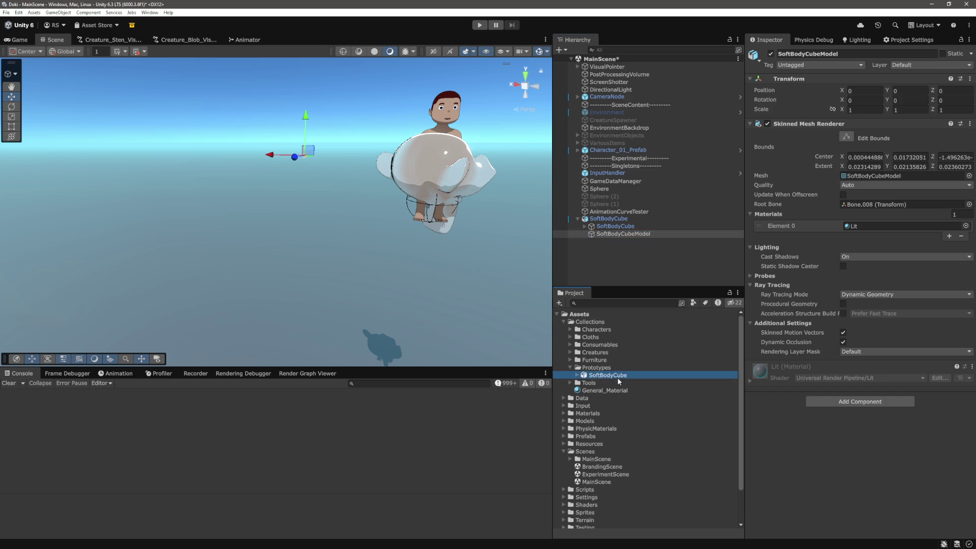
pyautogui.click(617, 377)
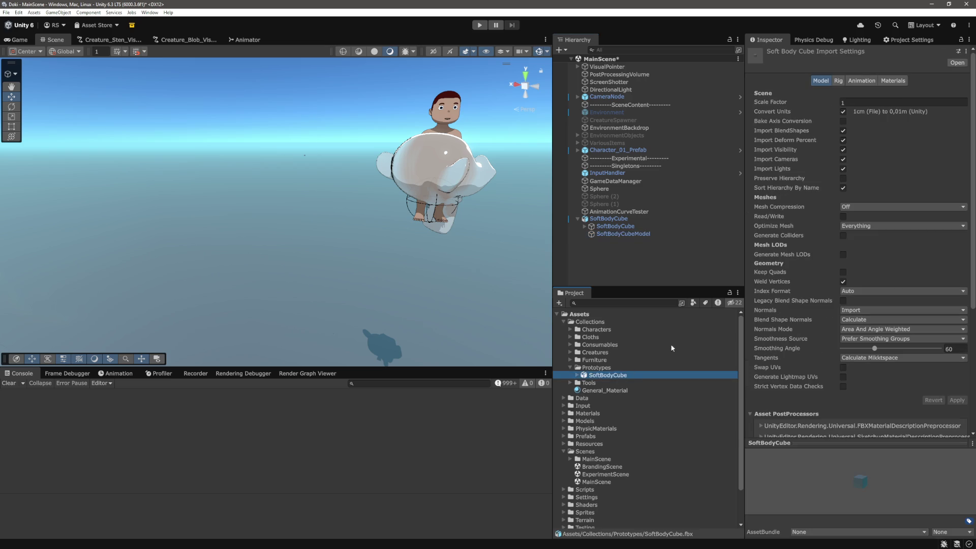
pyautogui.click(843, 112)
pyautogui.click(956, 400)
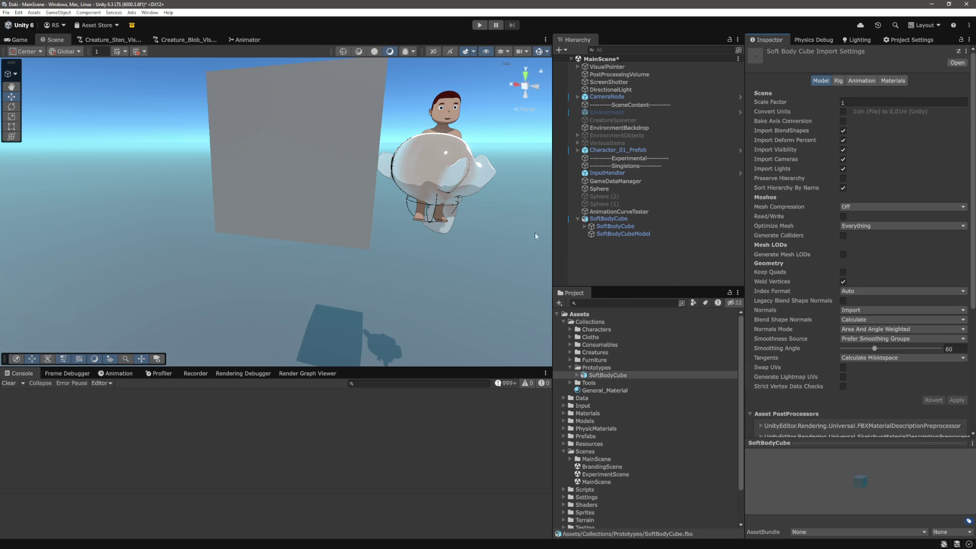
# - Inspect the resized SoftBodyCube objects in the scene, then return to Blender
pyautogui.click(609, 218)
pyautogui.click(636, 227)
pyautogui.click(635, 233)
pyautogui.click(636, 253)
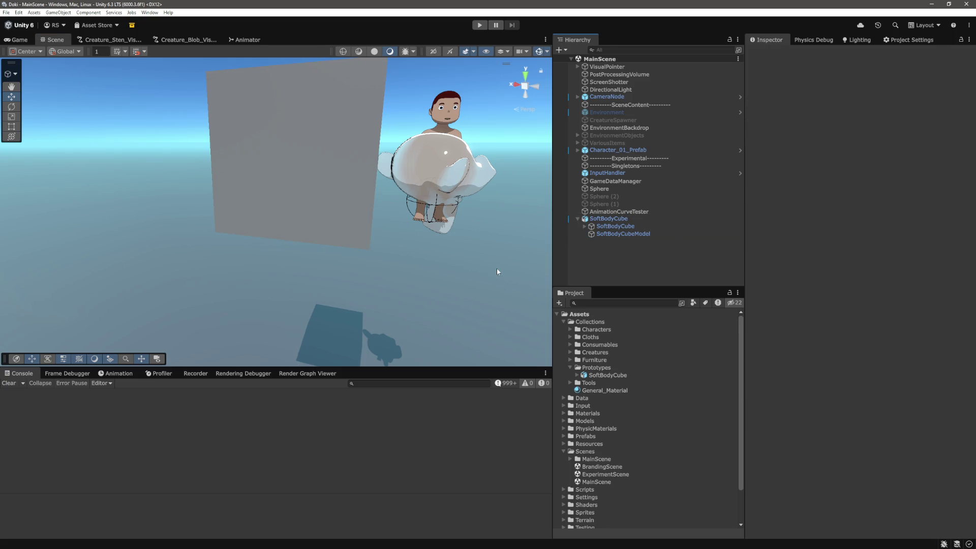
pyautogui.hotkey('alt', 'Tab')
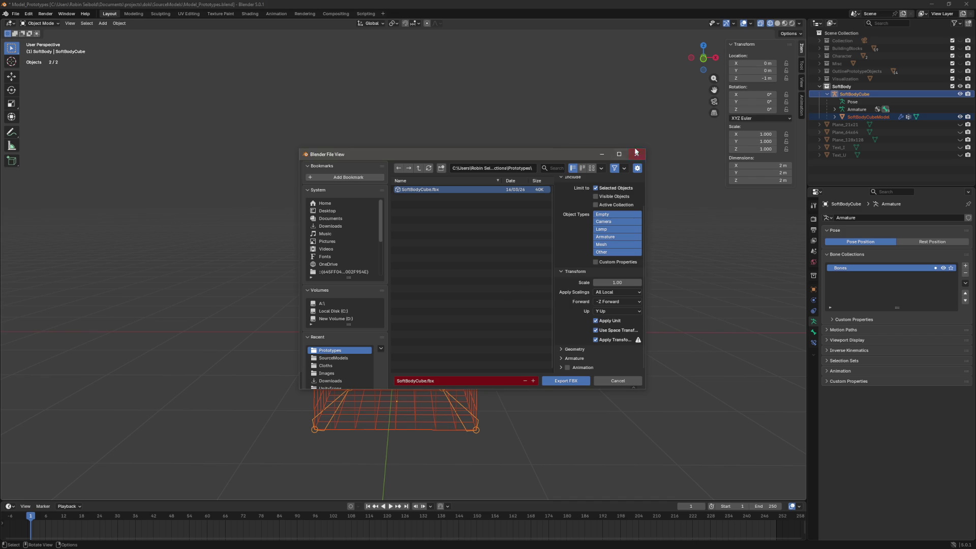
# - Back in Unity, select the SoftBodyCube parent, child and model objects and frame them
pyautogui.hotkey('alt', 'Tab')
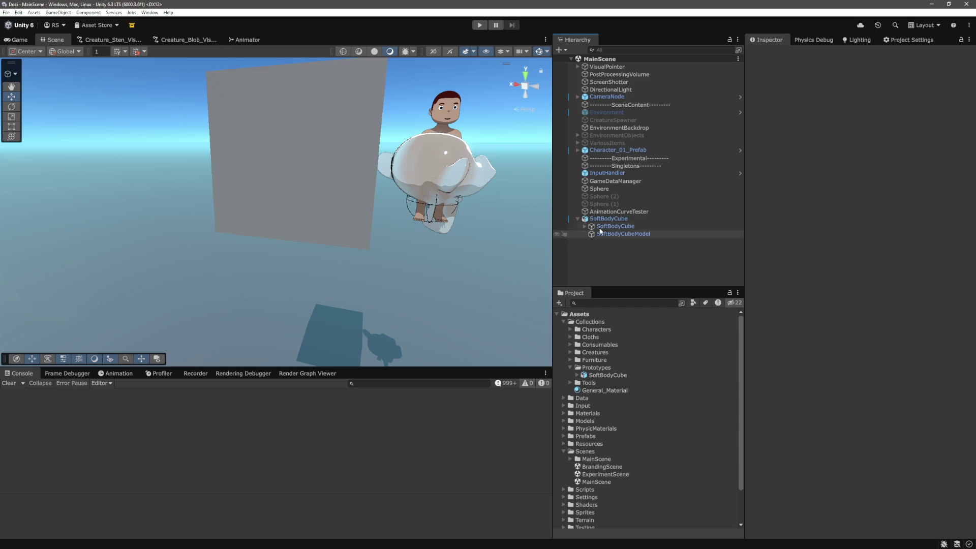
pyautogui.click(386, 209)
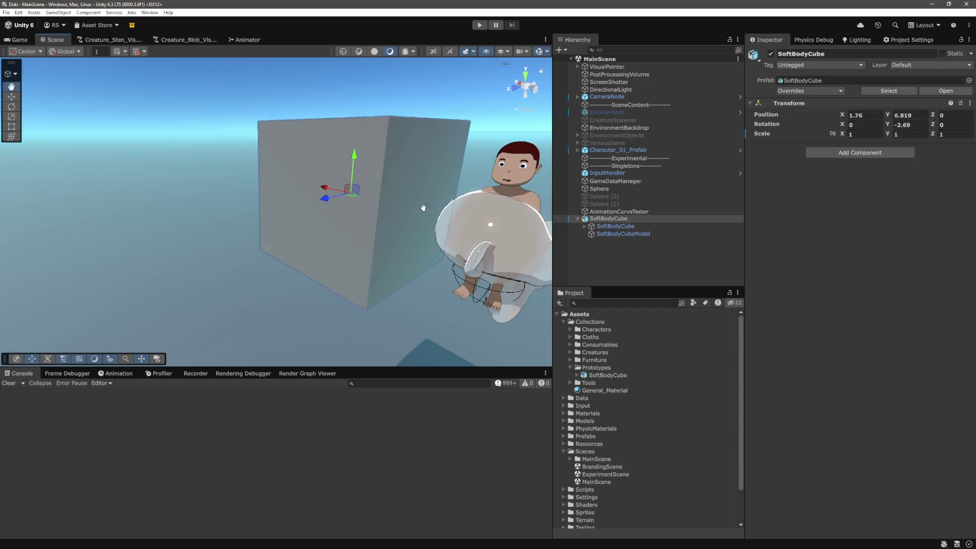
pyautogui.click(612, 228)
pyautogui.click(618, 234)
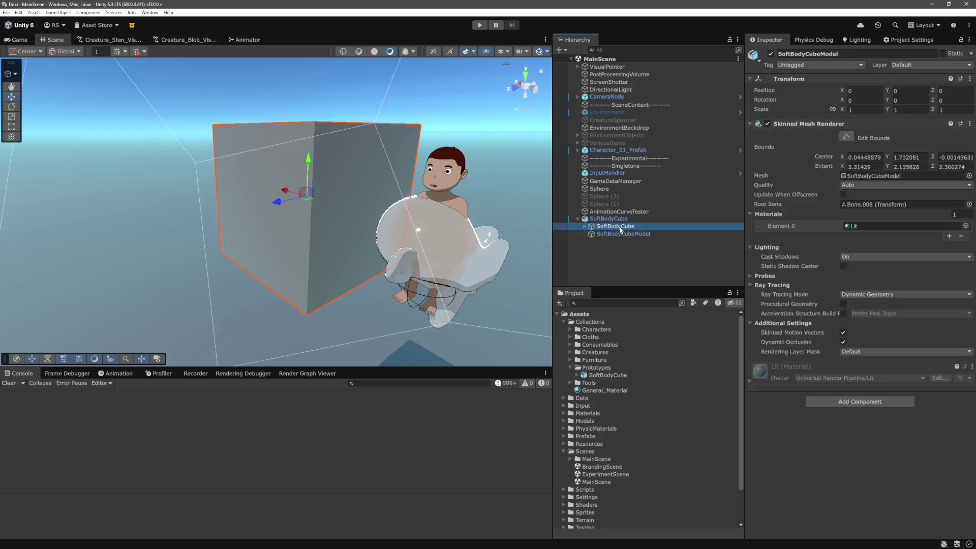
pyautogui.click(618, 219)
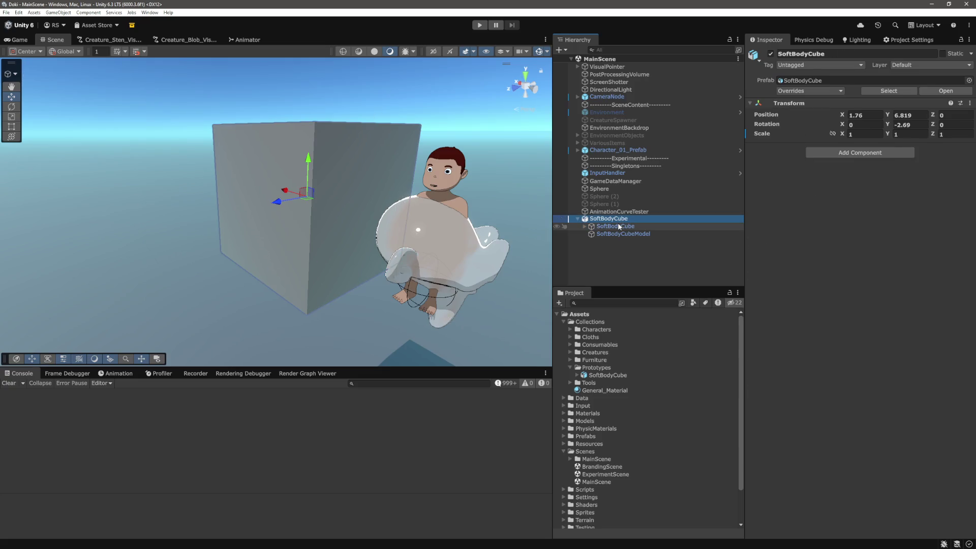
pyautogui.click(619, 227)
pyautogui.click(620, 234)
pyautogui.click(618, 226)
pyautogui.click(614, 219)
pyautogui.click(620, 233)
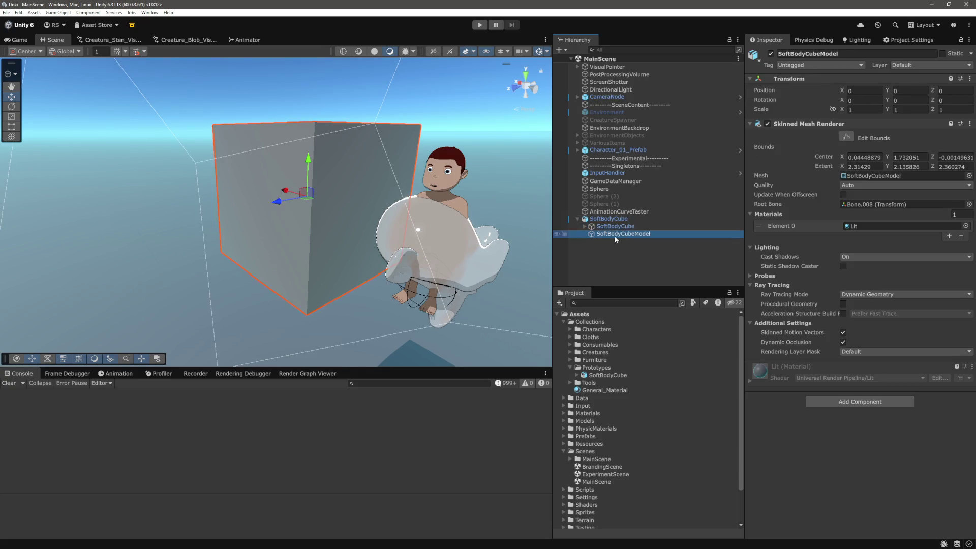
pyautogui.press('f')
# - Move the enlarged cube along X to 7.2, away from the character
pyautogui.moveTo(328, 184); pyautogui.dragTo(98, 166)
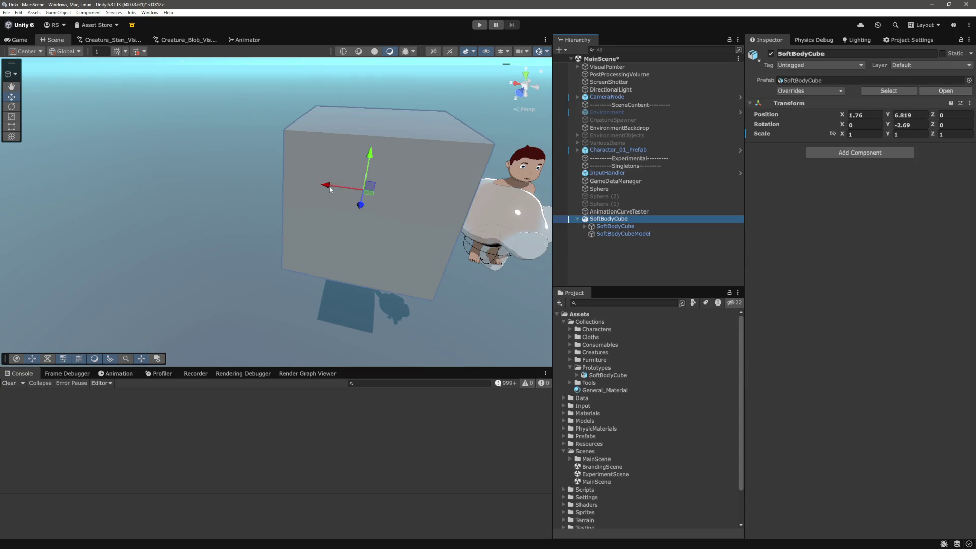
pyautogui.click(613, 227)
pyautogui.doubleClick(617, 234)
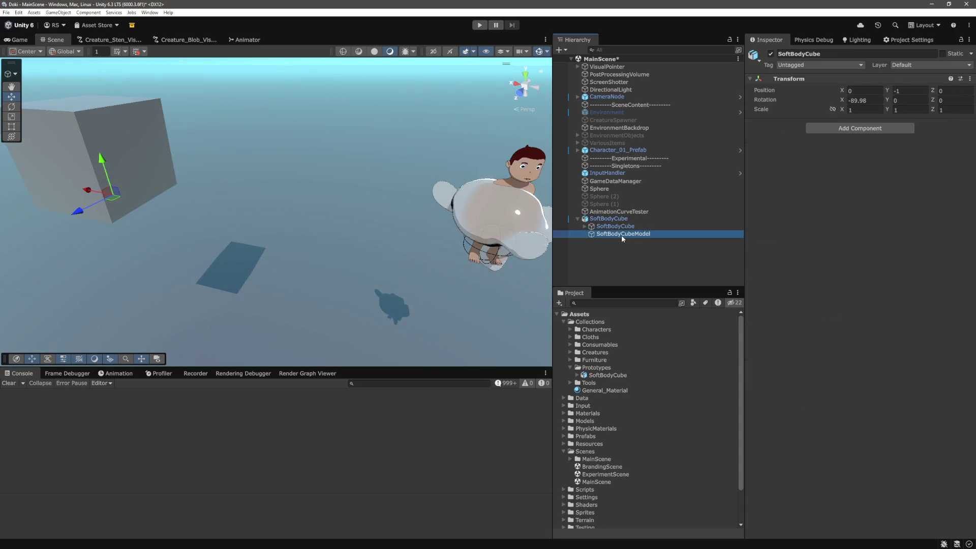
pyautogui.scroll(5, 423, 222)
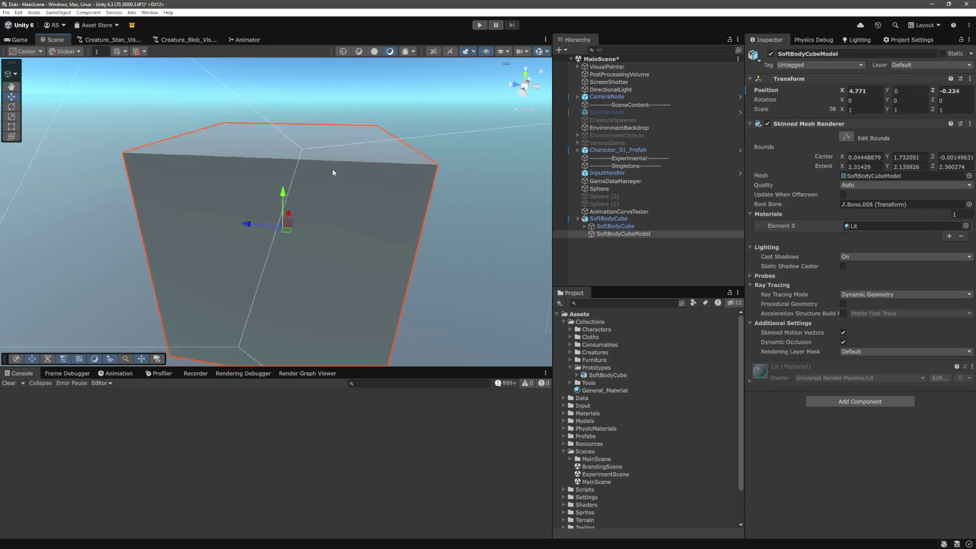
pyautogui.scroll(-3, 336, 170)
pyautogui.doubleClick(608, 219)
pyautogui.moveTo(381, 202); pyautogui.dragTo(409, 153)
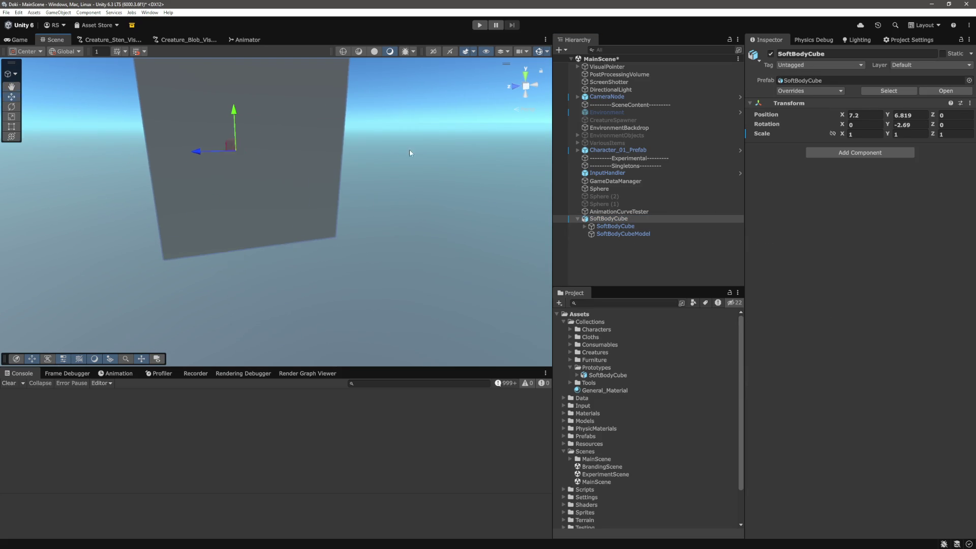
# - Add a Rigidbody component to SoftBodyCube
pyautogui.click(831, 153)
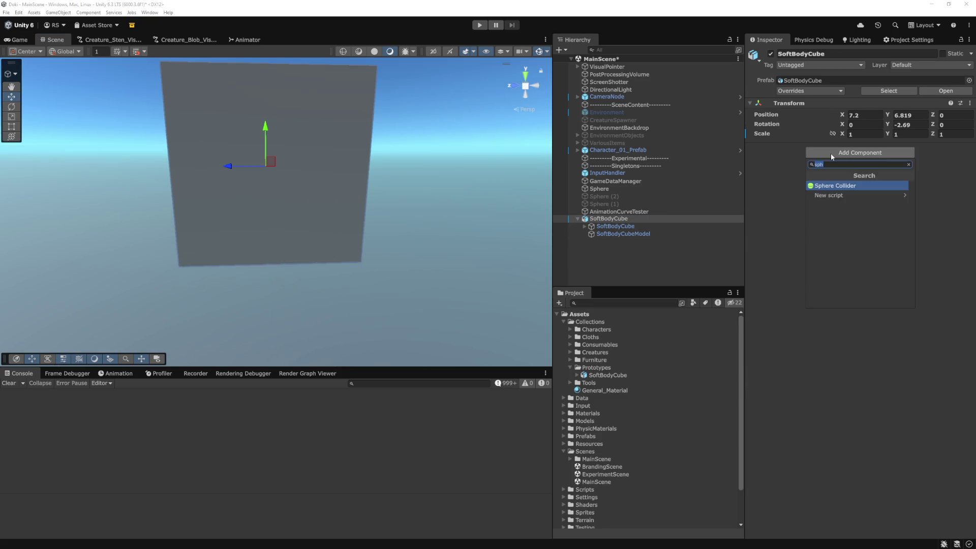
pyautogui.write('rig')
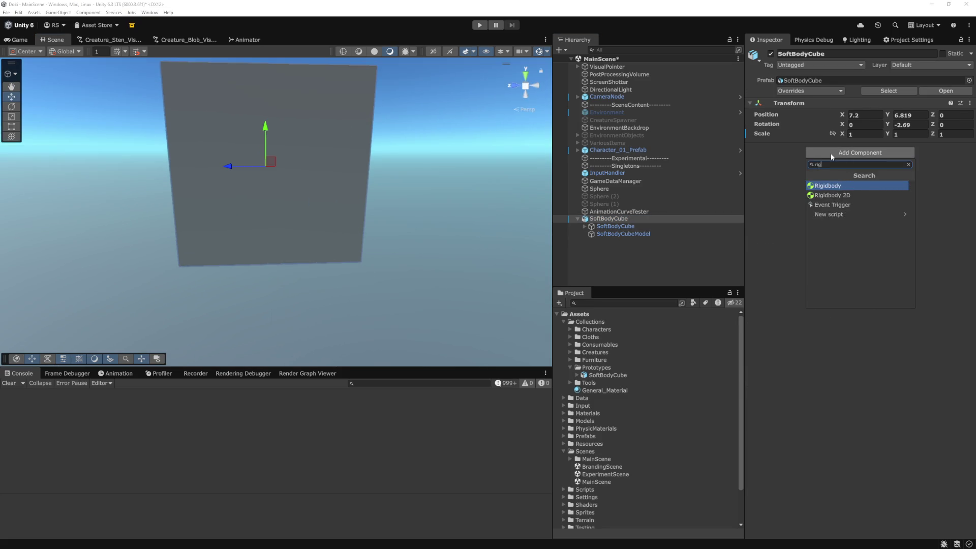
pyautogui.press('Return')
# - Put SoftBodyCube and its children on the DynamicEntity layer and save the scene
pyautogui.click(932, 65)
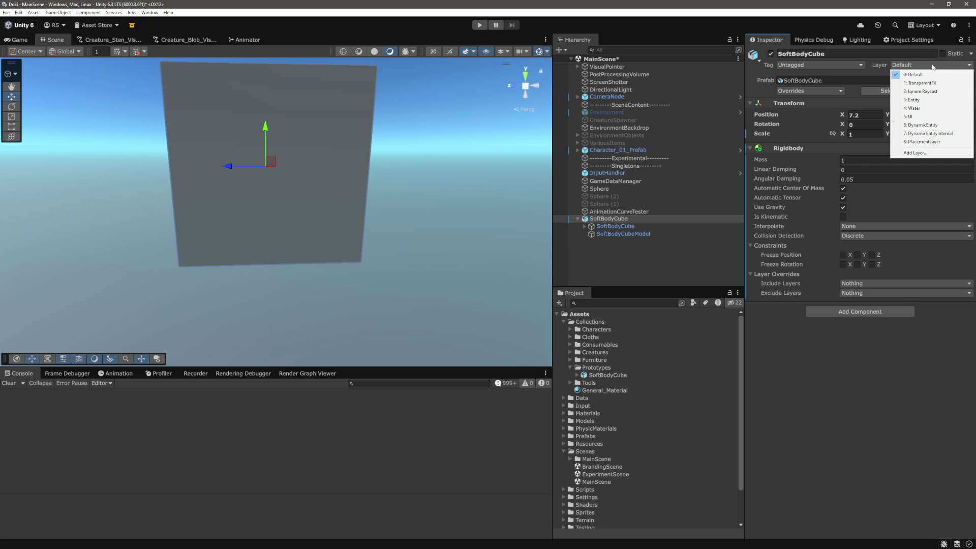
pyautogui.click(919, 124)
pyautogui.click(457, 292)
pyautogui.hotkey('ctrl', 's')
# - Add the Joint Handler script component to SoftBodyCube
pyautogui.click(874, 311)
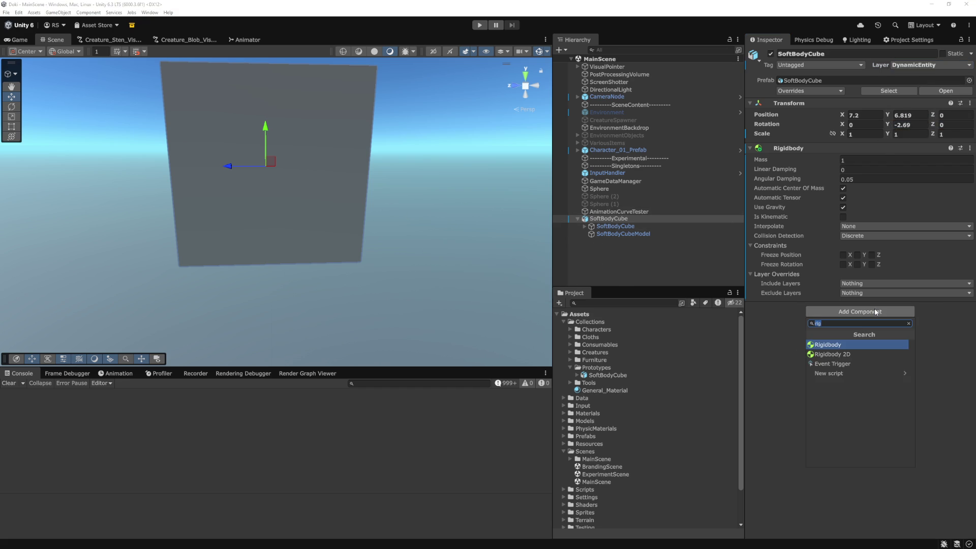
pyautogui.write('jo')
pyautogui.press('Return')
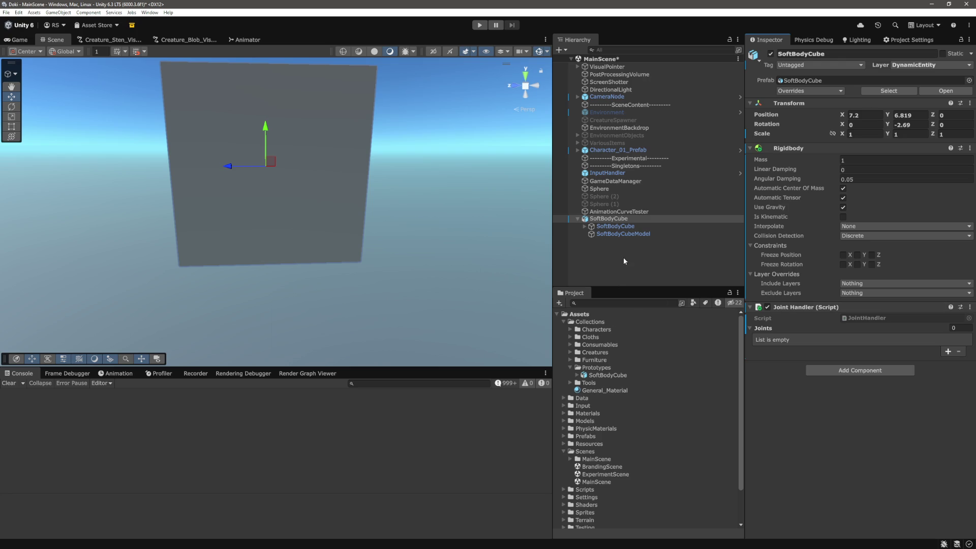
# - Select Bone.001–Bone.008 under SoftBodyCube and add a Spring Joint, with its Rigidbody, to them
pyautogui.moveTo(466, 237); pyautogui.dragTo(471, 244)
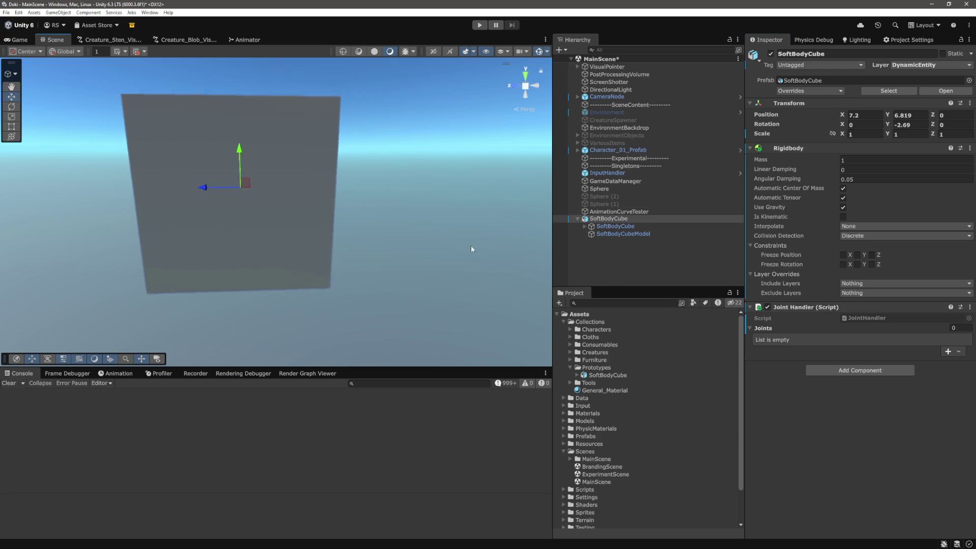
pyautogui.click(585, 226)
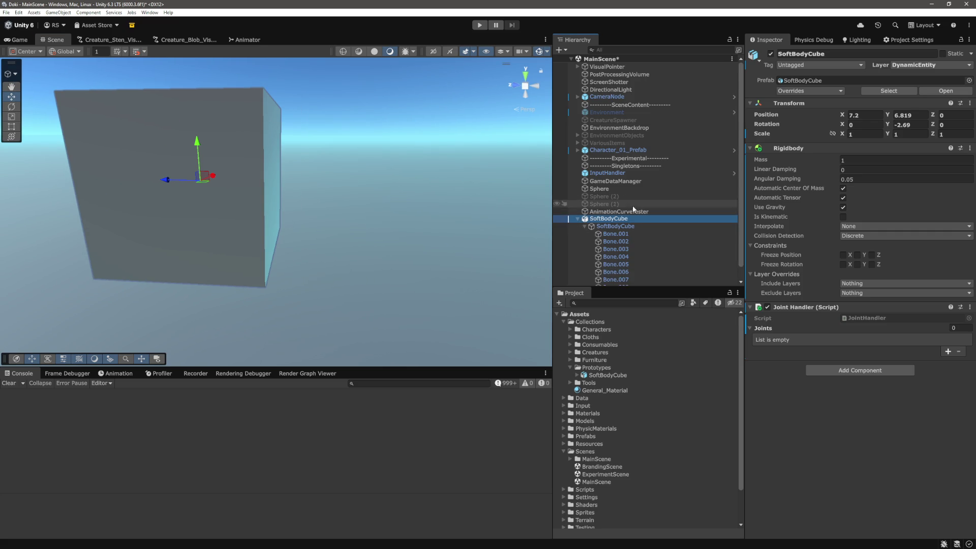
pyautogui.scroll(-1, 633, 208)
pyautogui.click(634, 221)
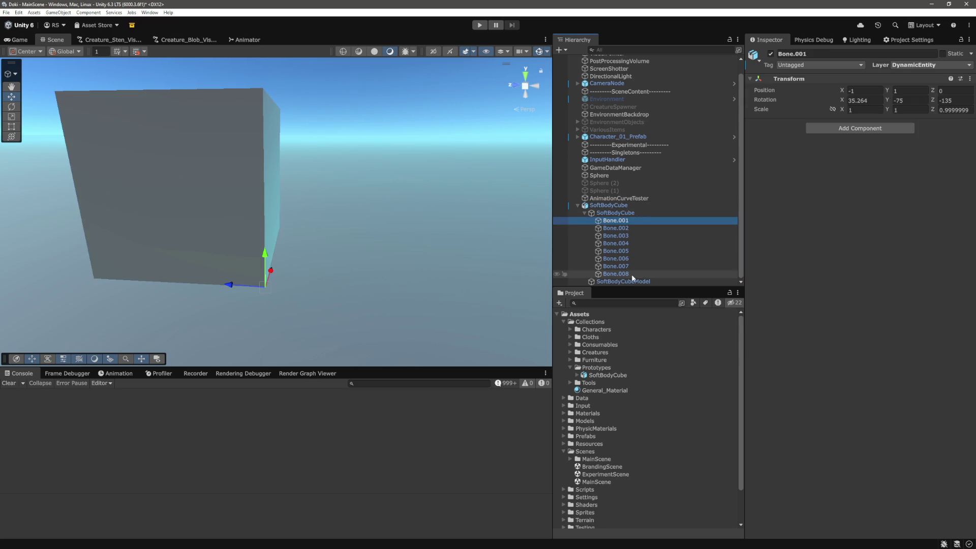
pyautogui.keyDown('shift'); pyautogui.click(631, 274); pyautogui.keyUp('shift')
pyautogui.click(867, 128)
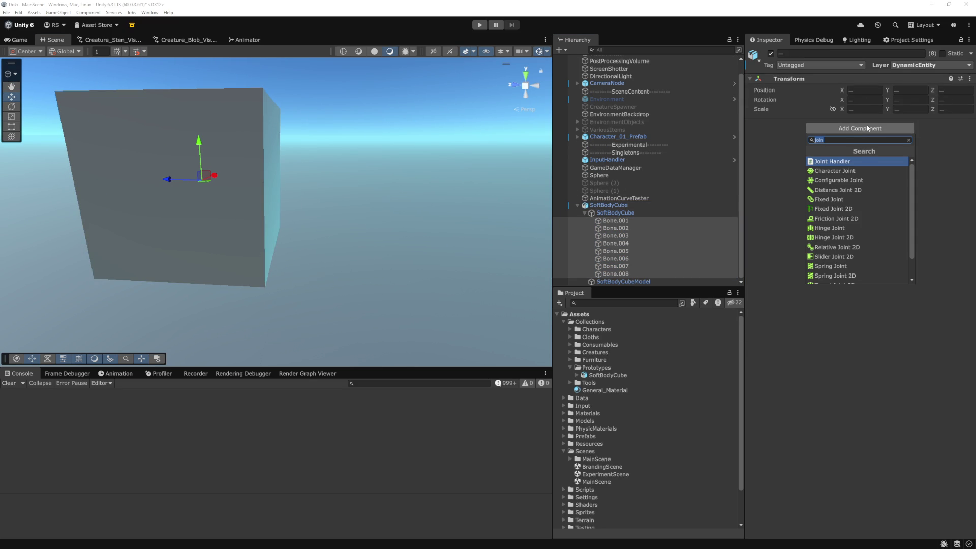
pyautogui.write('spring')
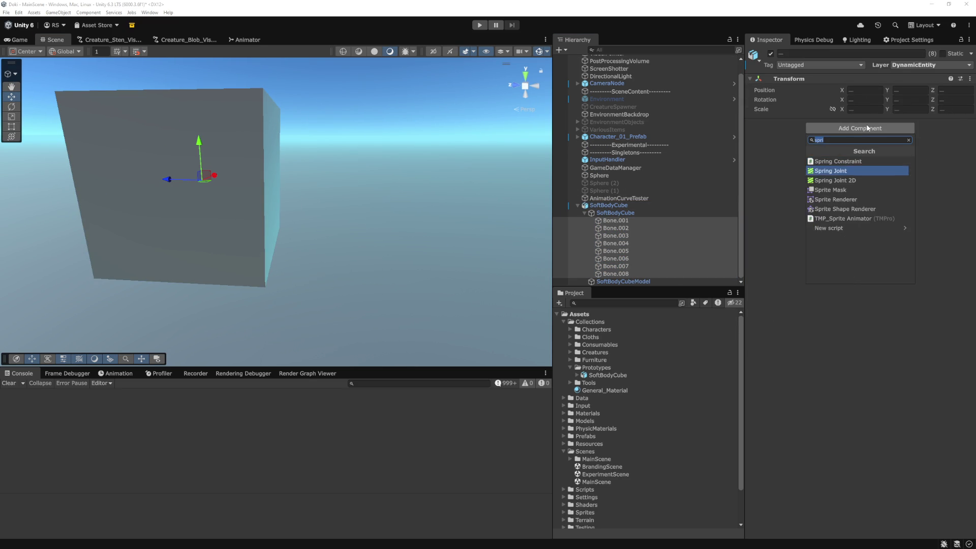
pyautogui.press('Return')
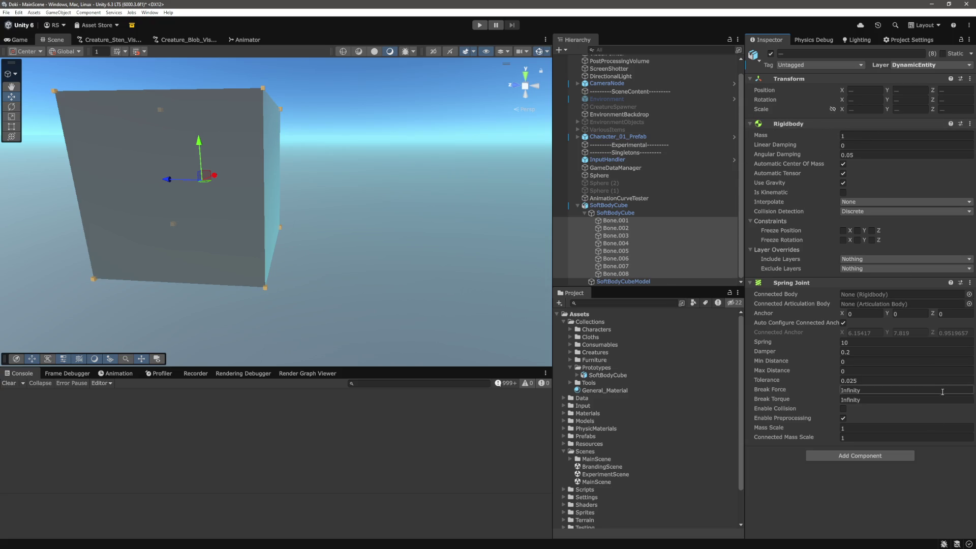
pyautogui.click(874, 456)
# - Add a Sphere Collider to the eight selected bones and set its Radius to 0.1
pyautogui.write('here')
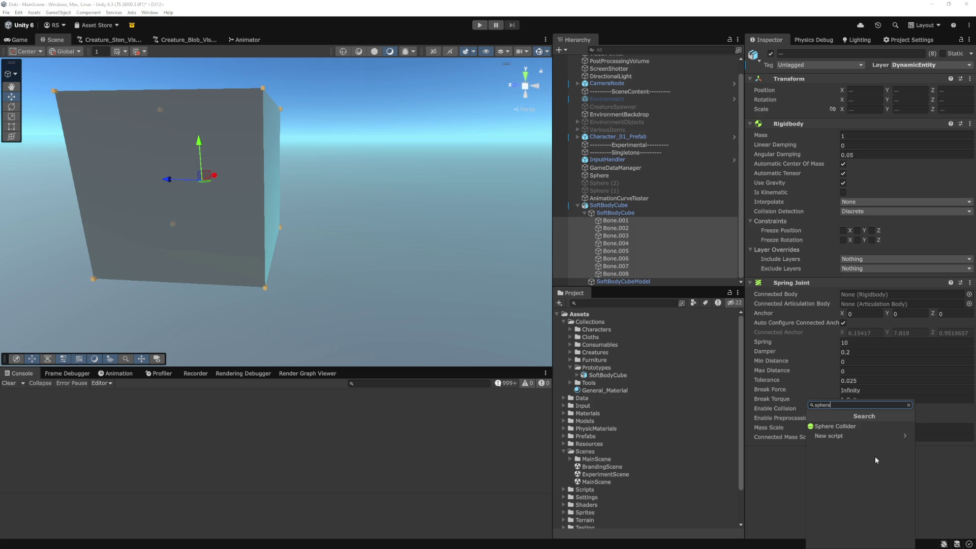
pyautogui.press('Return')
pyautogui.moveTo(387, 274)
pyautogui.keyDown('alt'); pyautogui.mouseDown()
pyautogui.moveTo(353, 260)
pyautogui.moveTo(403, 212)
pyautogui.moveTo(413, 226)
pyautogui.mouseUp(); pyautogui.keyUp('alt')
pyautogui.scroll(-1, 925, 424)
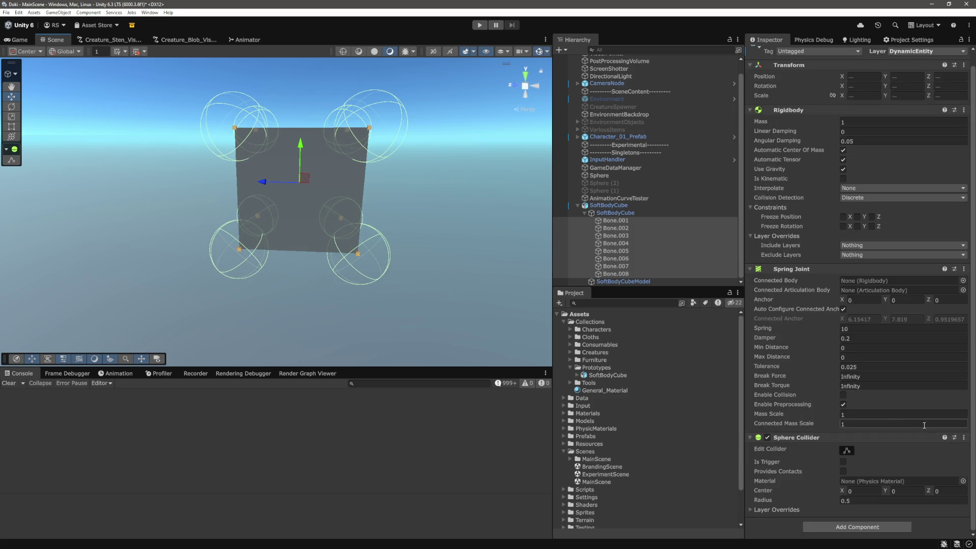
pyautogui.click(871, 504)
pyautogui.write('0.1')
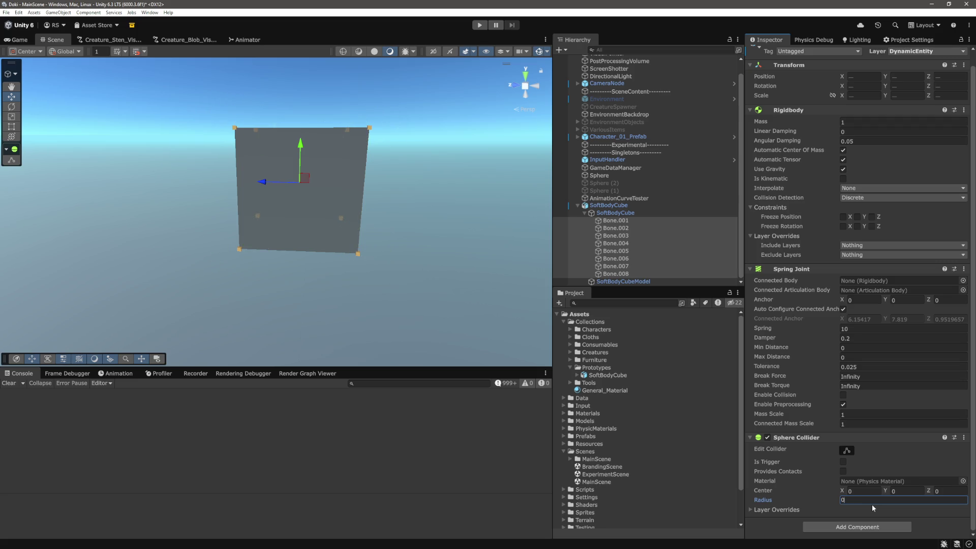
pyautogui.keyDown('alt'); pyautogui.moveTo(443, 288); pyautogui.dragTo(422, 286); pyautogui.keyUp('alt')
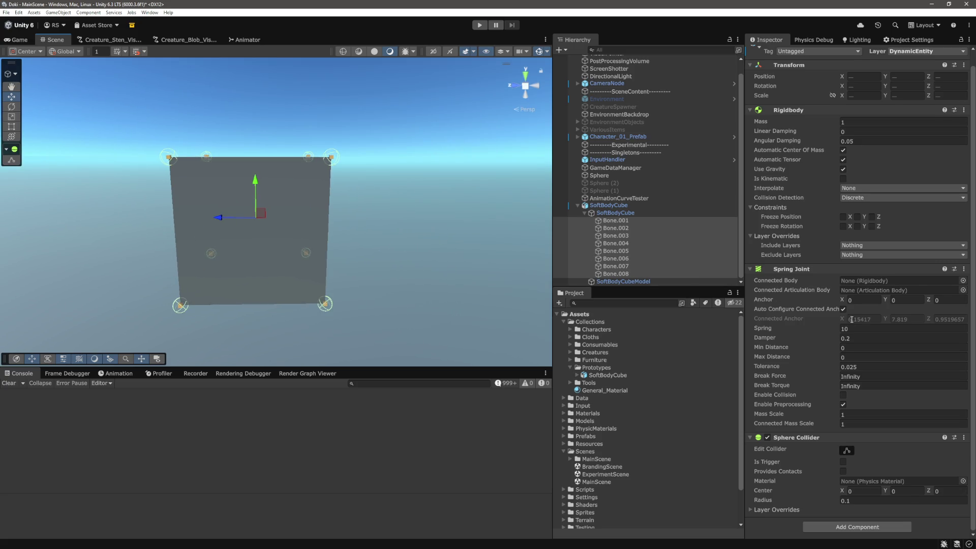
pyautogui.click(854, 122)
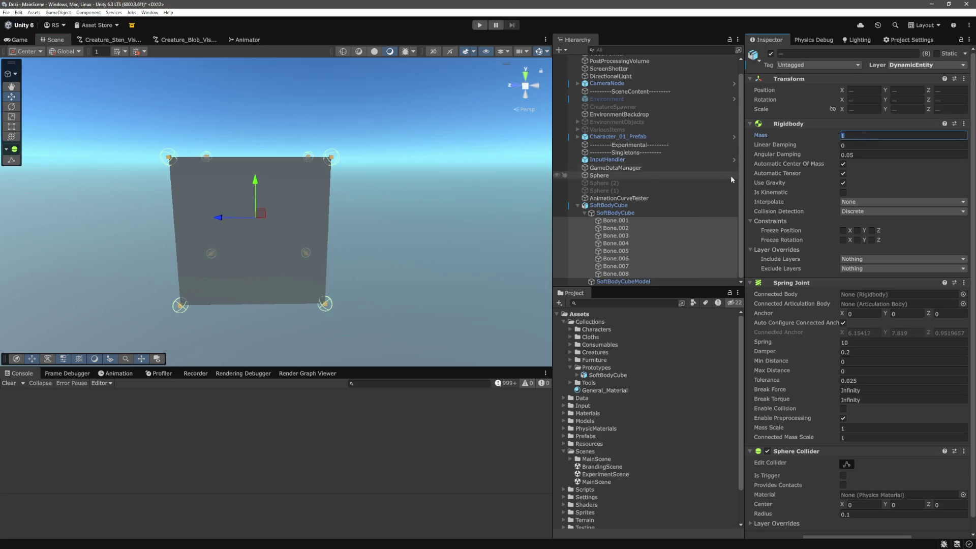
pyautogui.scroll(-5, 261, 276)
pyautogui.moveTo(261, 276); pyautogui.dragTo(421, 257)
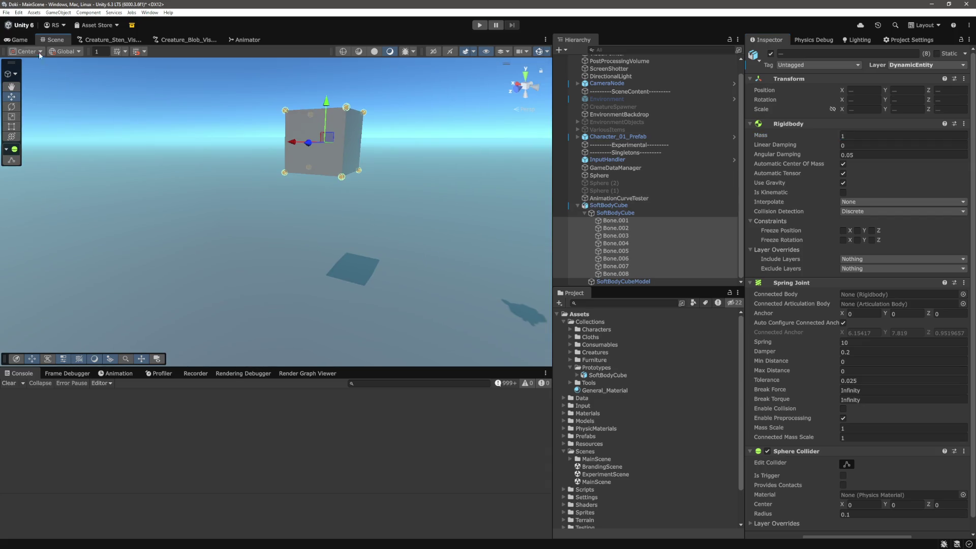
# - Select Character_01_Prefab and Sphere and move them down-left, out of the camera's frame
pyautogui.click(19, 40)
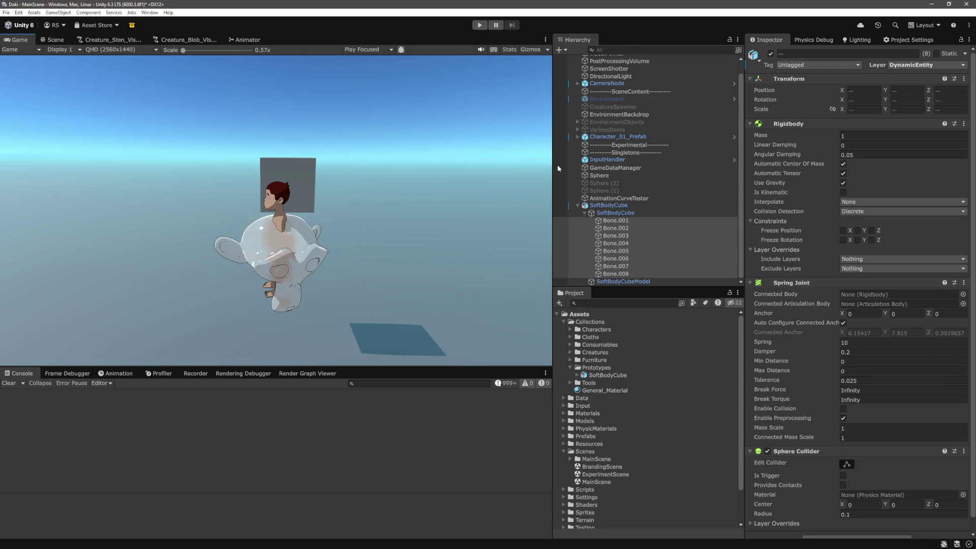
pyautogui.click(630, 137)
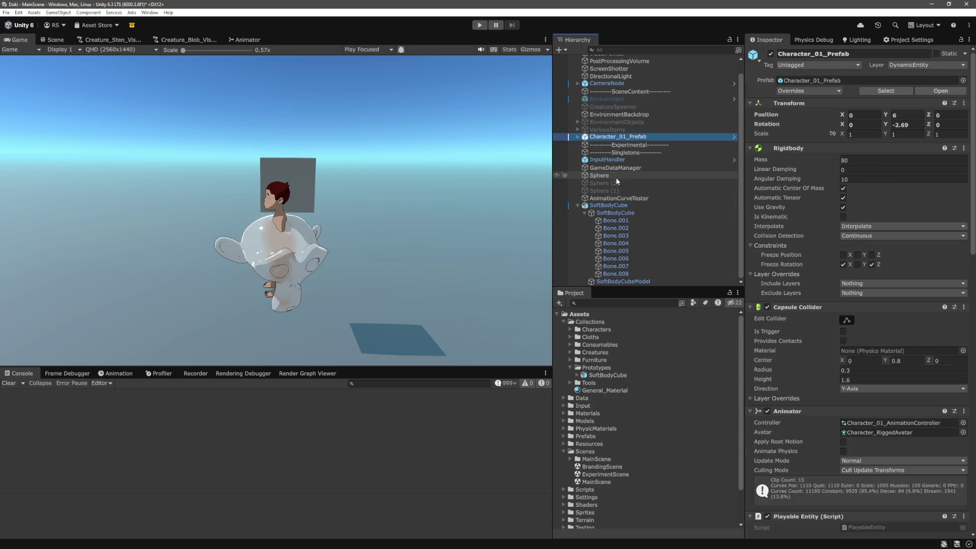
pyautogui.keyDown('ctrl'); pyautogui.click(607, 176); pyautogui.keyUp('ctrl')
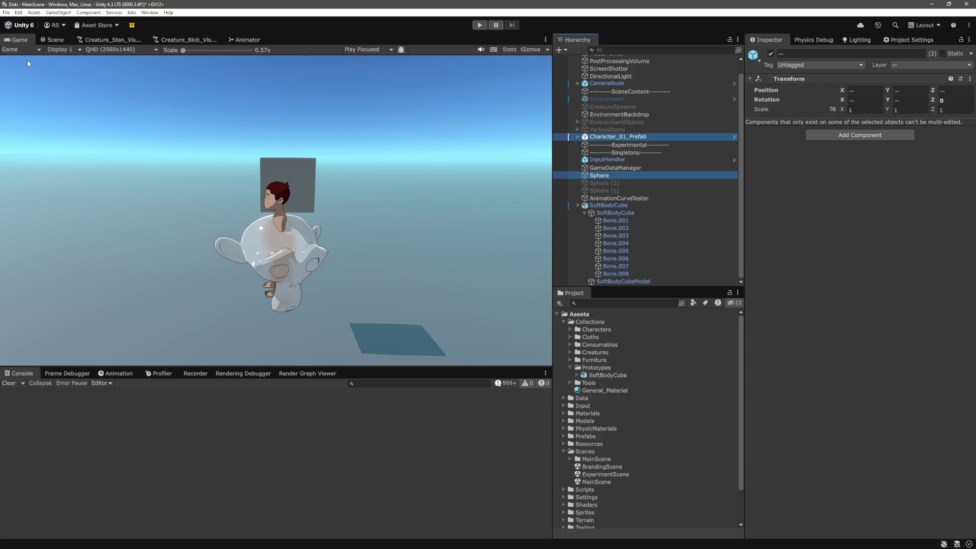
pyautogui.click(52, 40)
pyautogui.press('f')
pyautogui.moveTo(306, 222)
pyautogui.mouseDown()
pyautogui.moveTo(201, 278)
pyautogui.moveTo(225, 263)
pyautogui.mouseUp()
# - Set the SoftBodyCube position to X 2.07, Y 5.54, Z -0.21
pyautogui.click(17, 40)
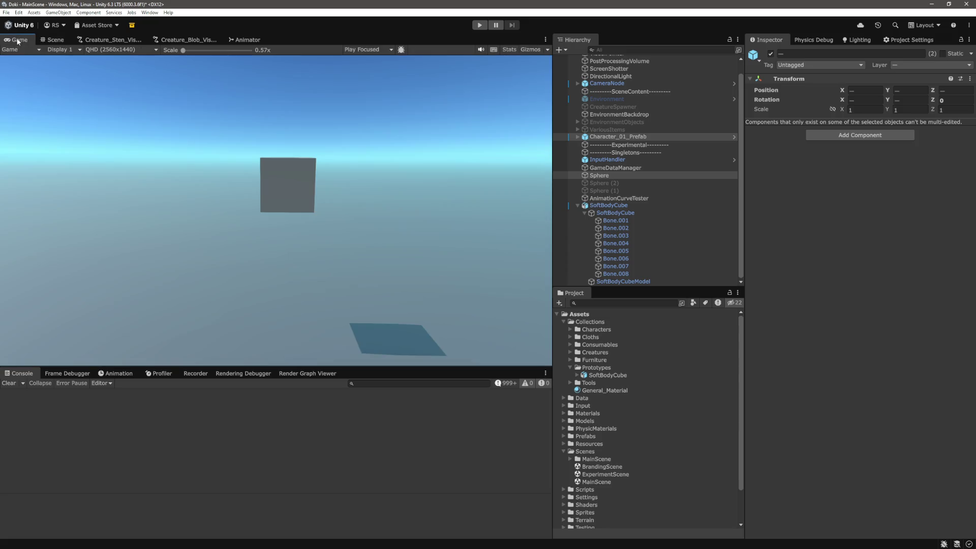
pyautogui.click(609, 206)
pyautogui.click(942, 116)
pyautogui.write('0.63')
pyautogui.moveTo(844, 116); pyautogui.dragTo(803, 117)
pyautogui.click(902, 115)
pyautogui.write('5.54')
pyautogui.moveTo(934, 116); pyautogui.dragTo(919, 117)
pyautogui.click(401, 230)
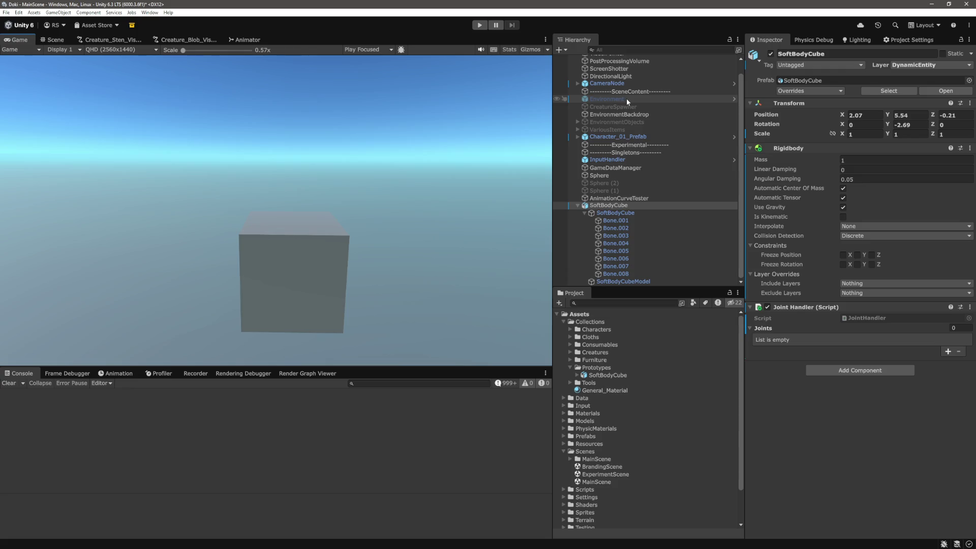
# - Select all eight bones and set their Rigidbody Mass to 5
pyautogui.click(633, 220)
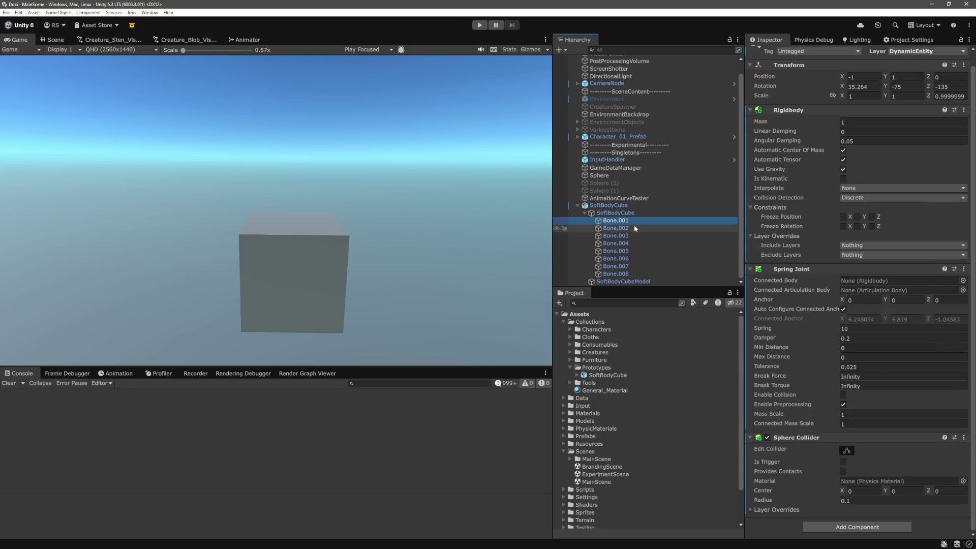
pyautogui.click(630, 236)
pyautogui.click(627, 252)
pyautogui.click(629, 260)
pyautogui.click(621, 274)
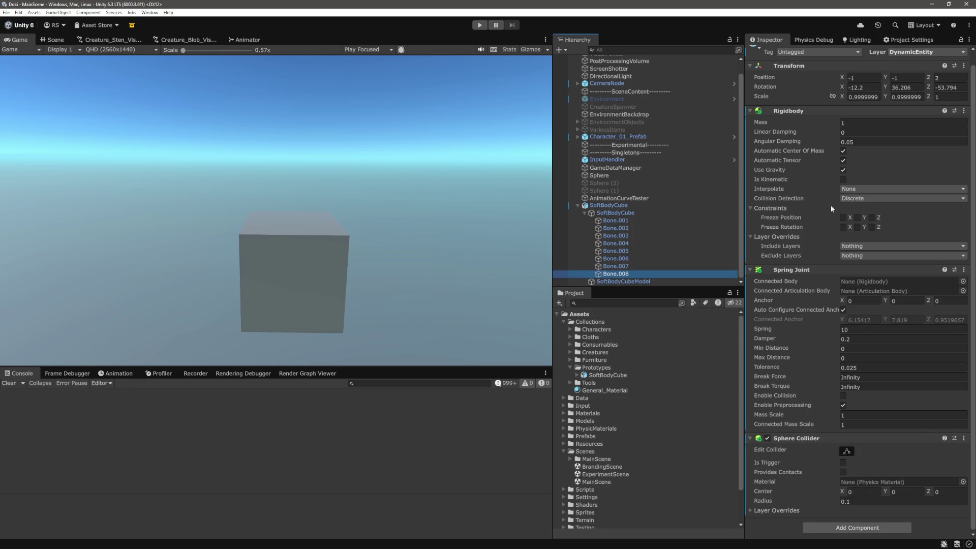
pyautogui.hotkey('shift', 'Up')
pyautogui.hotkey('shift', 'Up')
pyautogui.hotkey('shift', 'Up')
pyautogui.click(858, 123)
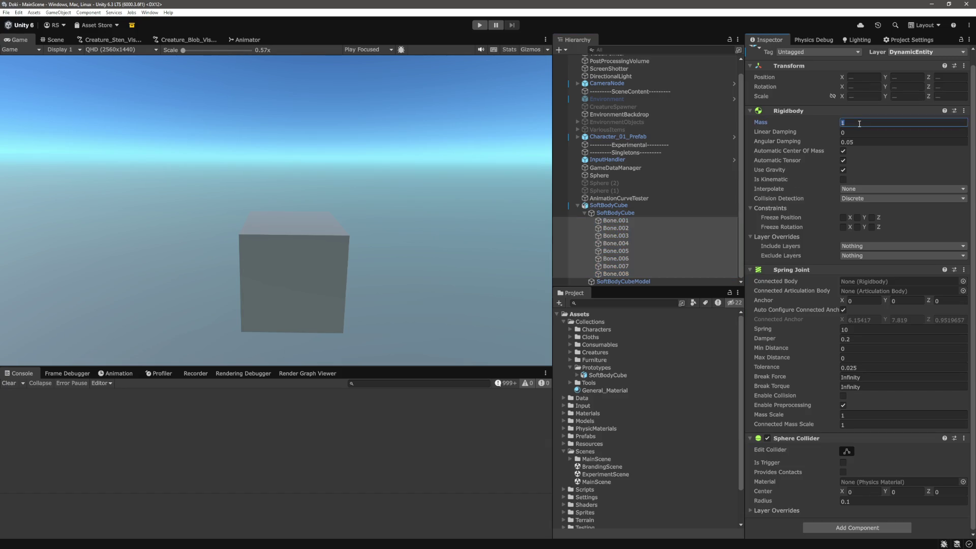
pyautogui.write('5')
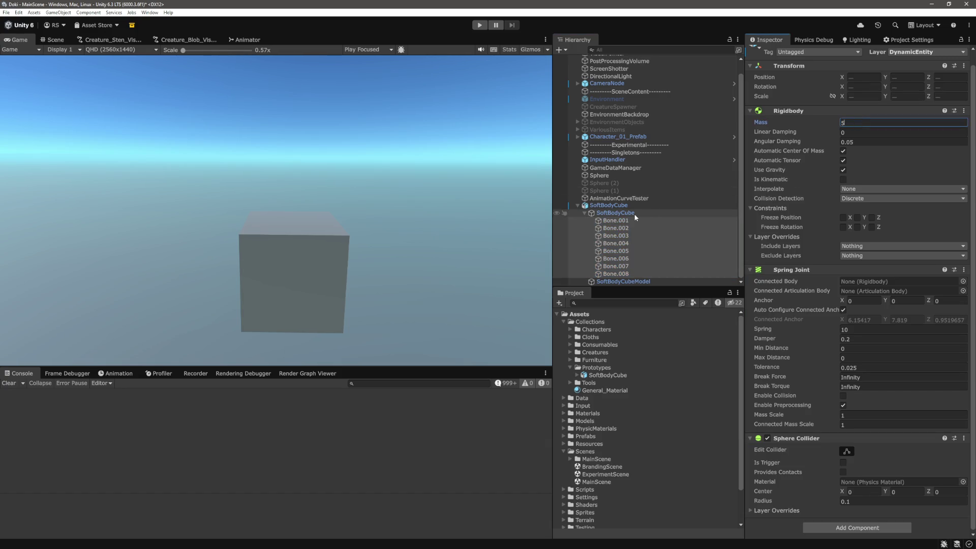
# - Drag SoftBodyCube into the bones' Spring Joint Connected Body field
pyautogui.click(634, 214)
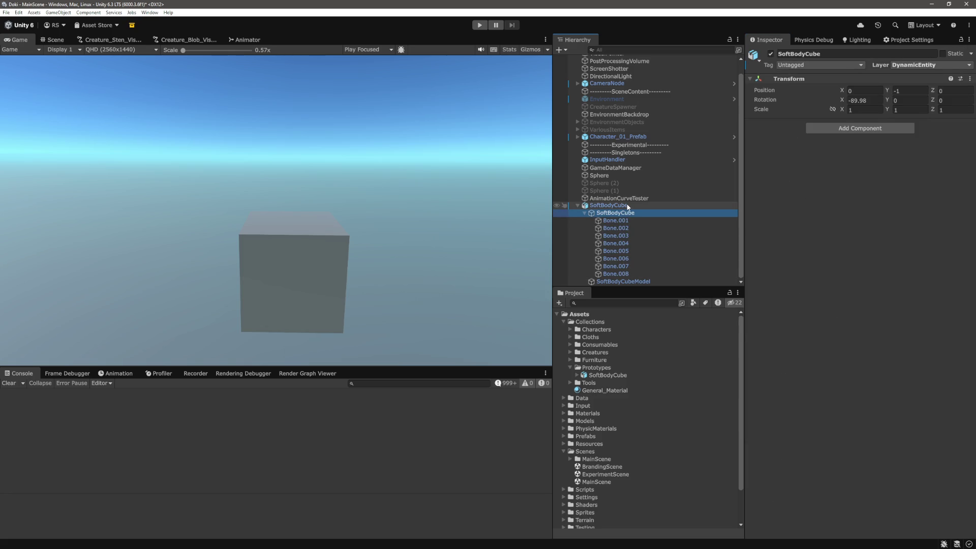
pyautogui.click(629, 206)
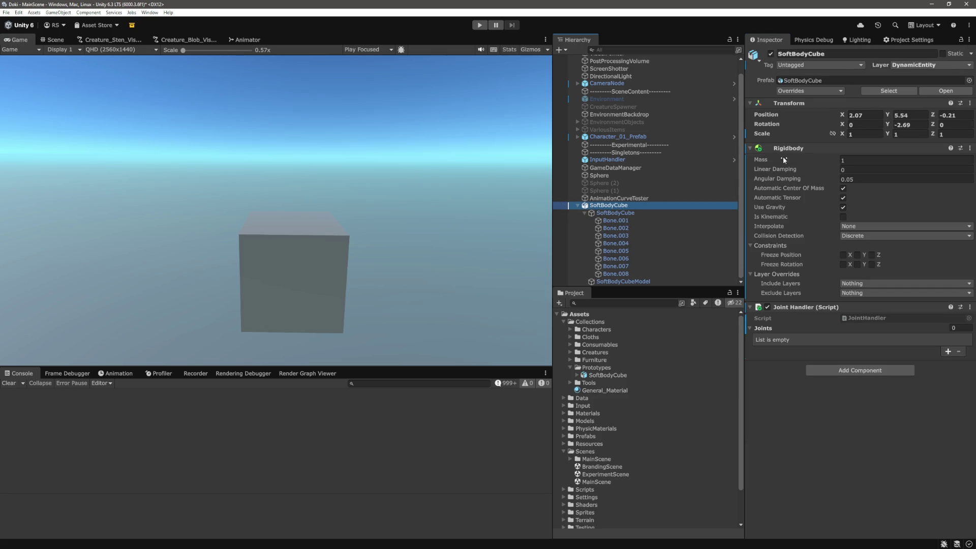
pyautogui.press('Down')
pyautogui.press('Down')
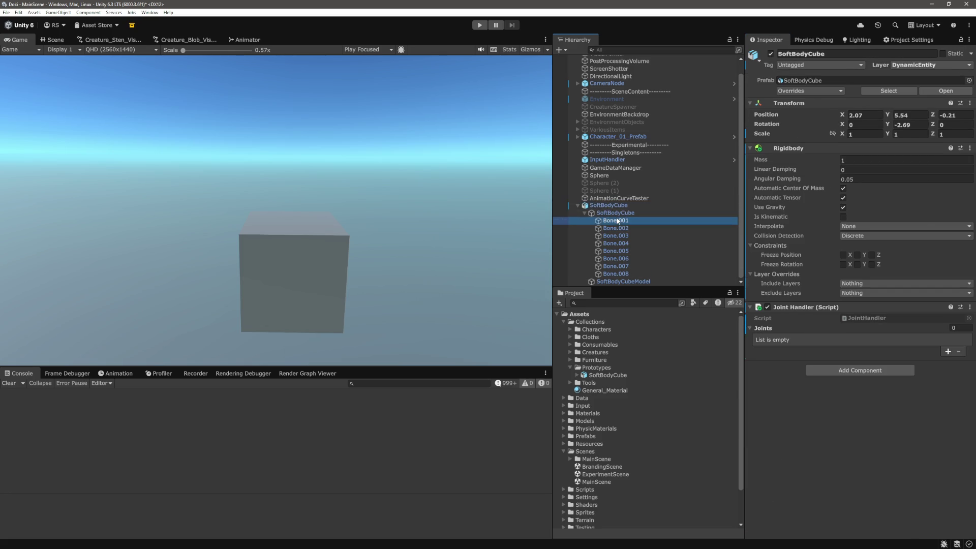
pyautogui.hotkey('shift', 'Down')
pyautogui.hotkey('shift', 'Down')
pyautogui.hotkey('shift', 'Down')
pyautogui.scroll(-1, 844, 282)
pyautogui.moveTo(618, 206)
pyautogui.mouseDown()
pyautogui.moveTo(701, 259)
pyautogui.moveTo(685, 234)
pyautogui.moveTo(754, 251)
pyautogui.moveTo(785, 285)
pyautogui.mouseUp()
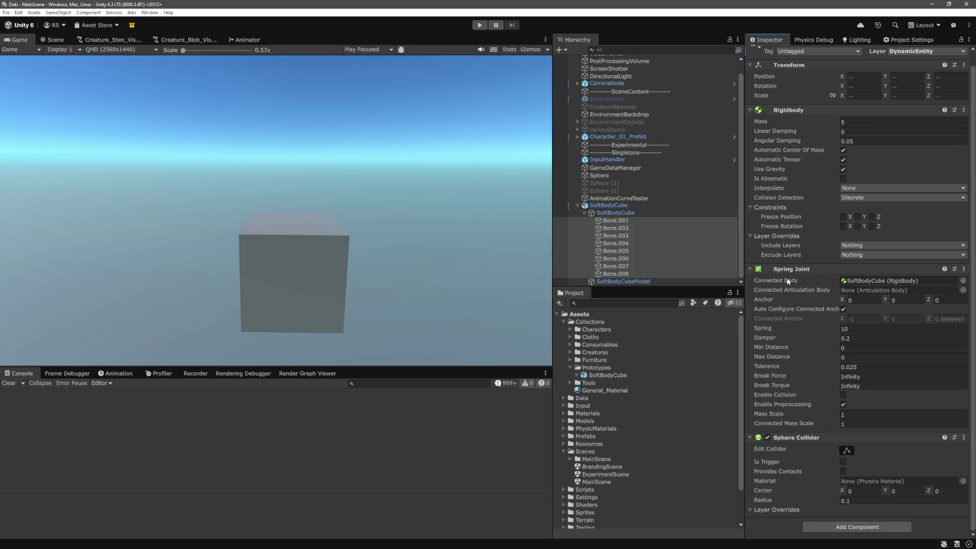
# - Select the SoftBodyCube parent and add an entry to its Joint Handler Joints list
pyautogui.click(626, 281)
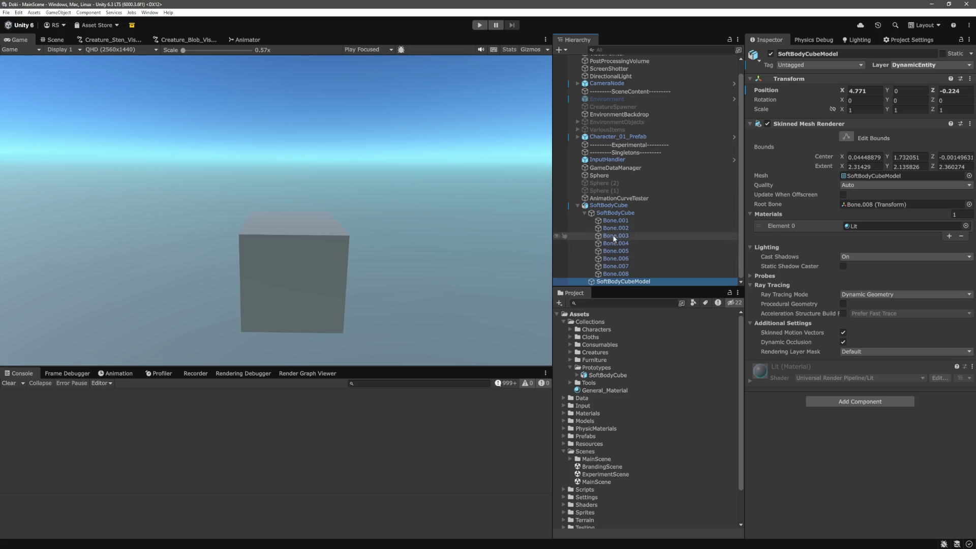
pyautogui.click(608, 205)
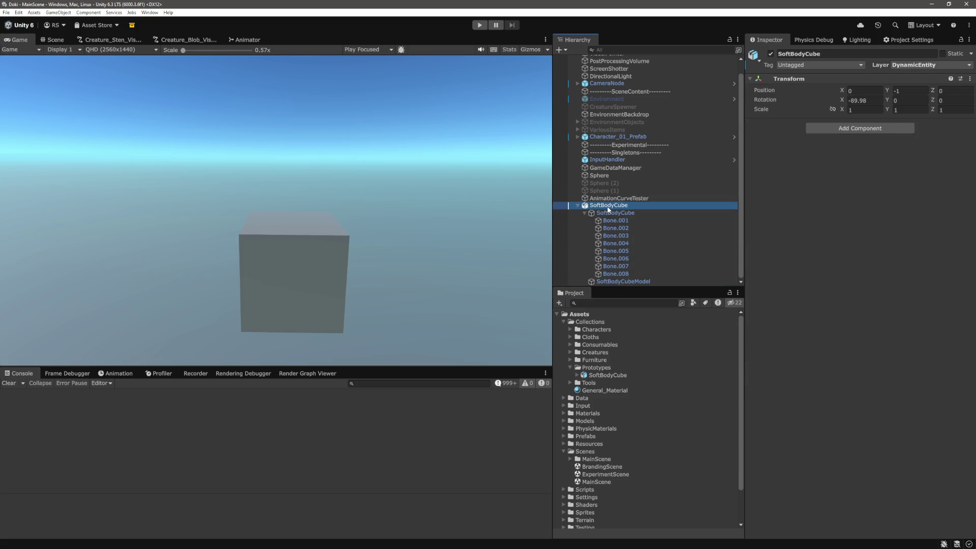
pyautogui.click(947, 352)
# - Add several more Joints entries and expand Elements 5 and 6
pyautogui.click(947, 368)
pyautogui.click(947, 396)
pyautogui.click(947, 424)
pyautogui.click(947, 452)
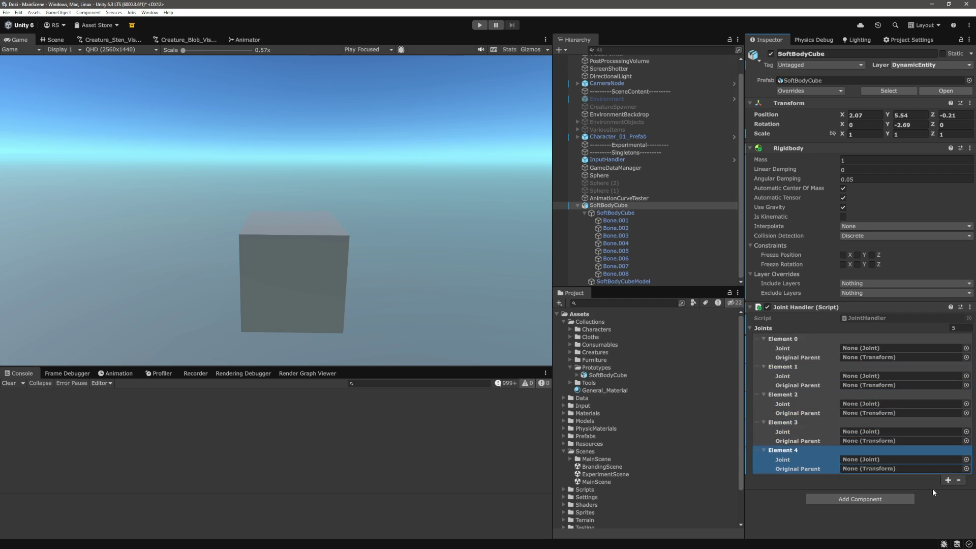
pyautogui.click(948, 480)
pyautogui.click(948, 489)
pyautogui.click(763, 478)
pyautogui.click(763, 506)
pyautogui.scroll(-1, 809, 369)
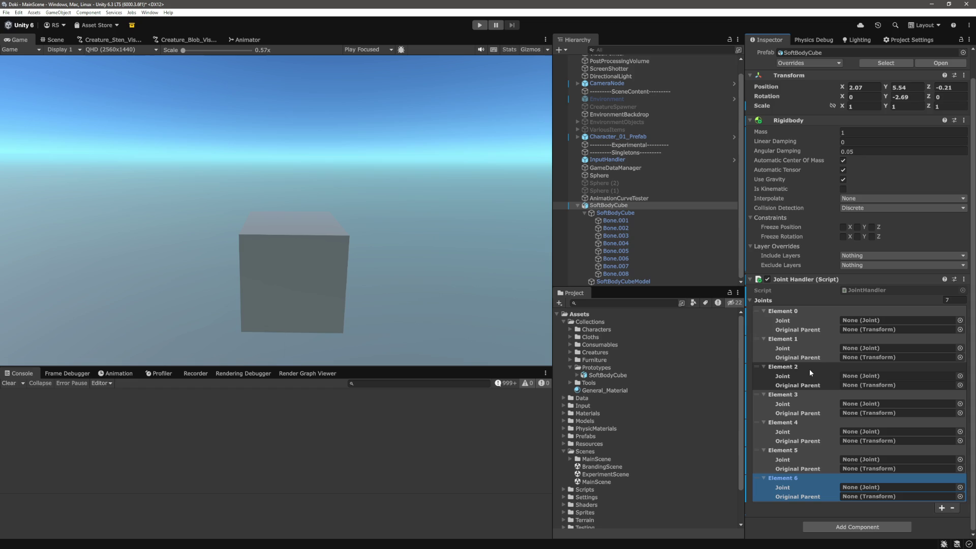
# - Remove the extra Joints entries, leaving a single element
pyautogui.click(834, 352)
pyautogui.scroll(1, 893, 422)
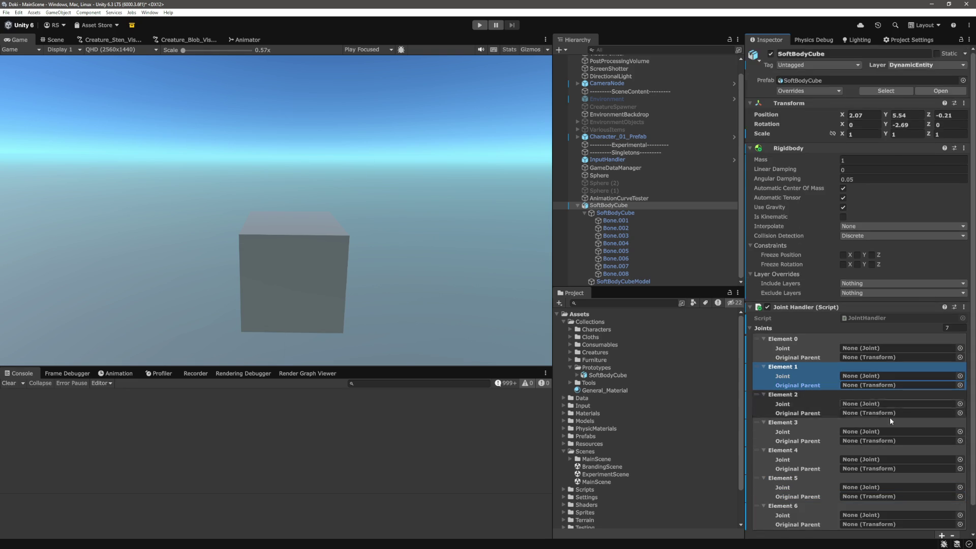
pyautogui.click(957, 508)
pyautogui.click(957, 508)
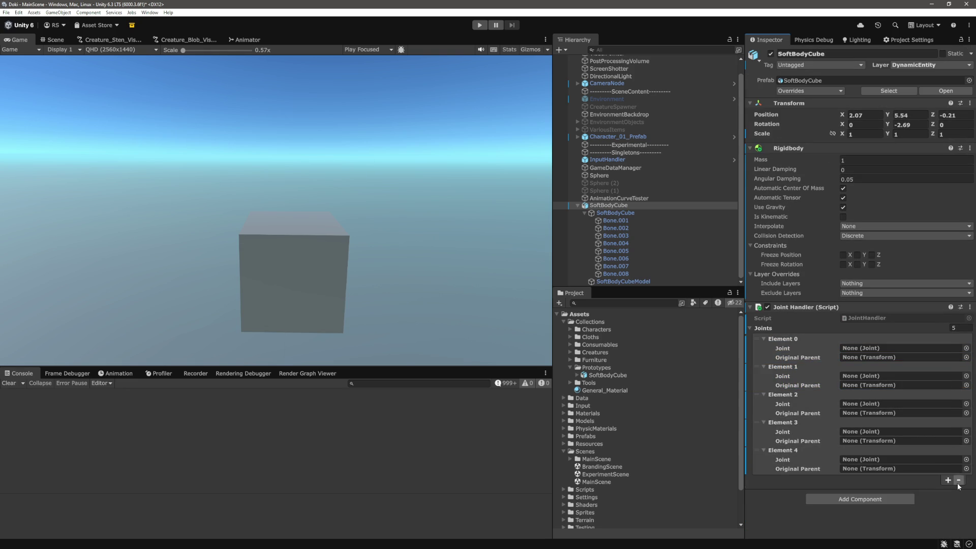
pyautogui.click(958, 480)
pyautogui.click(958, 452)
pyautogui.click(958, 424)
pyautogui.click(959, 397)
# - Set Element 0 to SoftBodyCube parent and Bone.001's Spring Joint, then grow the list to eight
pyautogui.moveTo(608, 205); pyautogui.dragTo(905, 358)
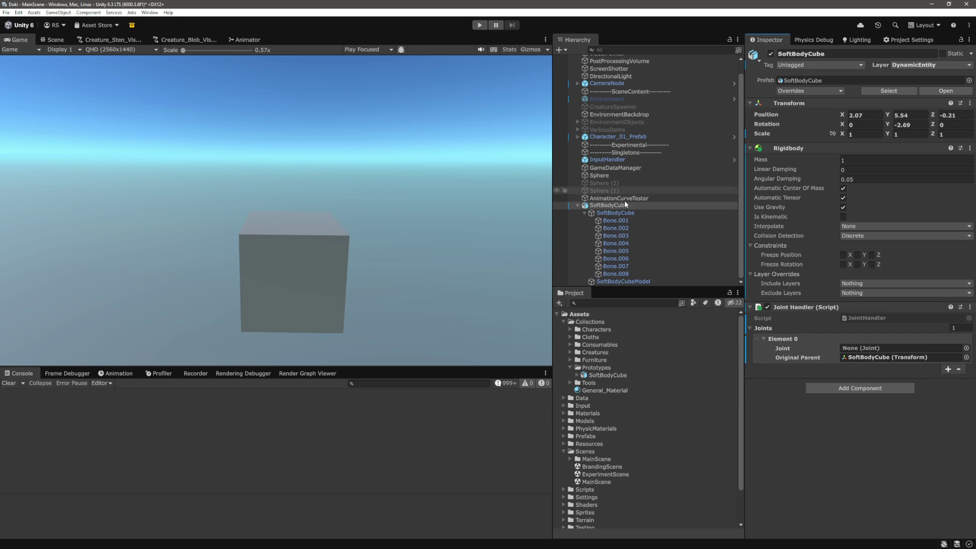
pyautogui.moveTo(621, 221)
pyautogui.mouseDown()
pyautogui.moveTo(671, 226)
pyautogui.moveTo(884, 348)
pyautogui.mouseUp()
pyautogui.click(948, 369)
pyautogui.click(948, 398)
pyautogui.click(947, 427)
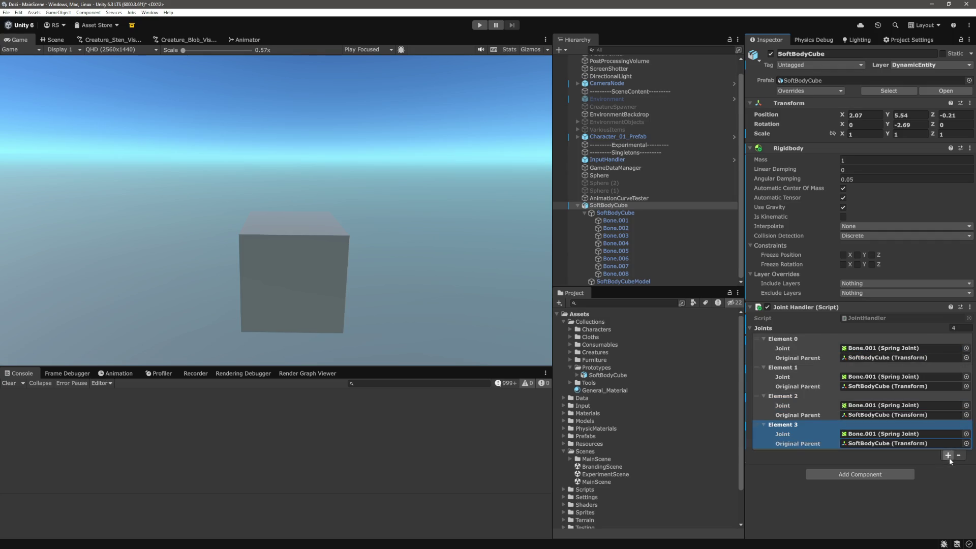
pyautogui.click(948, 455)
pyautogui.click(948, 483)
pyautogui.click(941, 512)
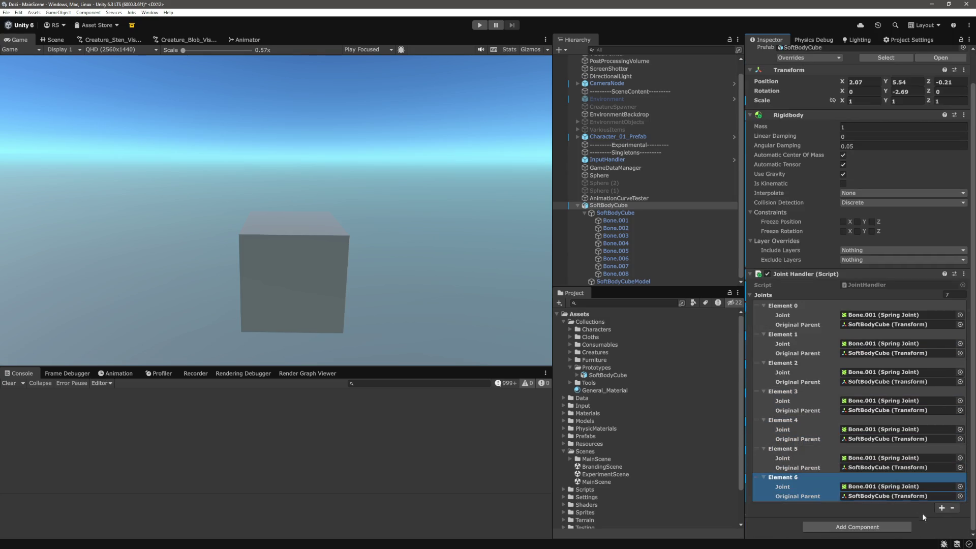
pyautogui.click(941, 511)
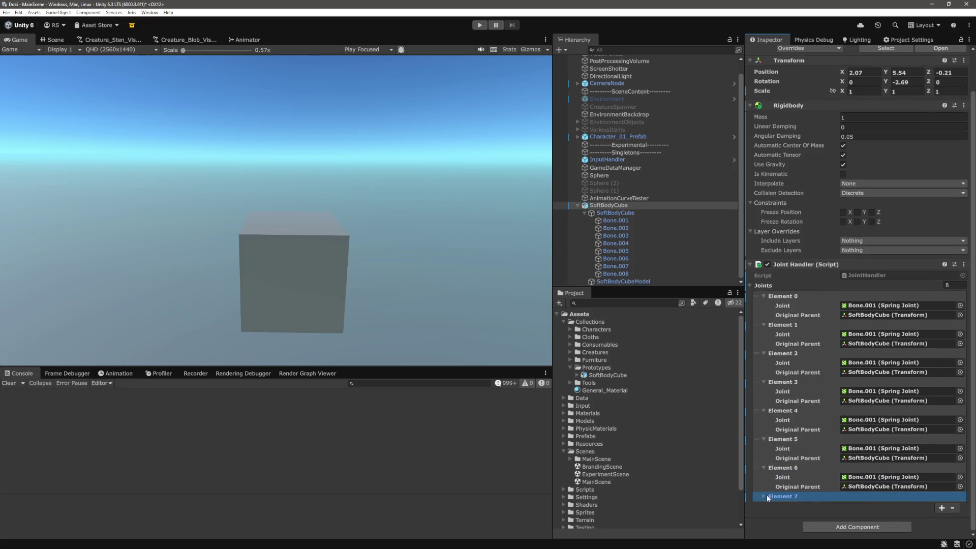
# - Assign the Spring Joints of Bone.002, Bone.003, Bone.004, Bone.006 and the remaining bones to their elements
pyautogui.moveTo(615, 228)
pyautogui.mouseDown()
pyautogui.moveTo(864, 305)
pyautogui.moveTo(871, 317)
pyautogui.mouseUp()
pyautogui.moveTo(615, 236); pyautogui.dragTo(882, 356)
pyautogui.moveTo(616, 243)
pyautogui.mouseDown()
pyautogui.moveTo(877, 364)
pyautogui.moveTo(618, 252)
pyautogui.moveTo(869, 376)
pyautogui.moveTo(872, 404)
pyautogui.mouseUp()
pyautogui.moveTo(626, 261)
pyautogui.mouseDown()
pyautogui.moveTo(864, 401)
pyautogui.moveTo(884, 430)
pyautogui.mouseUp()
pyautogui.moveTo(633, 283)
pyautogui.mouseDown()
pyautogui.moveTo(905, 437)
pyautogui.moveTo(887, 489)
pyautogui.mouseUp()
# - Collapse the bone list and start a Play test of the soft cube
pyautogui.click(583, 214)
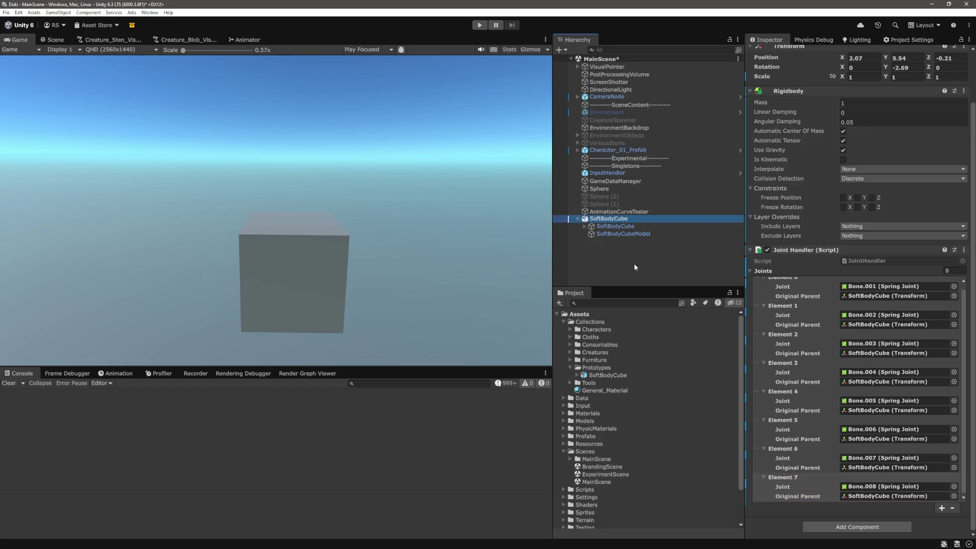
pyautogui.click(633, 263)
pyautogui.click(480, 25)
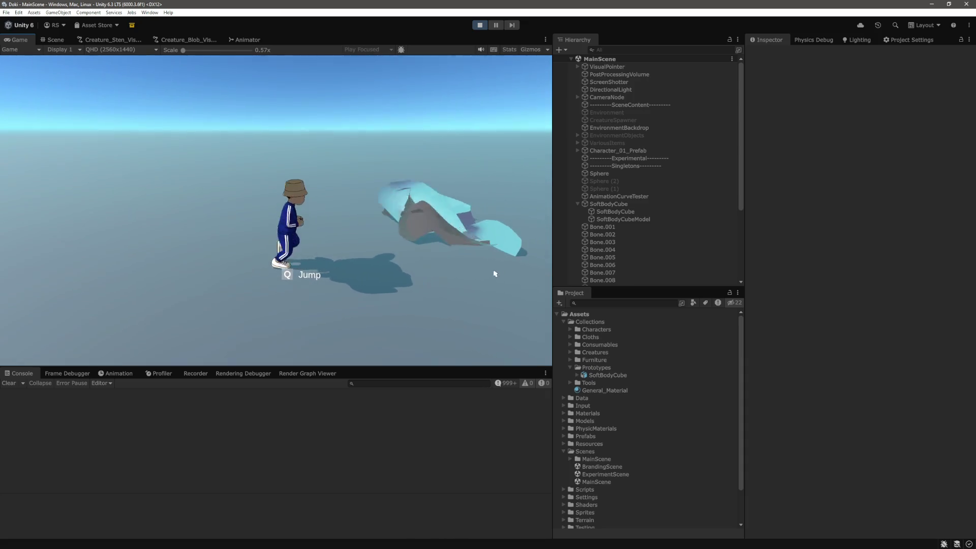
# - In the Scene view, select Bone.001 through Bone.008
pyautogui.click(53, 39)
pyautogui.moveTo(364, 212); pyautogui.dragTo(225, 142)
pyautogui.scroll(5, 345, 206)
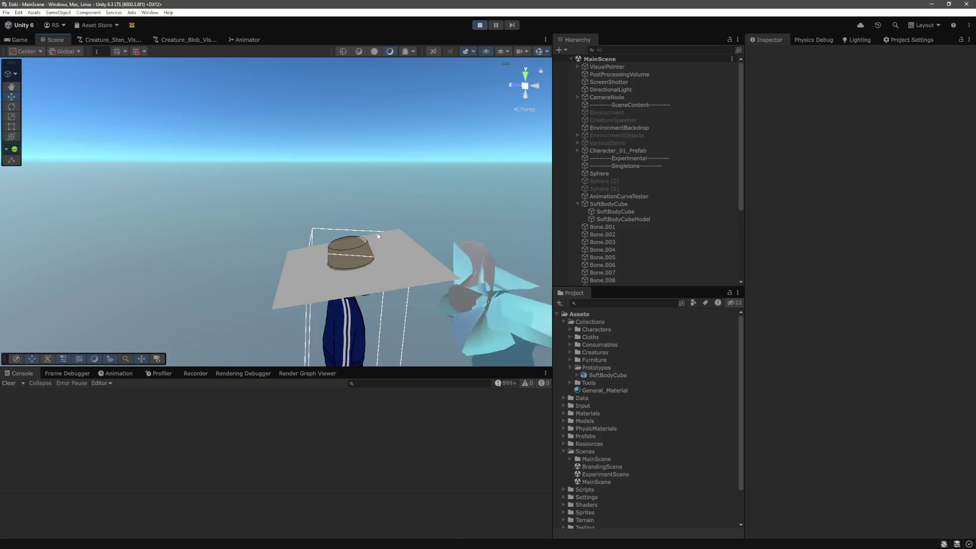
pyautogui.press('w')
pyautogui.click(401, 223)
pyautogui.press('f')
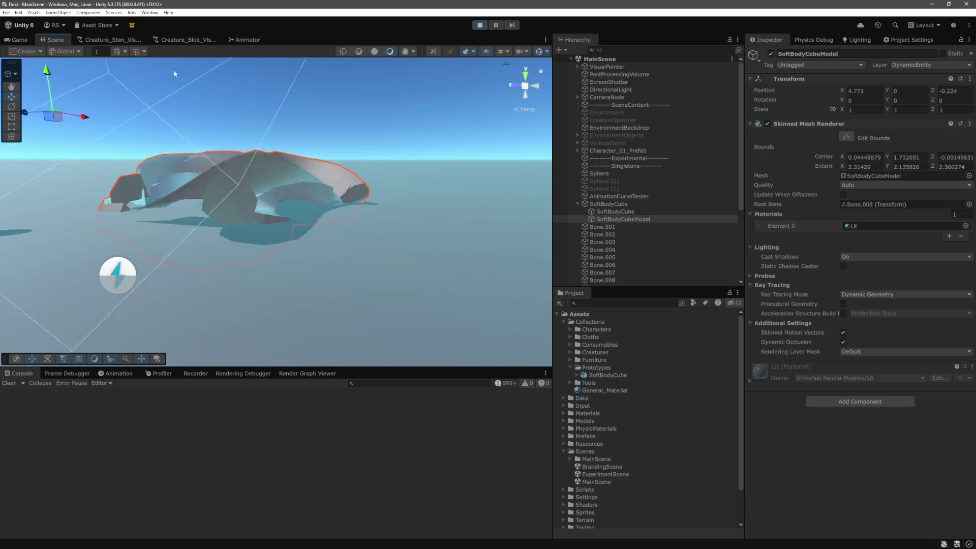
pyautogui.click(600, 226)
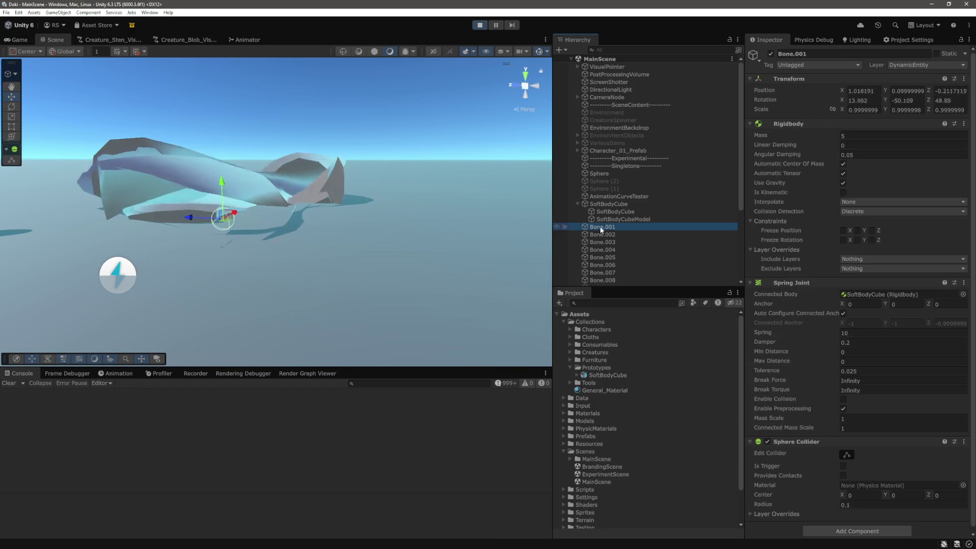
pyautogui.keyDown('ctrl'); pyautogui.click(606, 235); pyautogui.keyUp('ctrl')
pyautogui.moveTo(611, 251); pyautogui.dragTo(610, 284)
pyautogui.moveTo(386, 264)
pyautogui.mouseDown()
pyautogui.moveTo(355, 244)
pyautogui.moveTo(379, 260)
pyautogui.mouseUp()
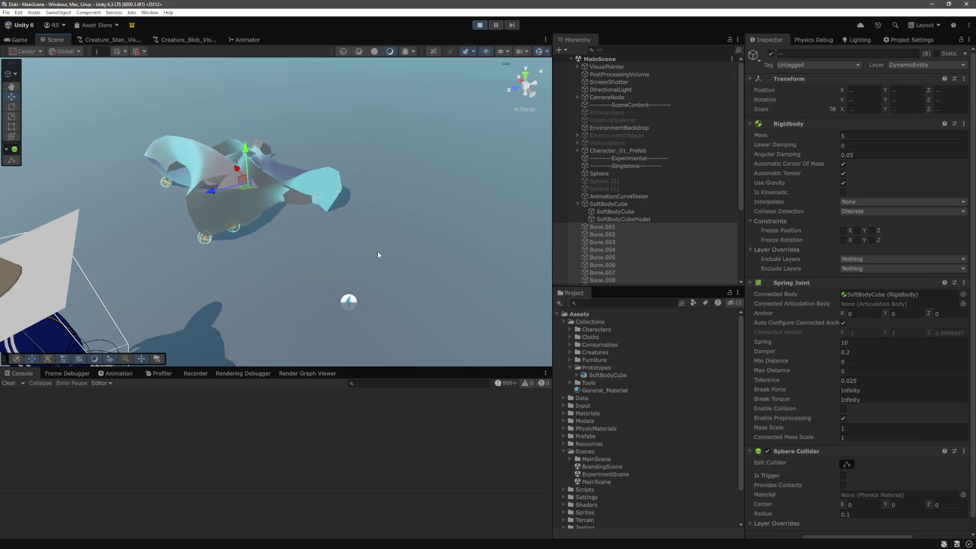
# - Freeze the bones' Rigidbody rotation on X, Y and Z, then stop the play test
pyautogui.click(844, 240)
pyautogui.click(857, 240)
pyautogui.click(872, 240)
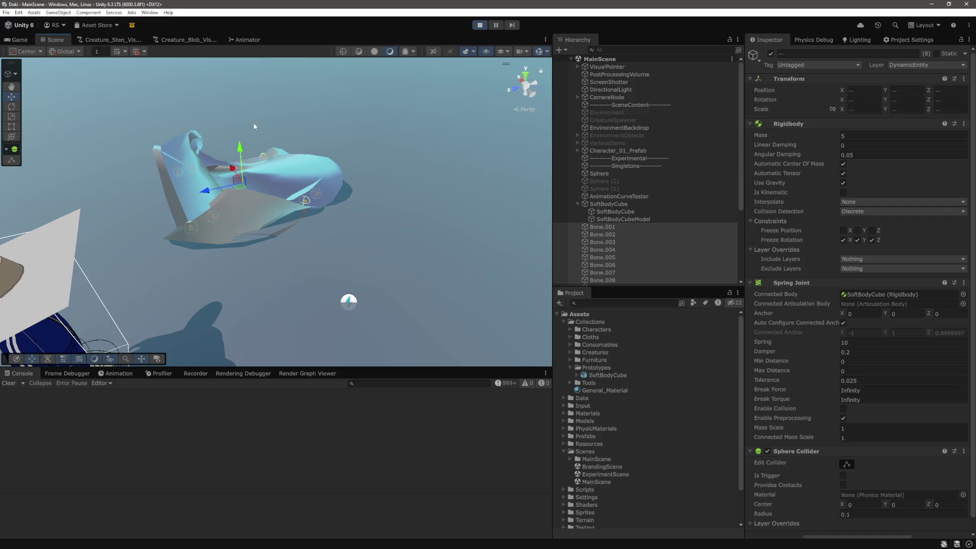
pyautogui.click(476, 27)
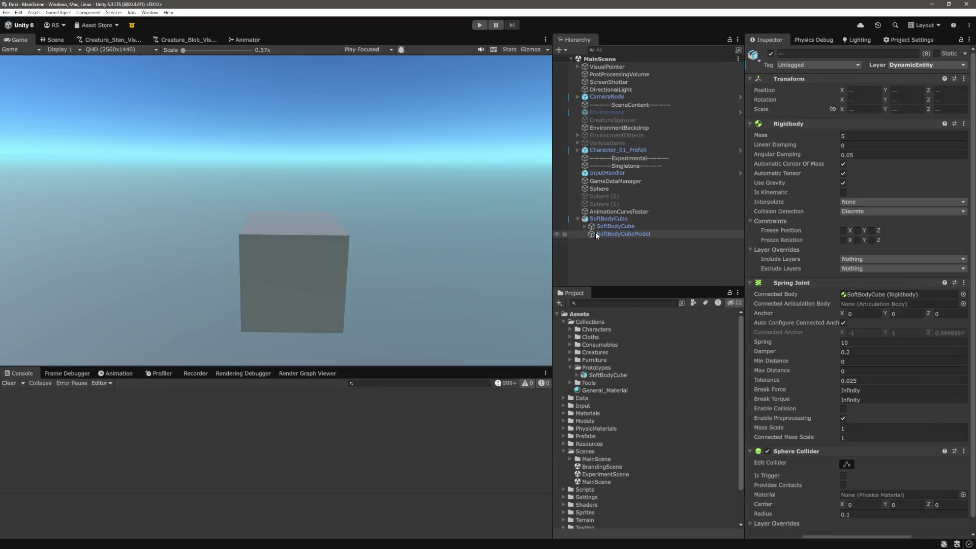
# - Set the eight bones' Spring Joint Spring to 100 and start a play test
pyautogui.click(616, 221)
pyautogui.keyDown('shift'); pyautogui.click(628, 274); pyautogui.keyUp('shift')
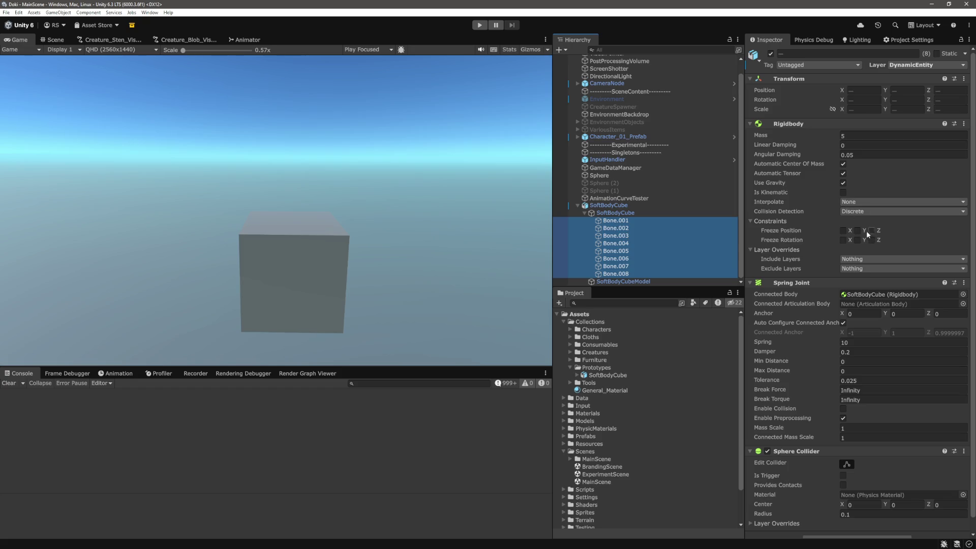
pyautogui.scroll(-1, 931, 391)
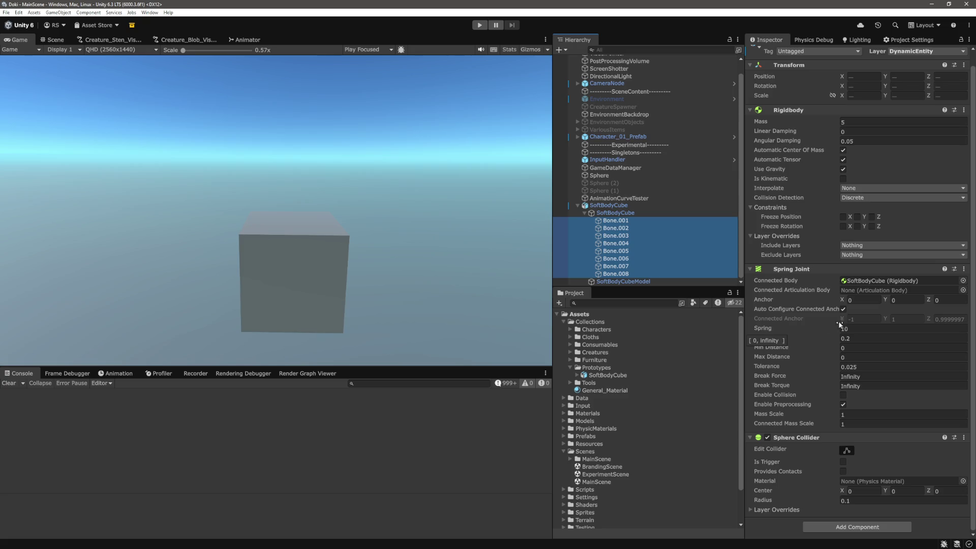
pyautogui.click(861, 328)
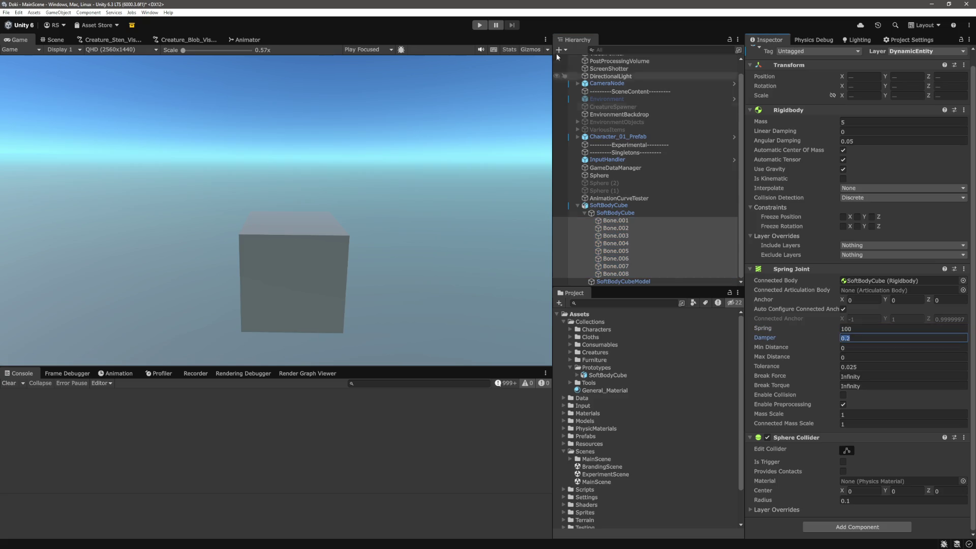
pyautogui.click(480, 26)
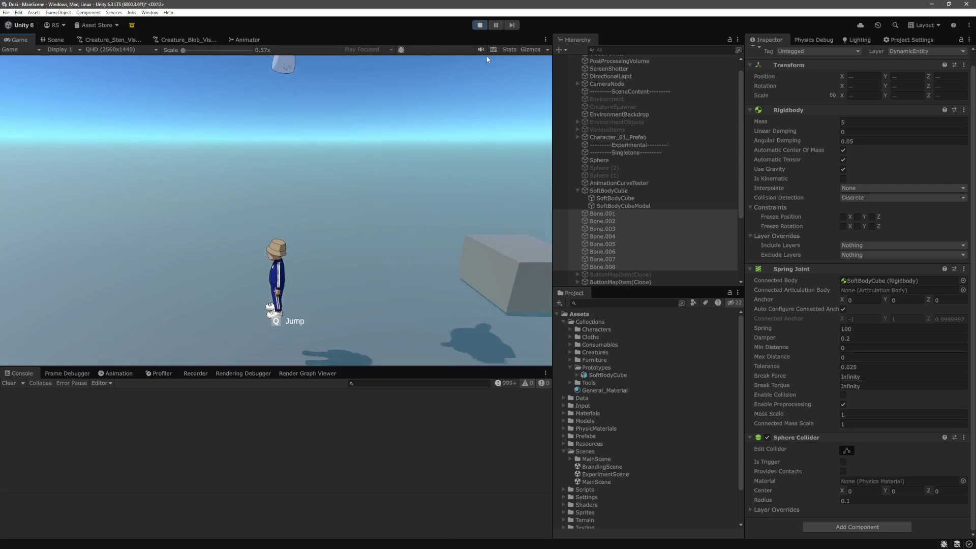
pyautogui.press('w')
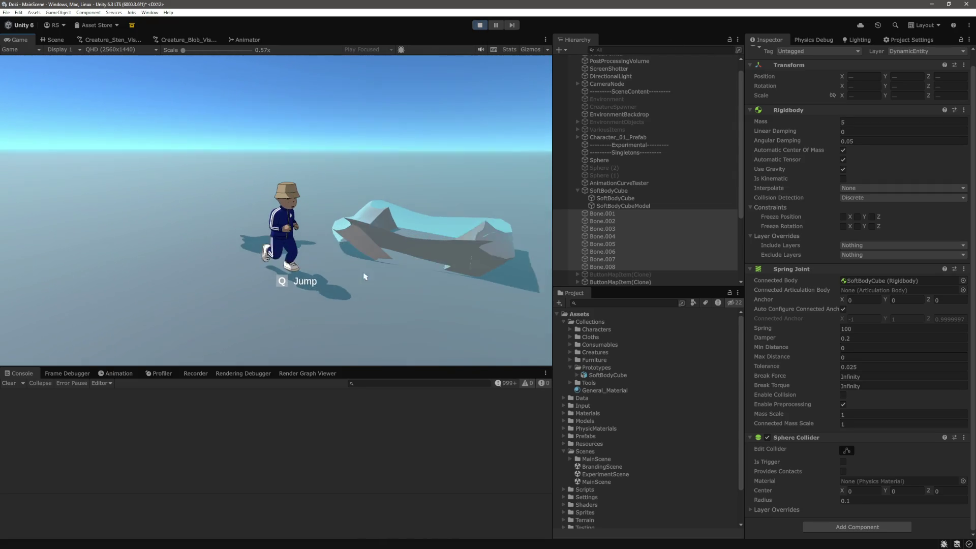
# - Pause the game, raise the bones' Spring to 1000, and resume playing
pyautogui.hotkey('ctrl', 'shift', 'p')
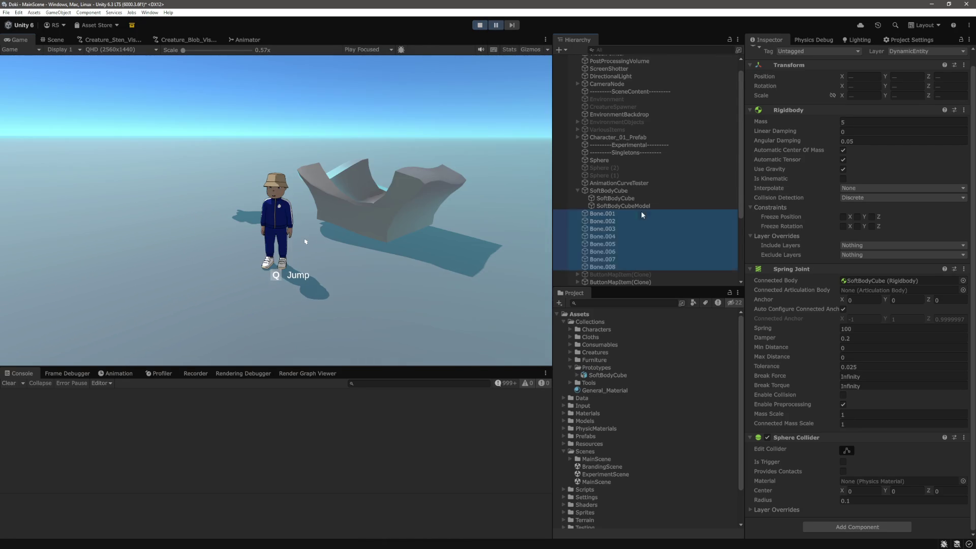
pyautogui.click(641, 212)
pyautogui.keyDown('shift'); pyautogui.click(616, 266); pyautogui.keyUp('shift')
pyautogui.scroll(-1, 961, 369)
pyautogui.click(890, 330)
pyautogui.write('0')
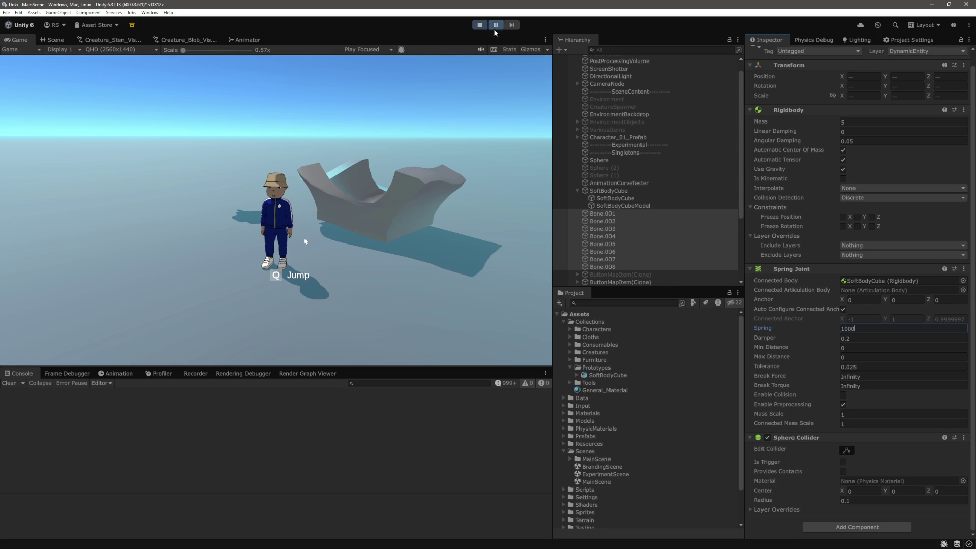
pyautogui.click(493, 27)
pyautogui.press('w')
pyautogui.click(602, 213)
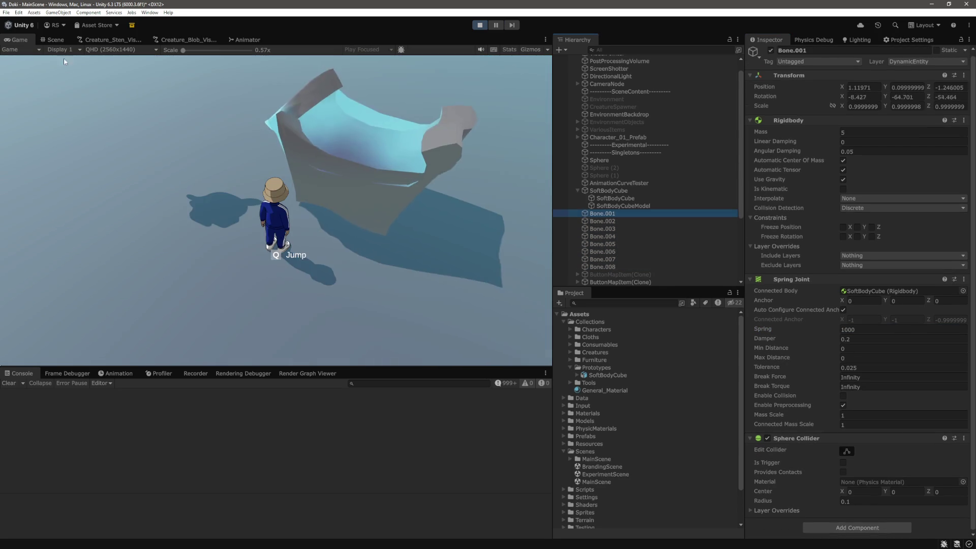
# - Select all eight bones in the Scene view, tick Freeze Rotation X, and exit Play mode
pyautogui.click(55, 40)
pyautogui.scroll(5, 431, 156)
pyautogui.scroll(-5, 430, 156)
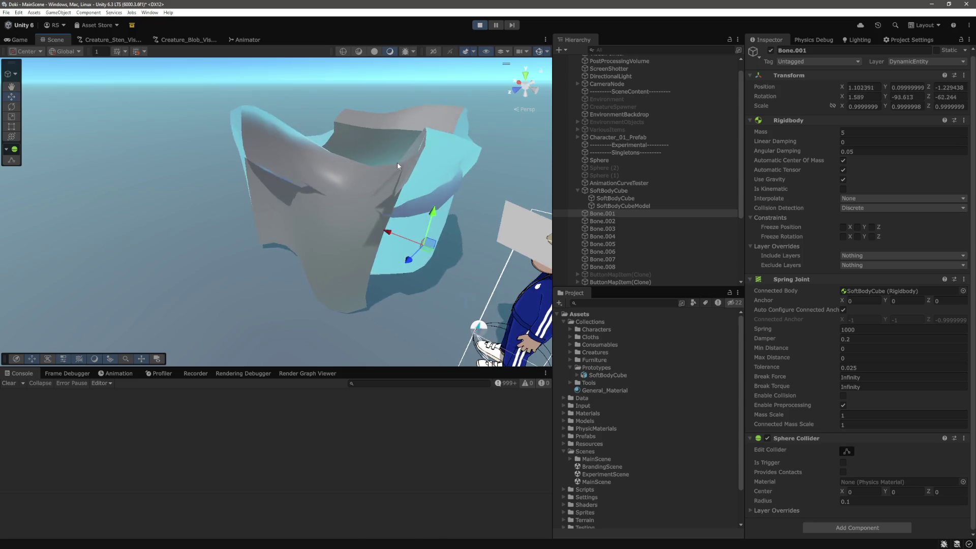
pyautogui.click(617, 221)
pyautogui.click(616, 215)
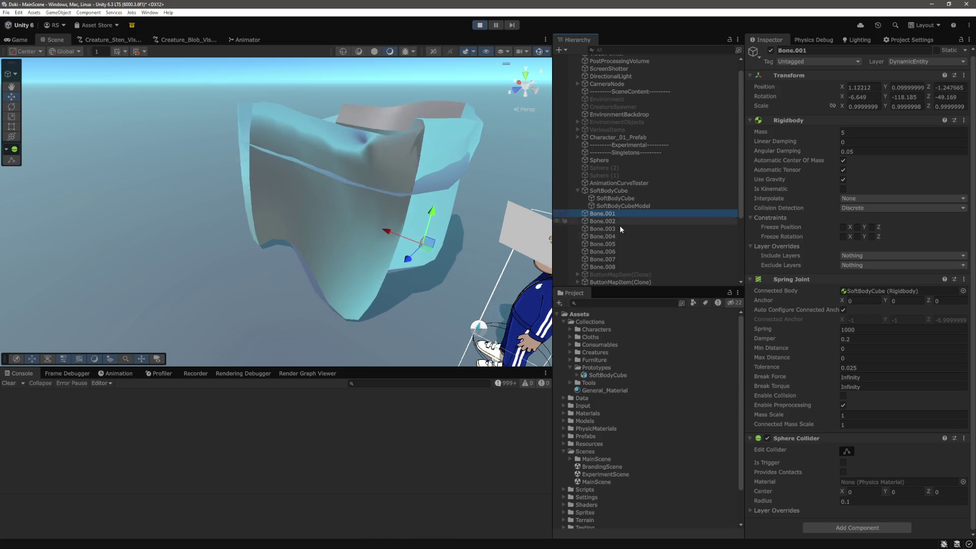
pyautogui.keyDown('shift'); pyautogui.click(612, 266); pyautogui.keyUp('shift')
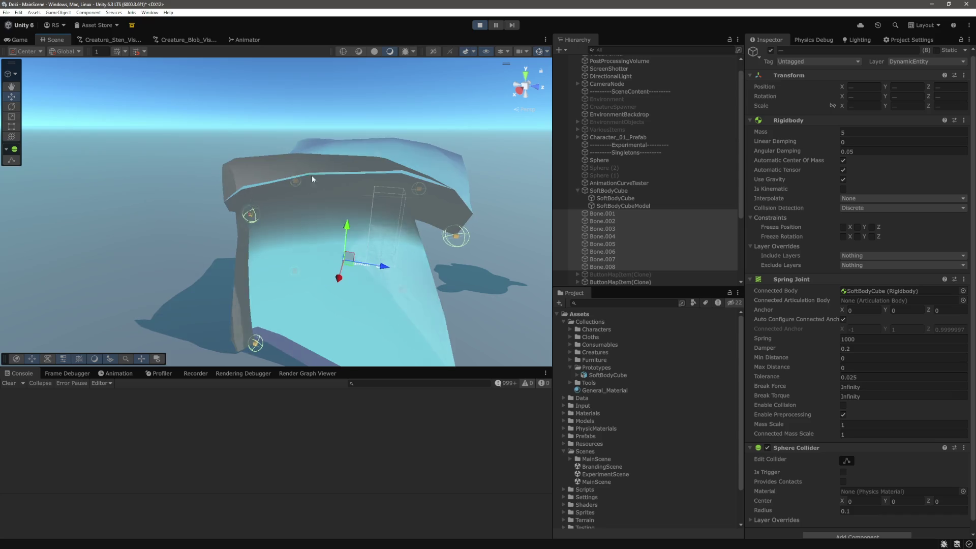
pyautogui.click(843, 236)
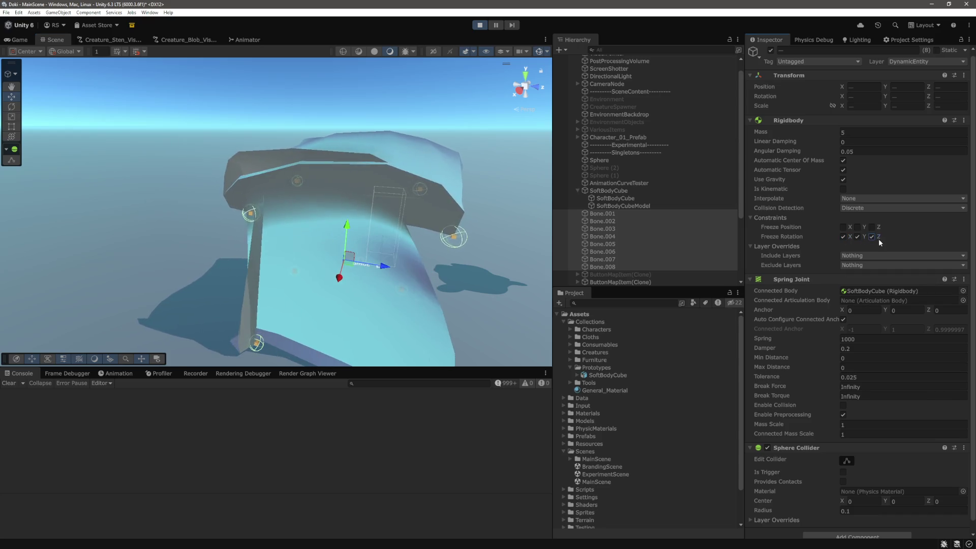
pyautogui.hotkey('ctrl', 'p')
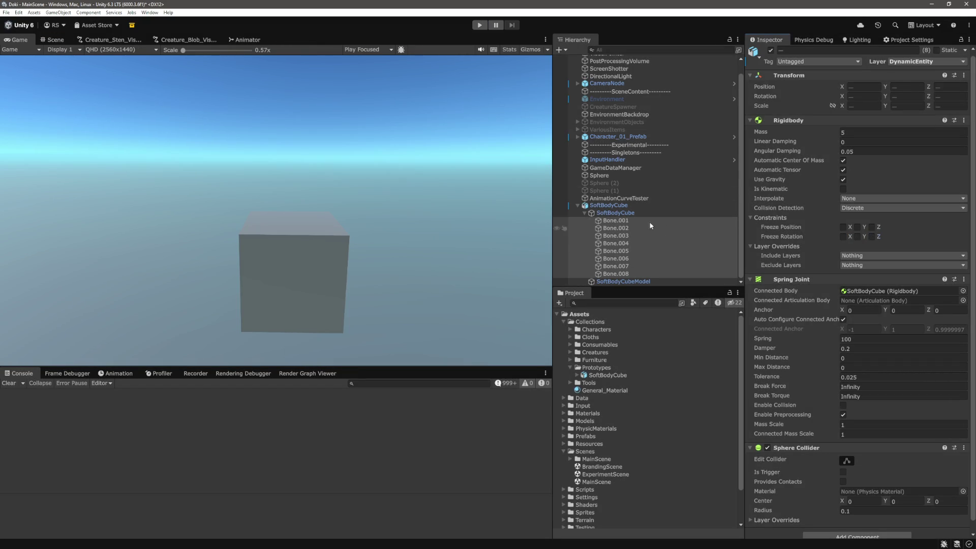
# - Start a new play test and set the bones' Spring to 1000
pyautogui.click(479, 25)
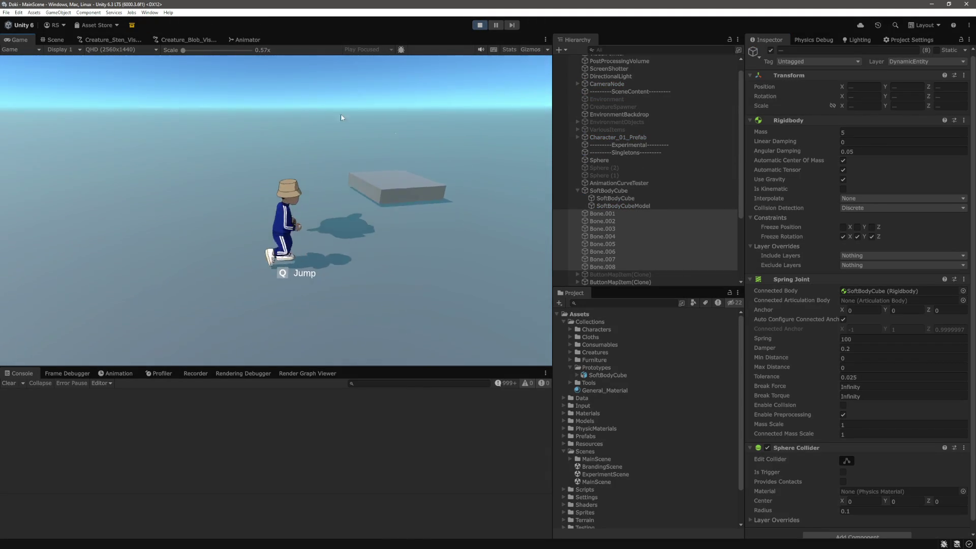
pyautogui.click(610, 266)
pyautogui.click(877, 340)
pyautogui.write('1000')
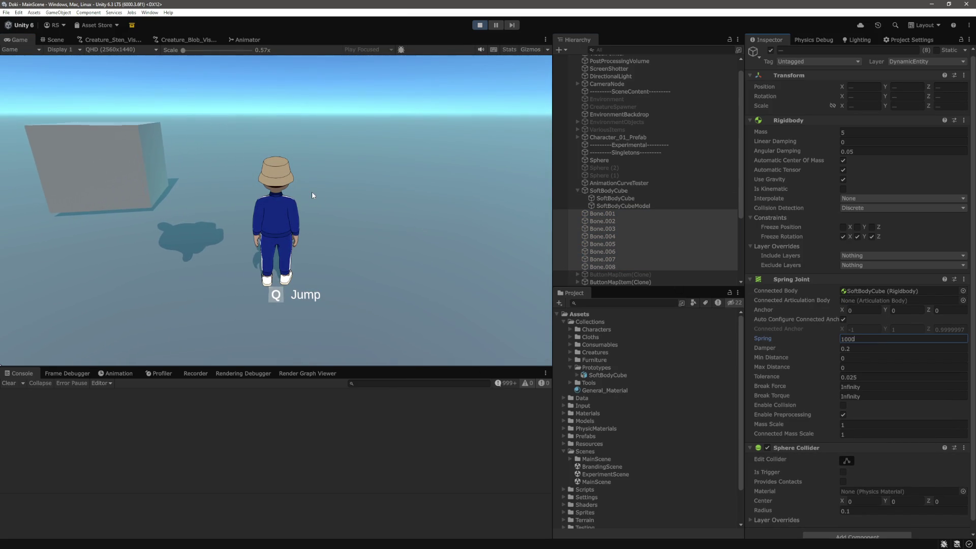
pyautogui.click(325, 195)
# - Run the character with W, S and A into the cube
pyautogui.press('w')
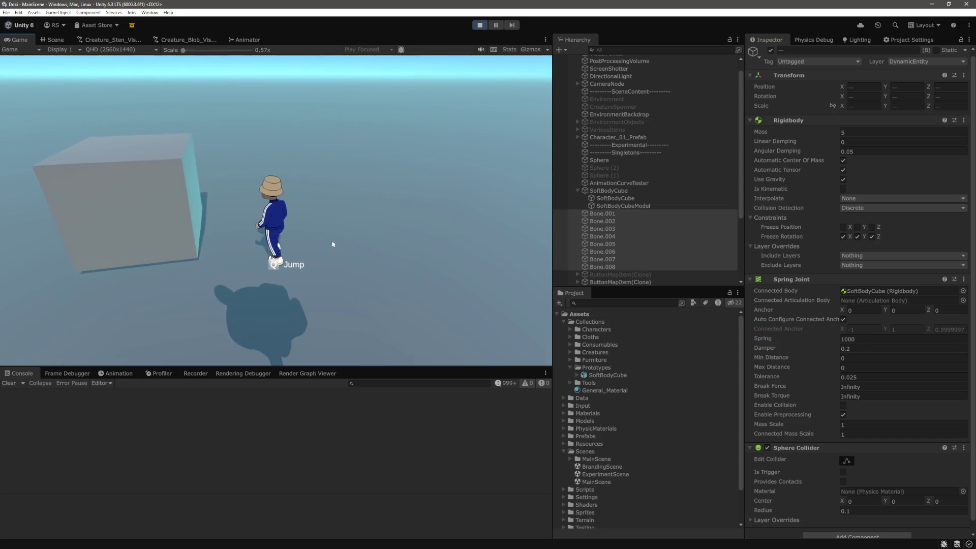
pyautogui.press('s')
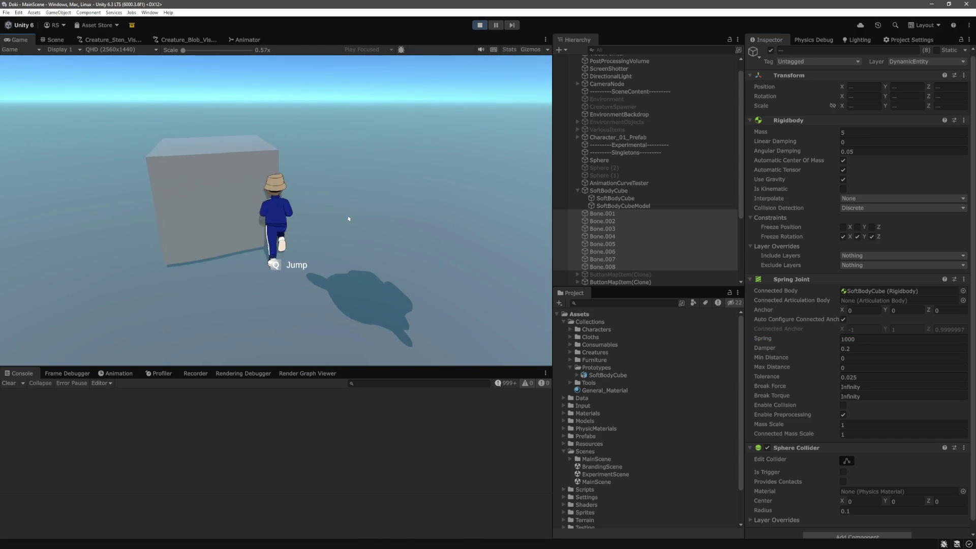
pyautogui.press('a')
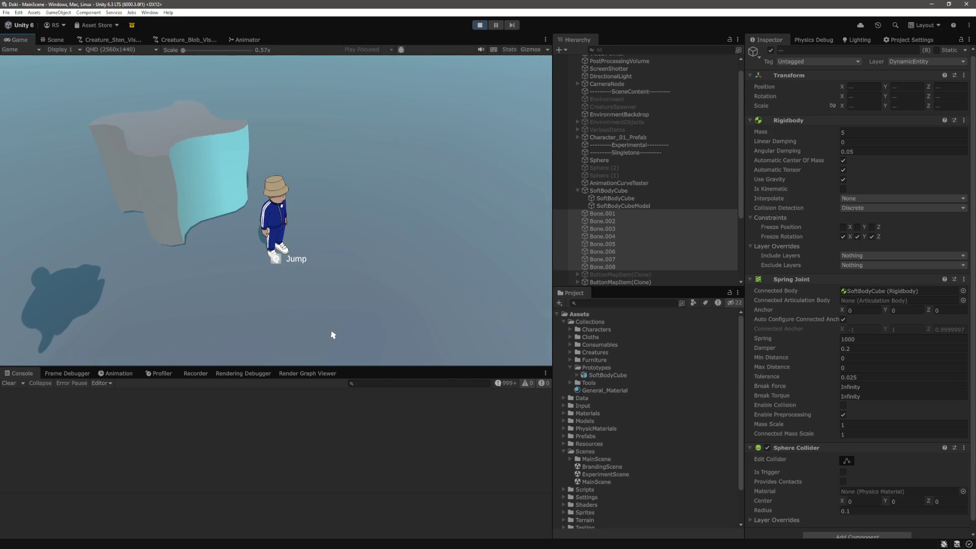
# - Set the bones' Spring Joint Damper to 0.01
pyautogui.click(825, 348)
pyautogui.write('1')
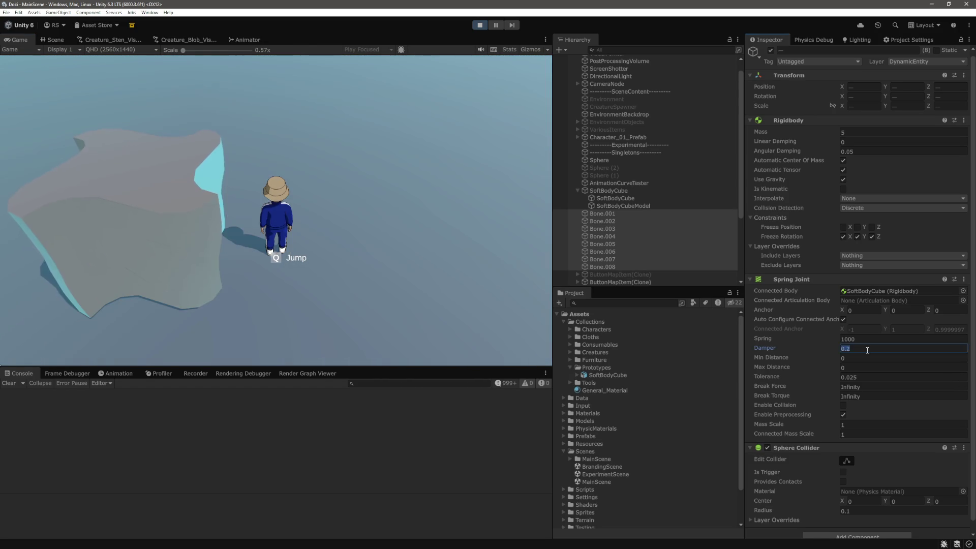
pyautogui.press('BackSpace')
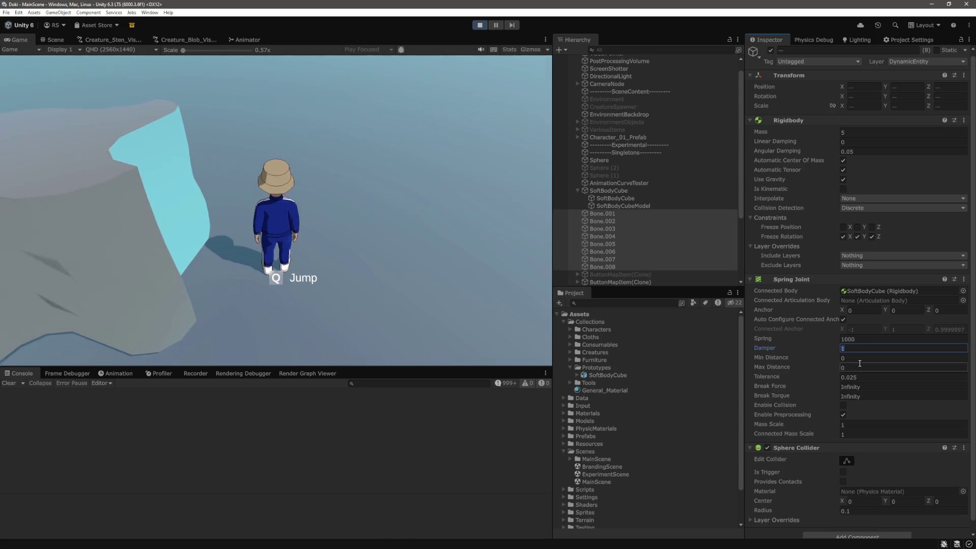
pyautogui.write('0.01')
pyautogui.press('Return')
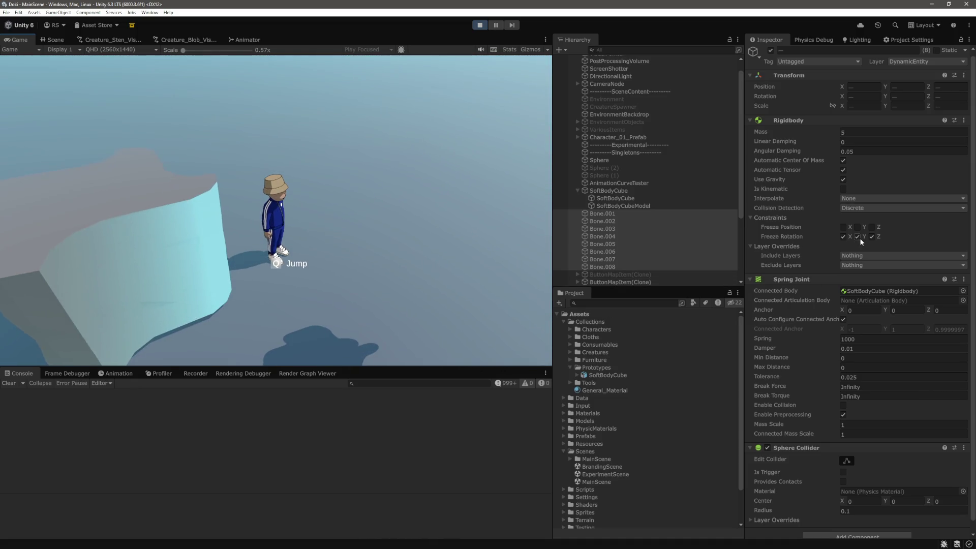
# - Run the character into the soft-body cube, then set the bones' Mass to 50
pyautogui.press('w')
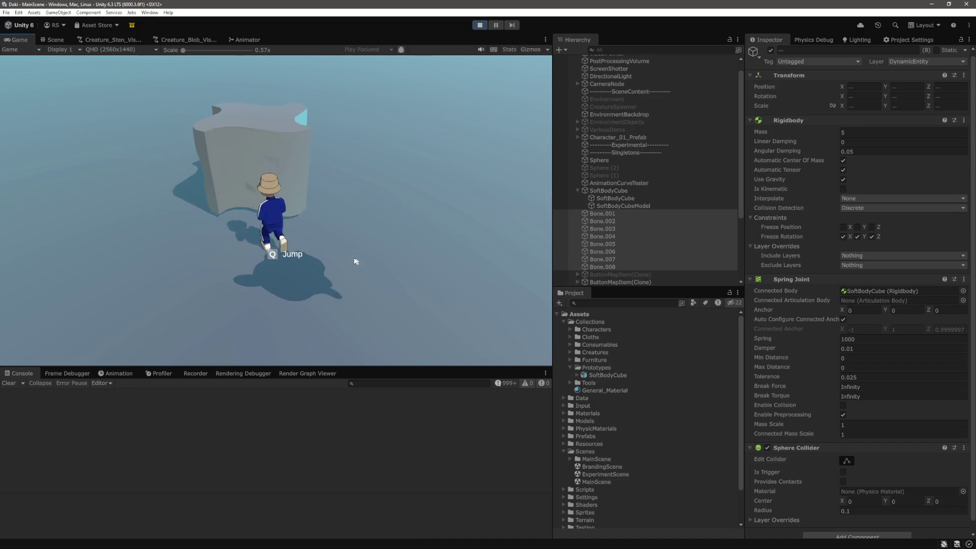
pyautogui.press('w')
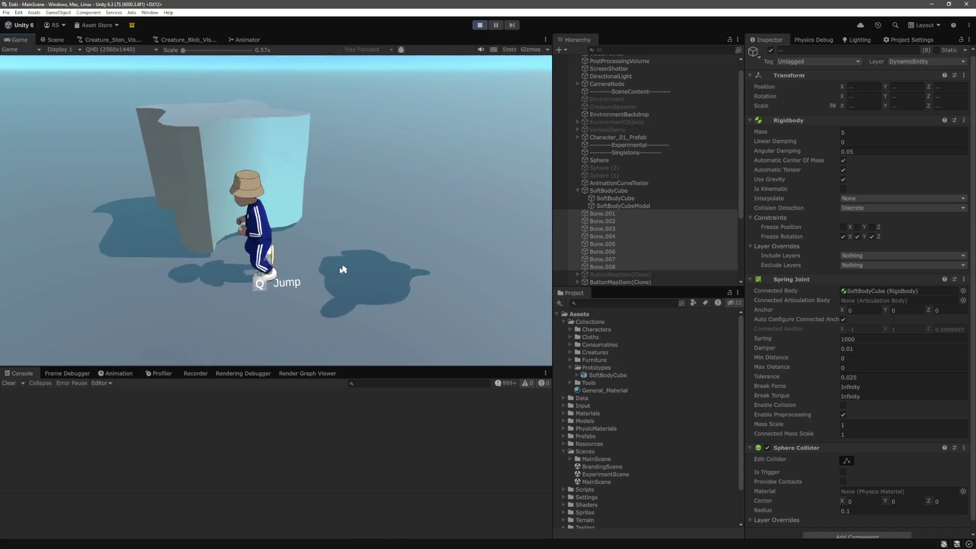
pyautogui.press('w')
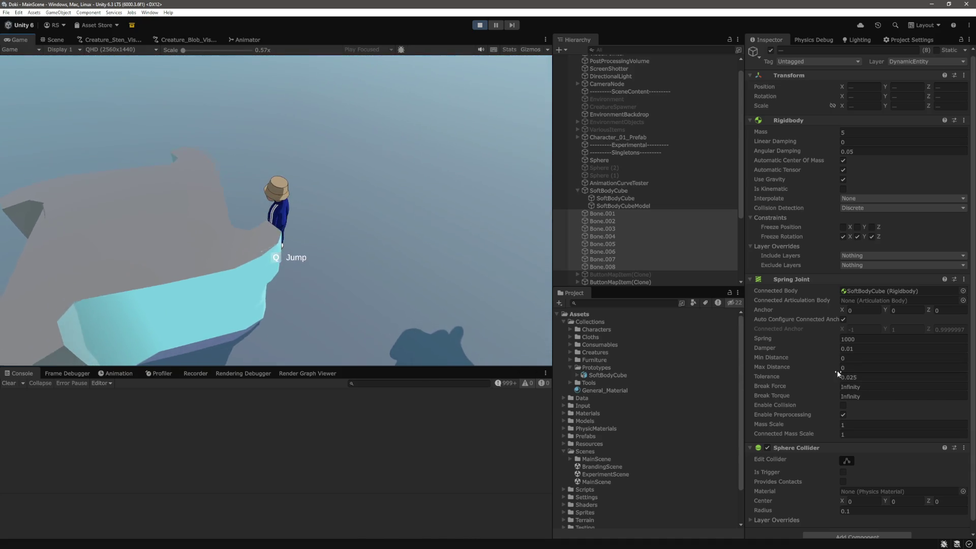
pyautogui.click(859, 134)
pyautogui.write('50')
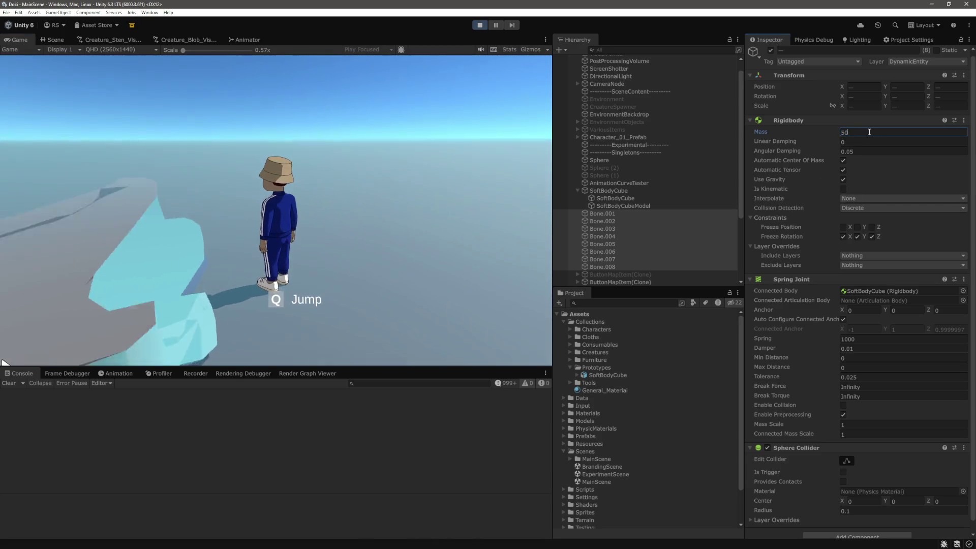
# - Set the bones' joint Spring to 10000 and Damper to 1
pyautogui.click(874, 339)
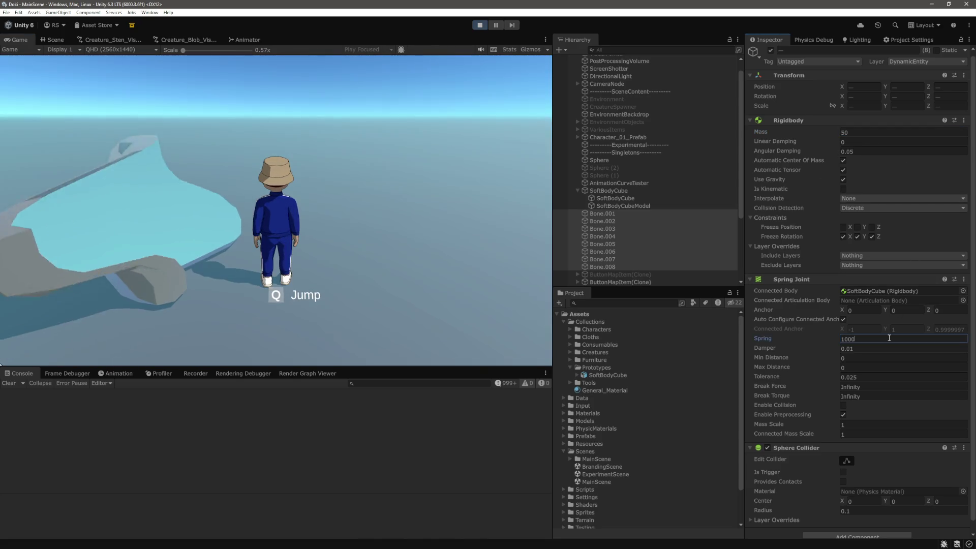
pyautogui.write('10000')
pyautogui.click(94, 349)
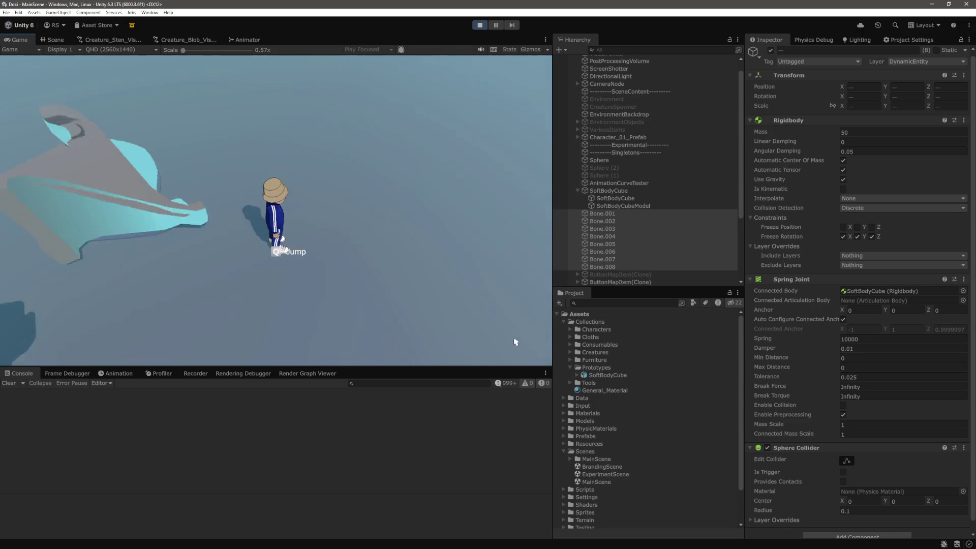
pyautogui.click(864, 348)
pyautogui.write('1')
pyautogui.press('Return')
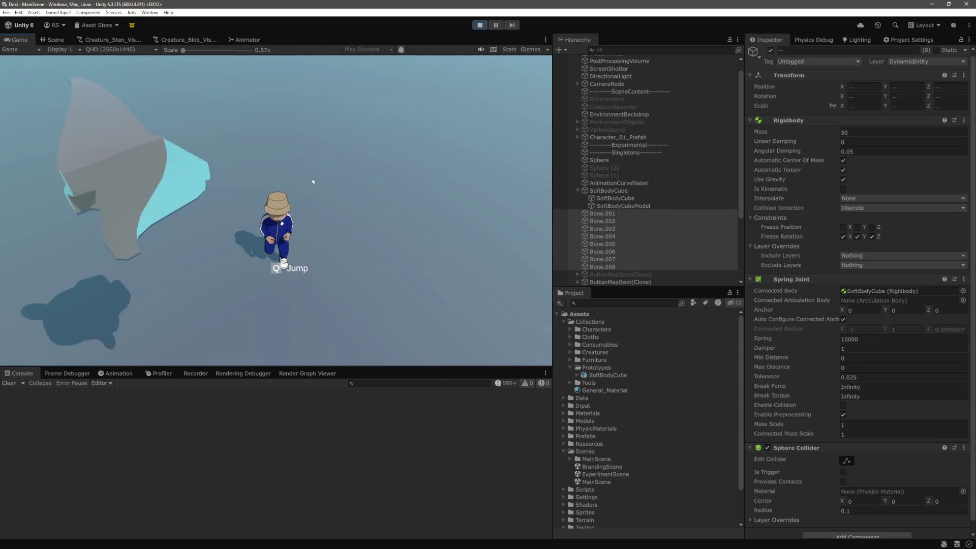
# - Run the character at the stiffer cube, then pause the game and switch to the Scene view
pyautogui.press('a')
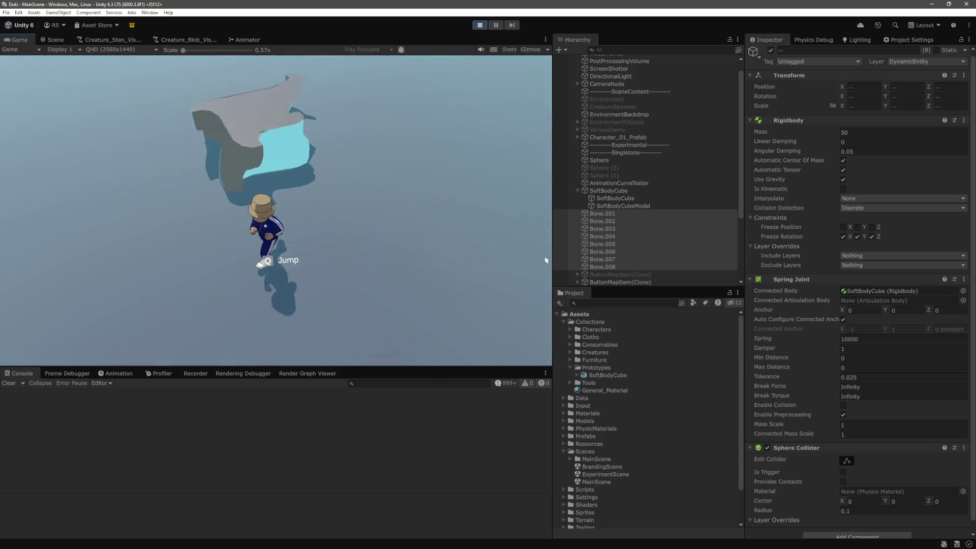
pyautogui.hotkey('ctrl', 'shift', 'p')
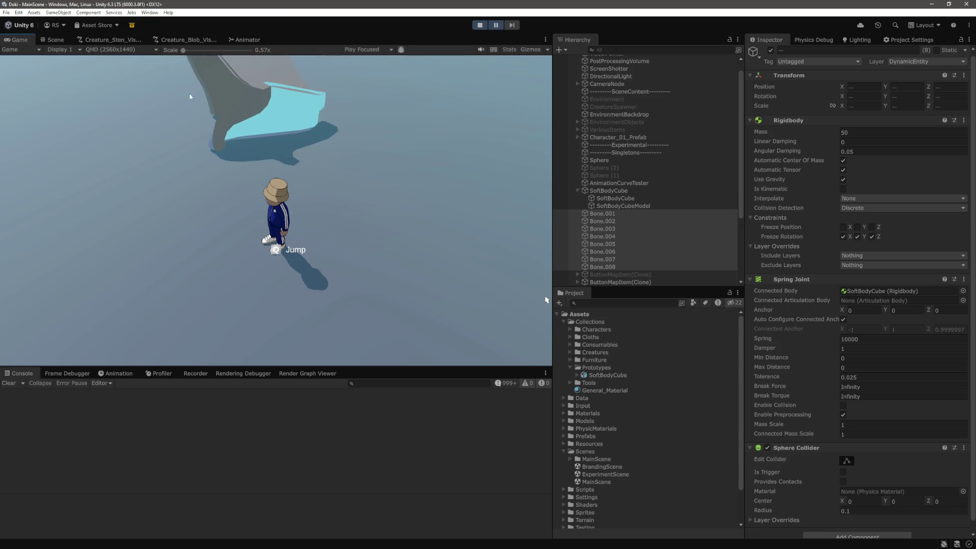
pyautogui.click(56, 40)
# - Frame and orbit around the SoftBodyCube, stop Play mode, and open a new Chrome tab
pyautogui.press('f')
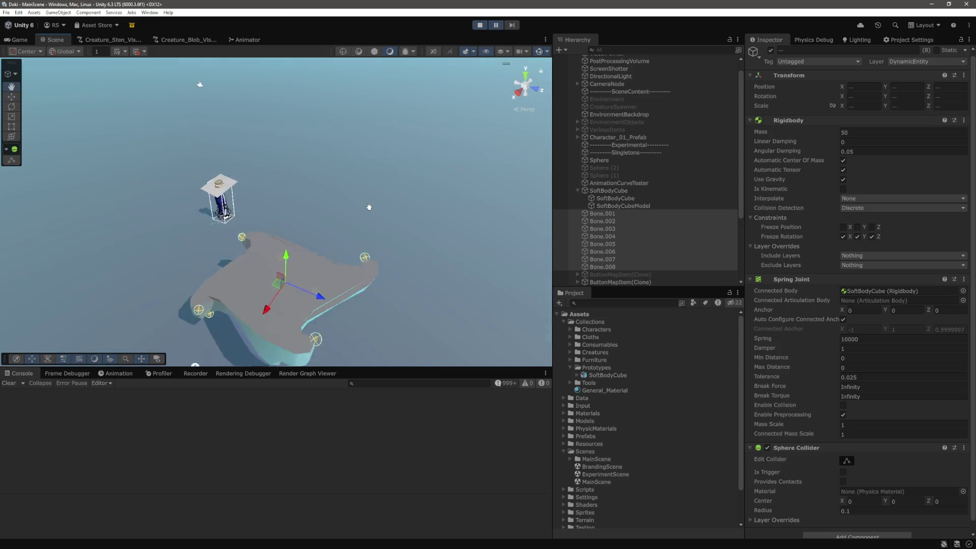
pyautogui.moveTo(391, 242)
pyautogui.mouseDown()
pyautogui.moveTo(292, 224)
pyautogui.moveTo(279, 210)
pyautogui.mouseUp()
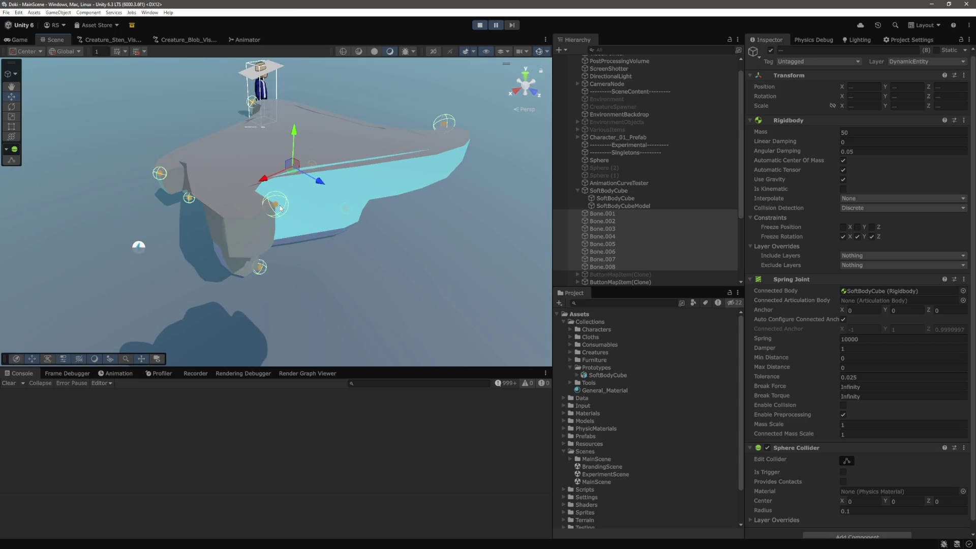
pyautogui.click(480, 25)
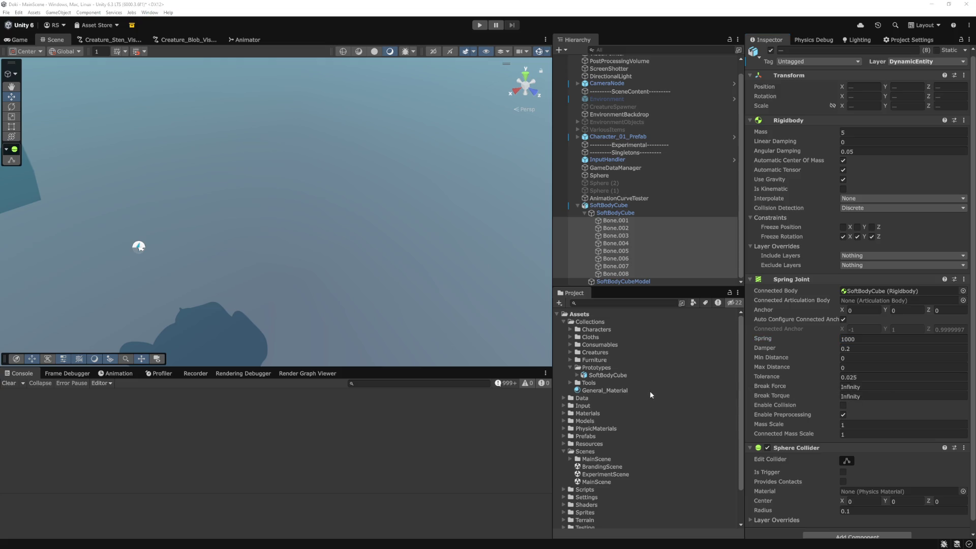
pyautogui.hotkey('alt', 'Tab')
pyautogui.click(294, 8)
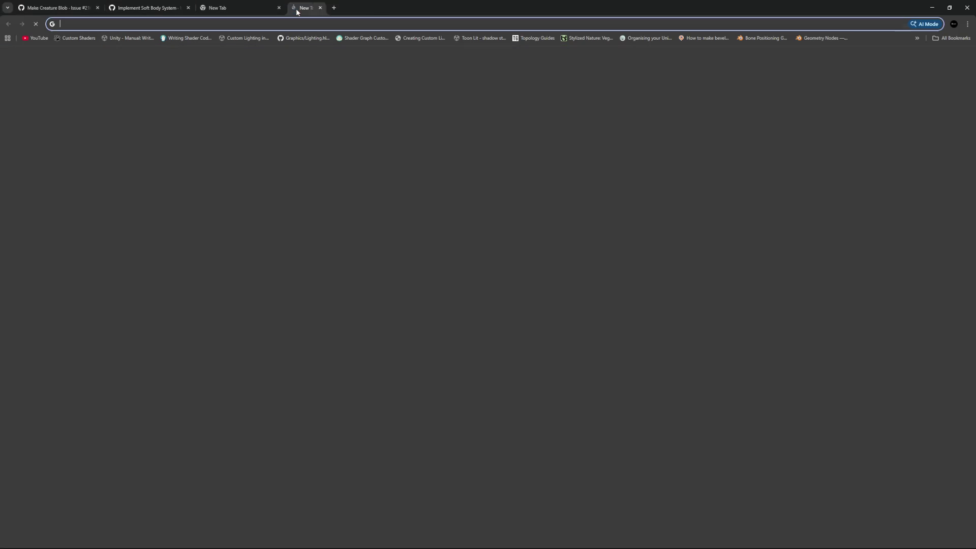
# - Search Google for 'spring joint unity' and scroll down the results
pyautogui.write('spring join')
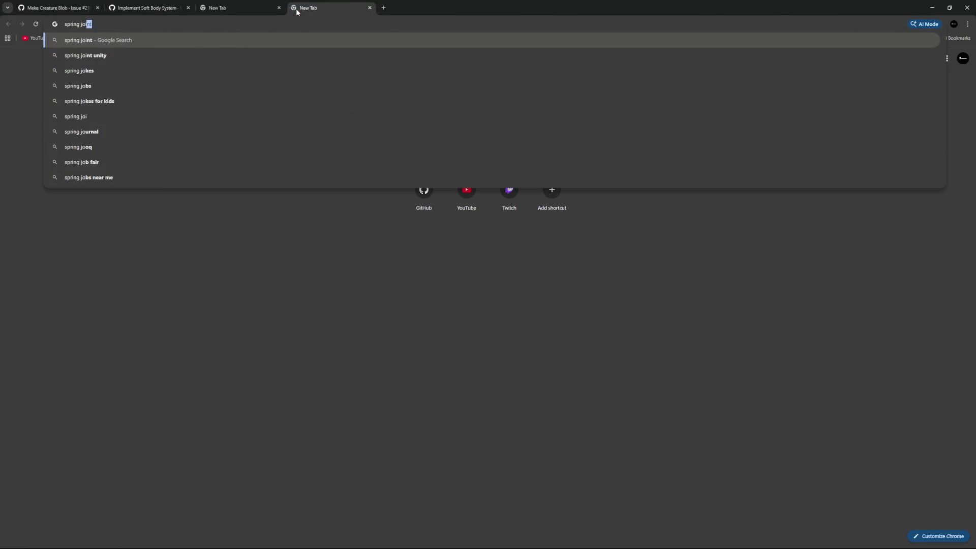
pyautogui.press('Return')
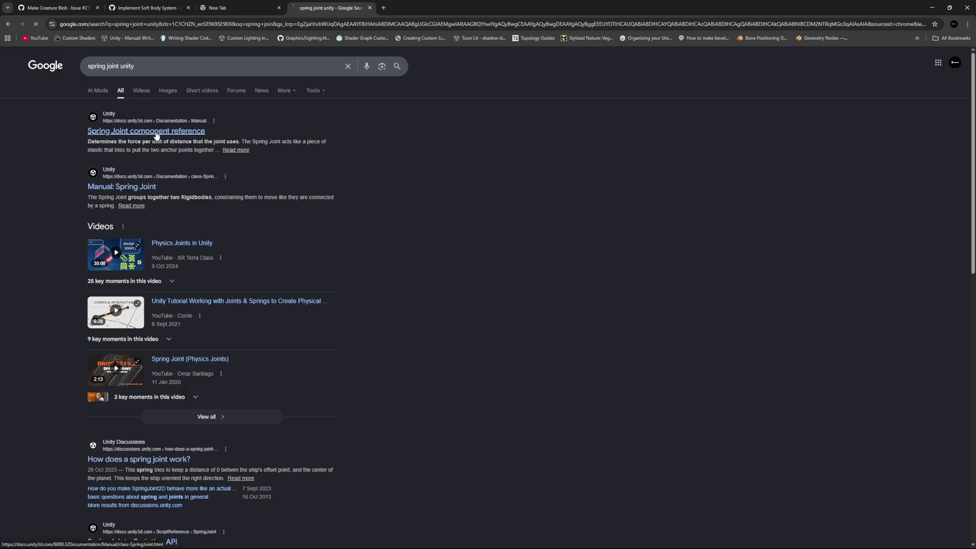
pyautogui.scroll(-2, 389, 220)
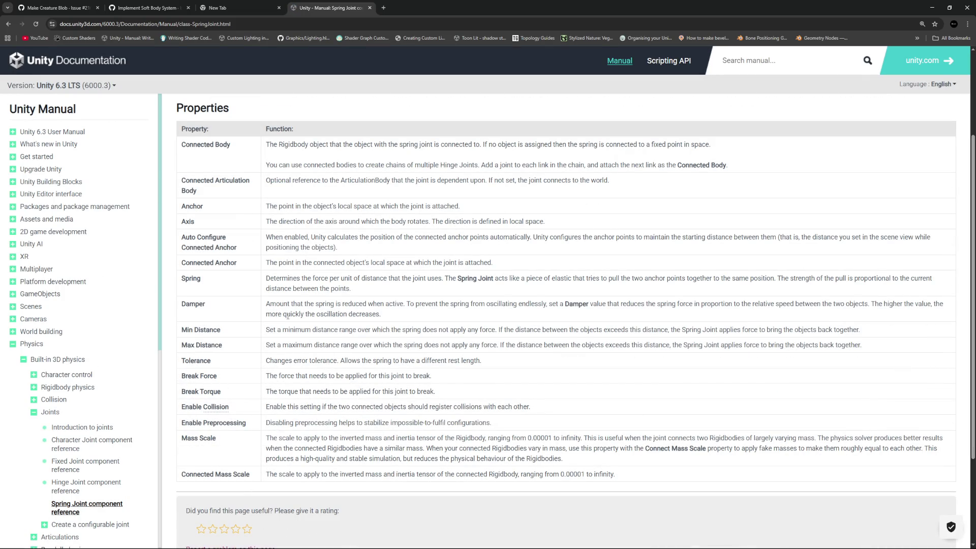
# - Read the Spring Joint Properties, highlighting the Tolerance description, then return to Unity
pyautogui.moveTo(499, 303); pyautogui.dragTo(542, 304)
pyautogui.click(564, 327)
pyautogui.moveTo(267, 362); pyautogui.dragTo(493, 361)
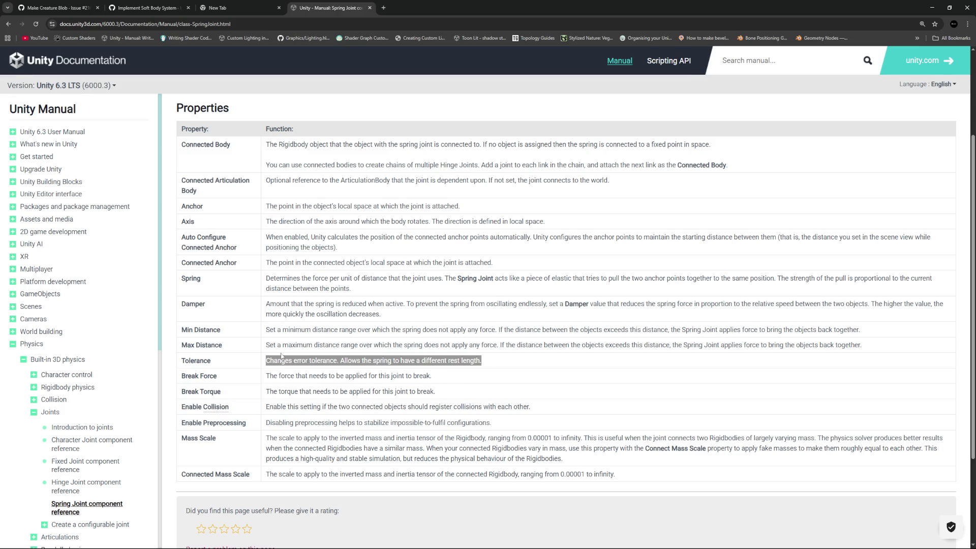
pyautogui.hotkey('alt', 'Tab')
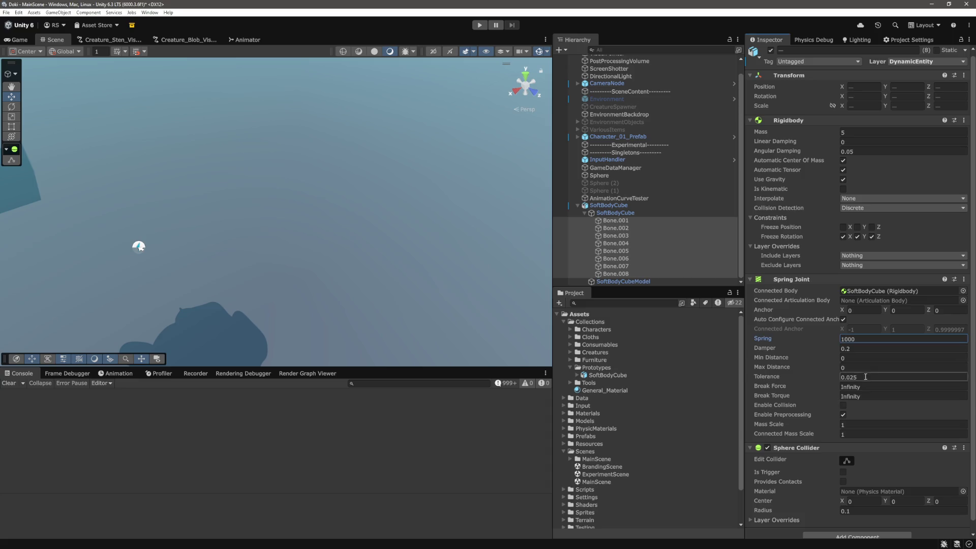
# - Set the bones' Spring Joint Tolerance to Infinity
pyautogui.click(864, 377)
pyautogui.write('Infinity')
pyautogui.click(398, 297)
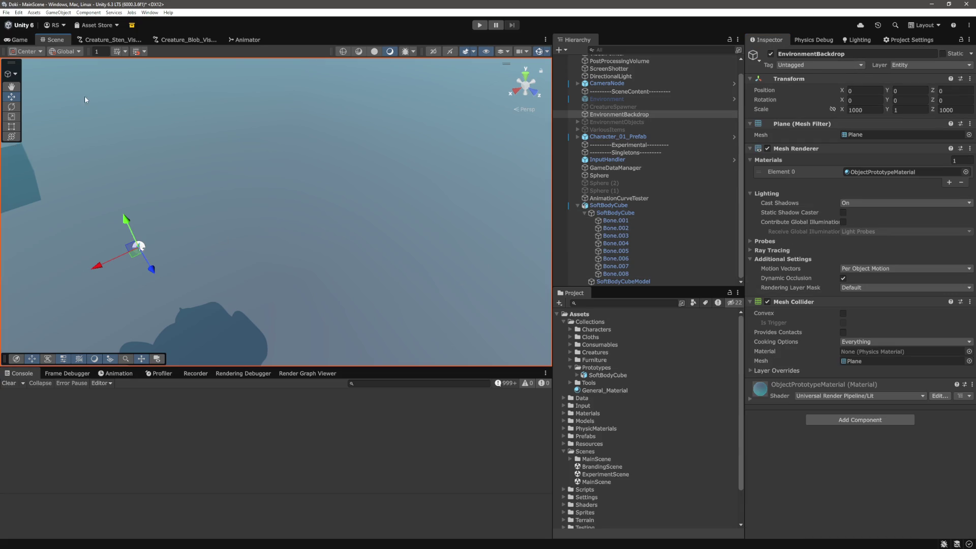
# - Start Play mode and select Bone.001 through Bone.008 in the Hierarchy
pyautogui.moveTo(85, 99)
pyautogui.mouseDown()
pyautogui.moveTo(214, 120)
pyautogui.moveTo(334, 187)
pyautogui.mouseUp()
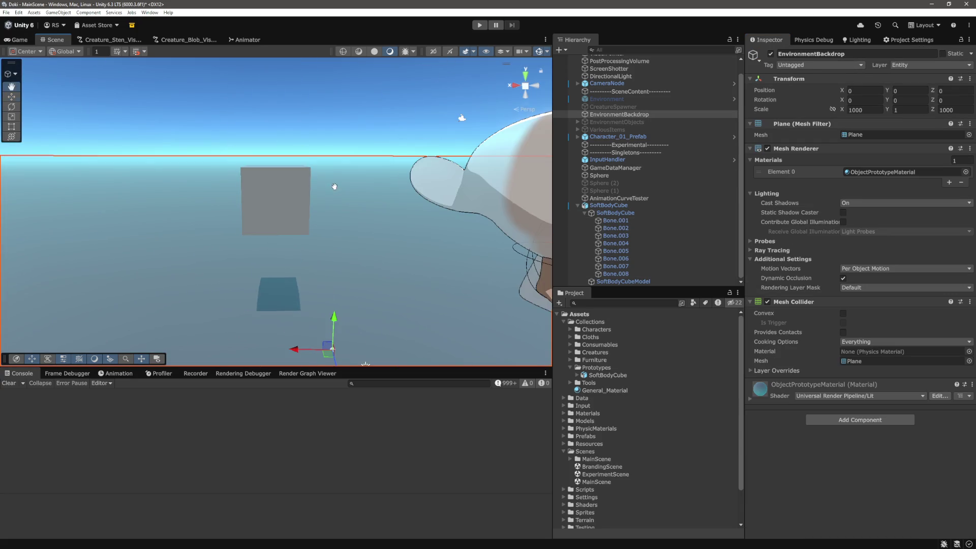
pyautogui.click(479, 25)
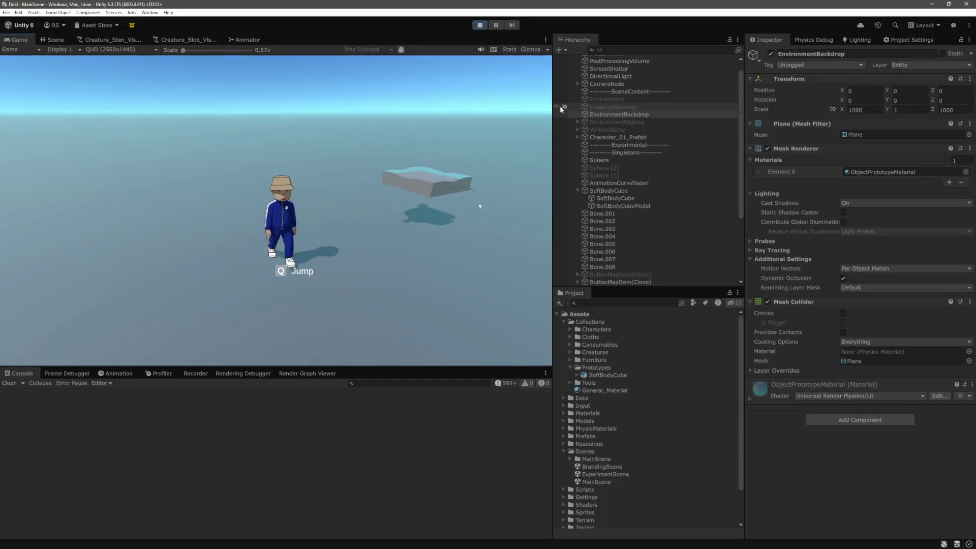
pyautogui.click(603, 213)
pyautogui.keyDown('shift'); pyautogui.click(603, 267); pyautogui.keyUp('shift')
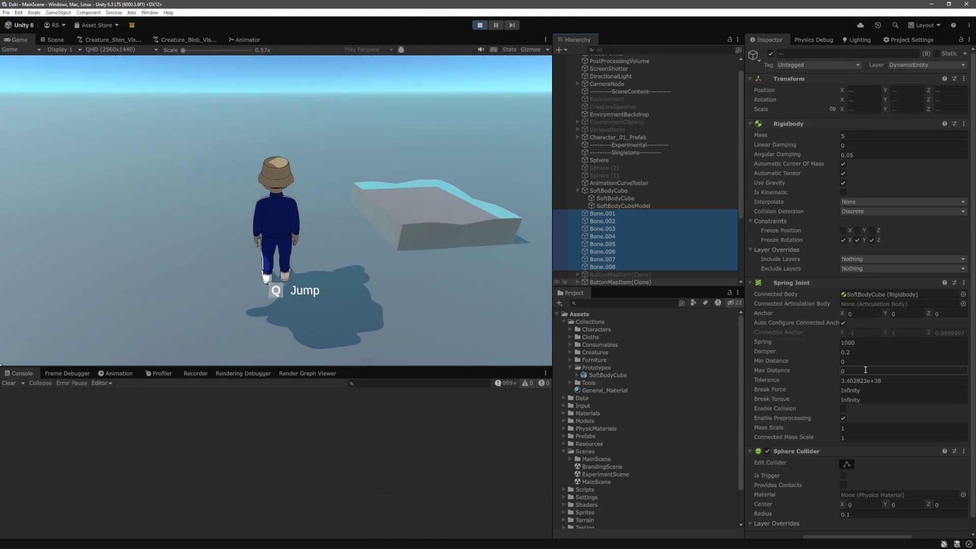
# - Set the bones' Spring Joint Tolerance to 0.1 and clear Freeze Rotation X, Y and Z
pyautogui.click(893, 380)
pyautogui.write('1')
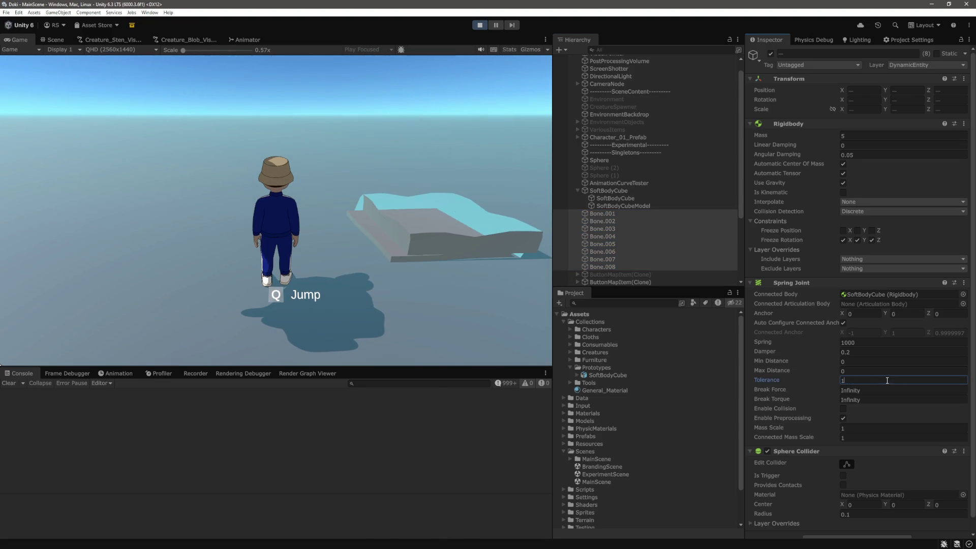
pyautogui.press('BackSpace')
pyautogui.write('0.1')
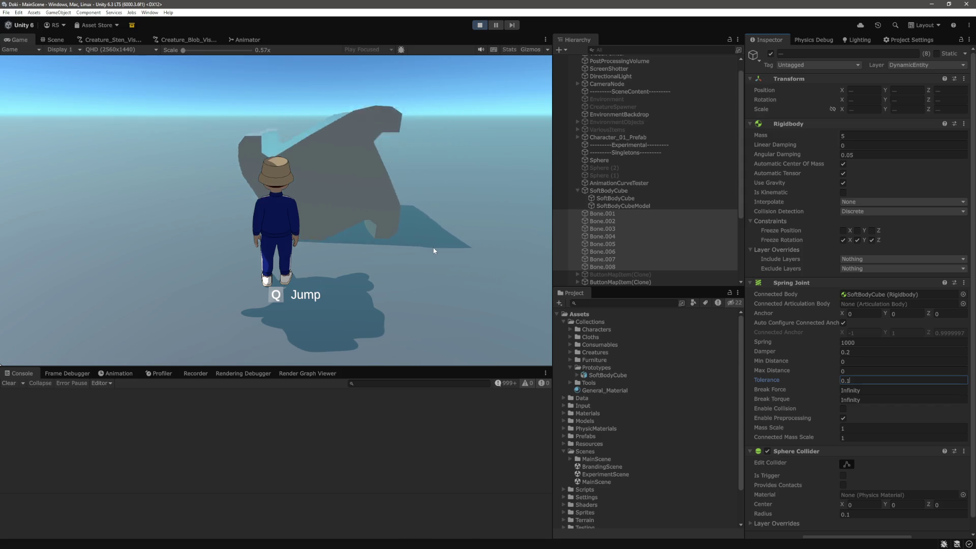
pyautogui.click(842, 240)
pyautogui.click(857, 240)
pyautogui.click(872, 239)
pyautogui.click(899, 380)
pyautogui.write('02823e+38')
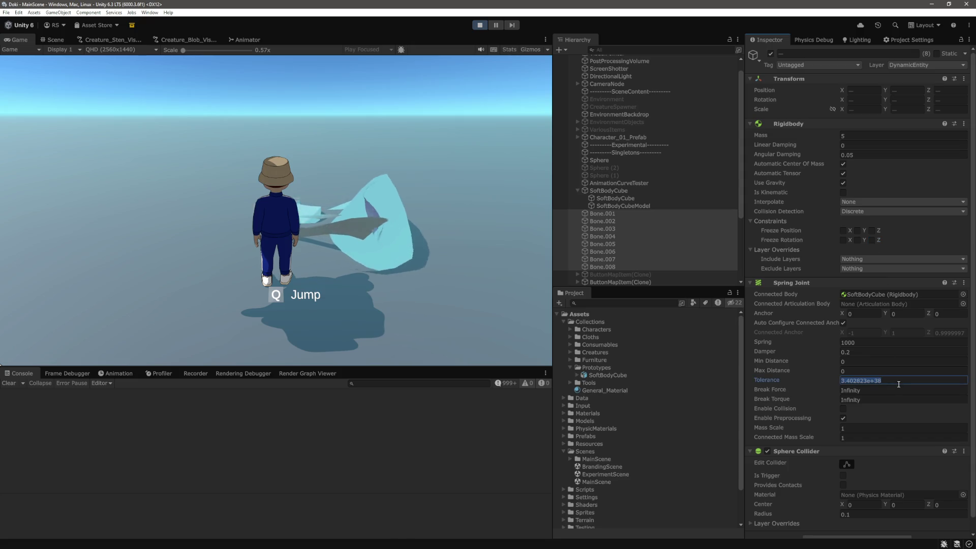
pyautogui.write('.1')
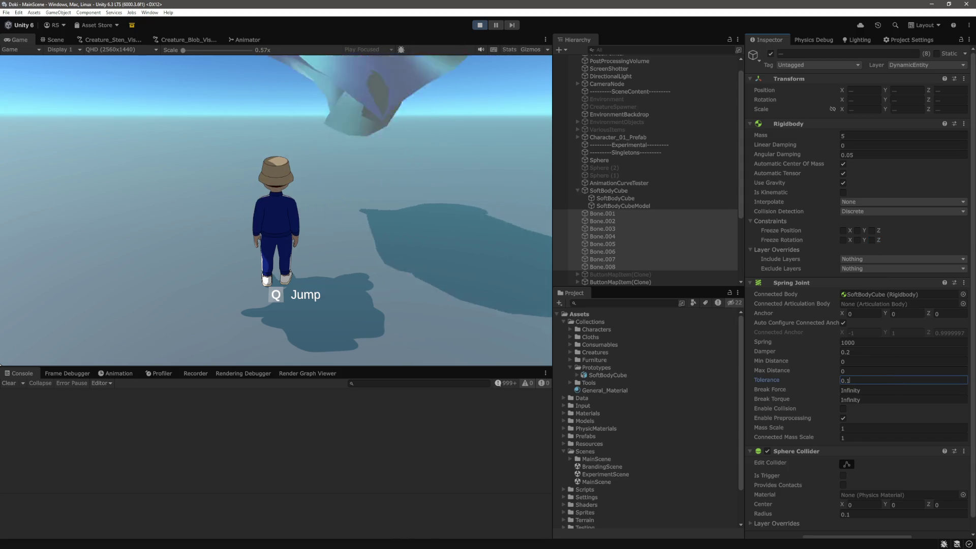
pyautogui.click(388, 179)
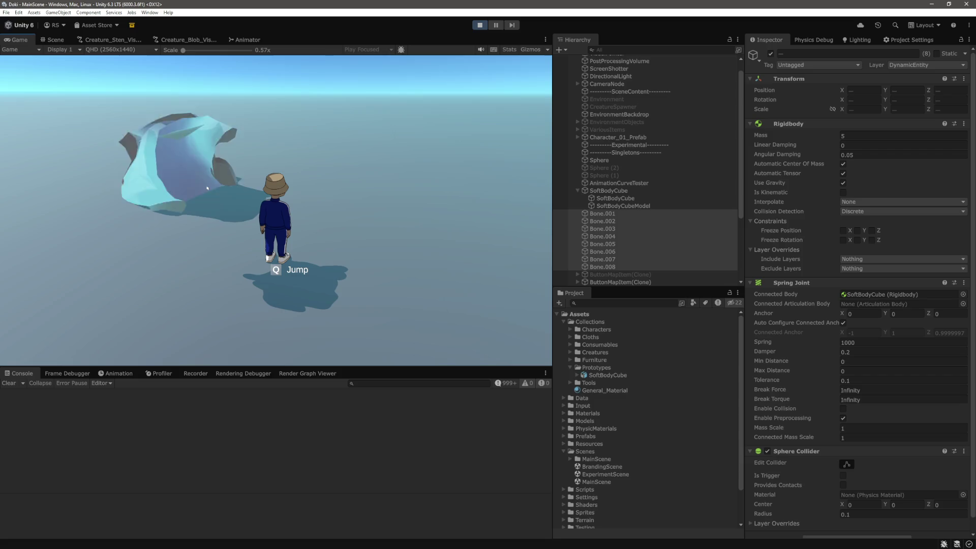
# - Walk the character into the soft blob to test its softness, then return to the manual page
pyautogui.scroll(1, 207, 188)
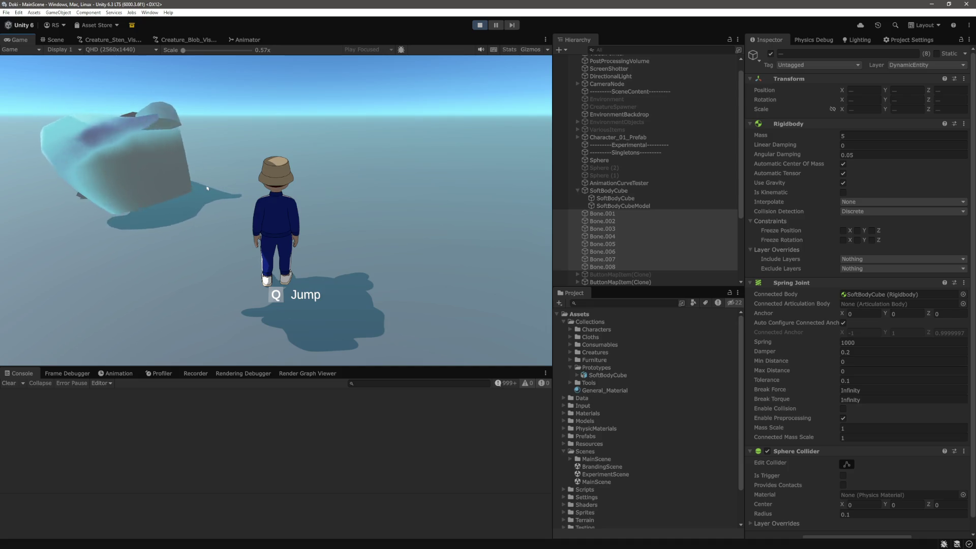
pyautogui.press('a')
pyautogui.press('w')
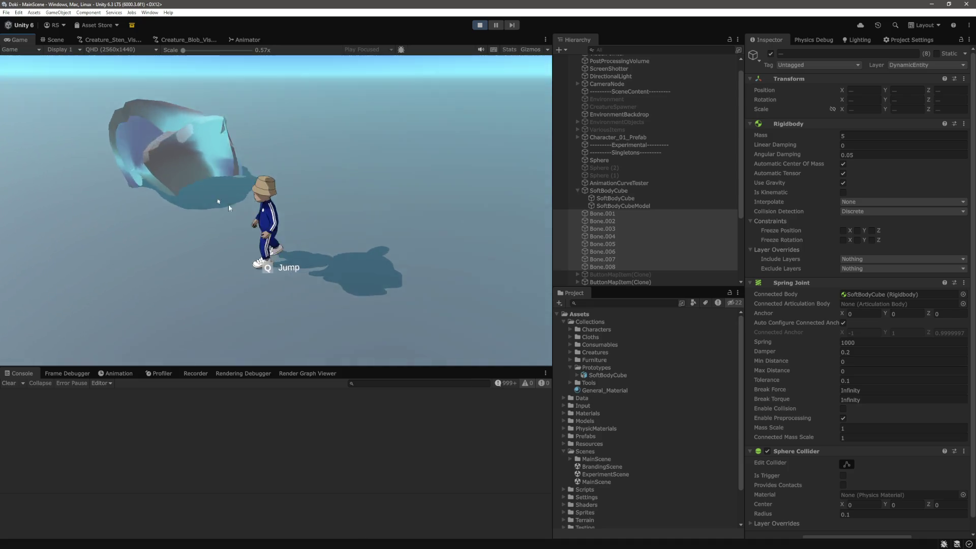
pyautogui.press('a')
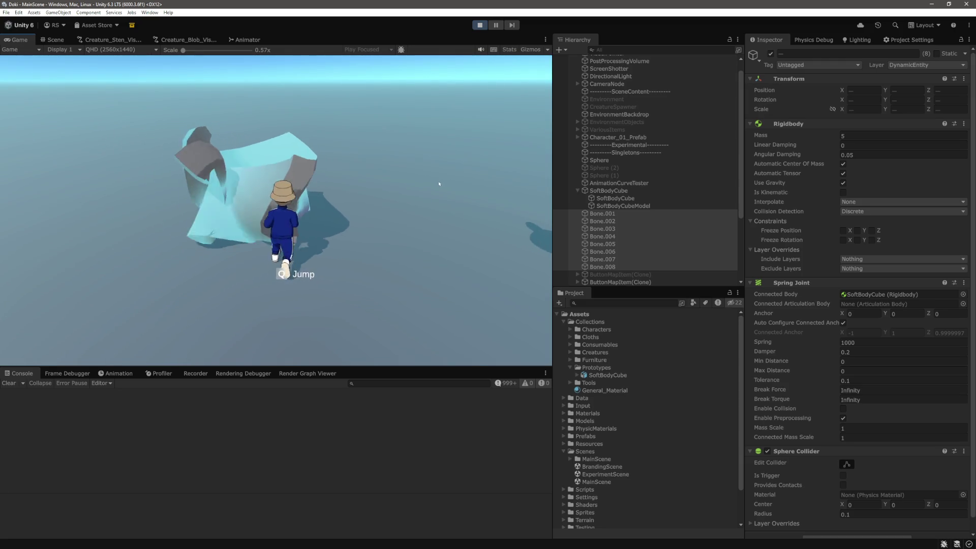
pyautogui.press('a')
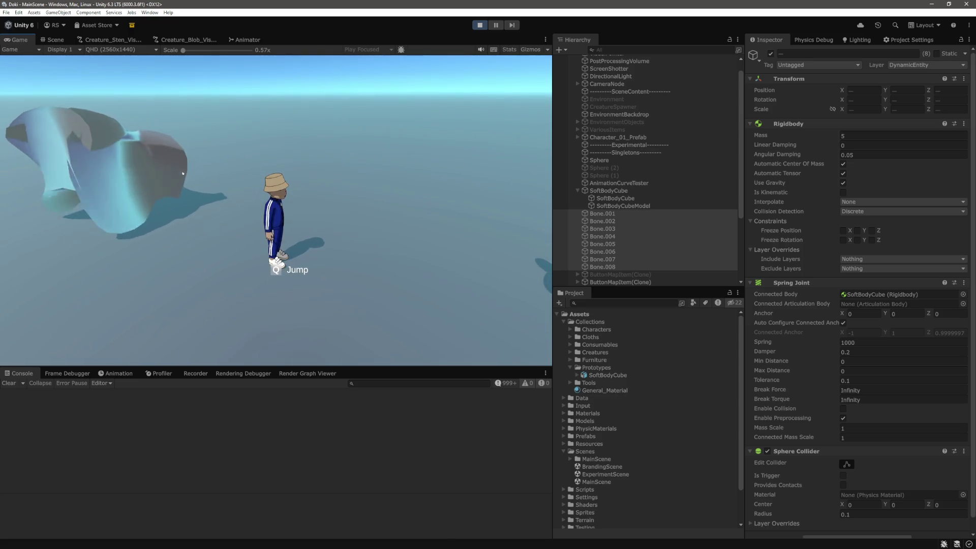
pyautogui.hotkey('alt', 'Tab')
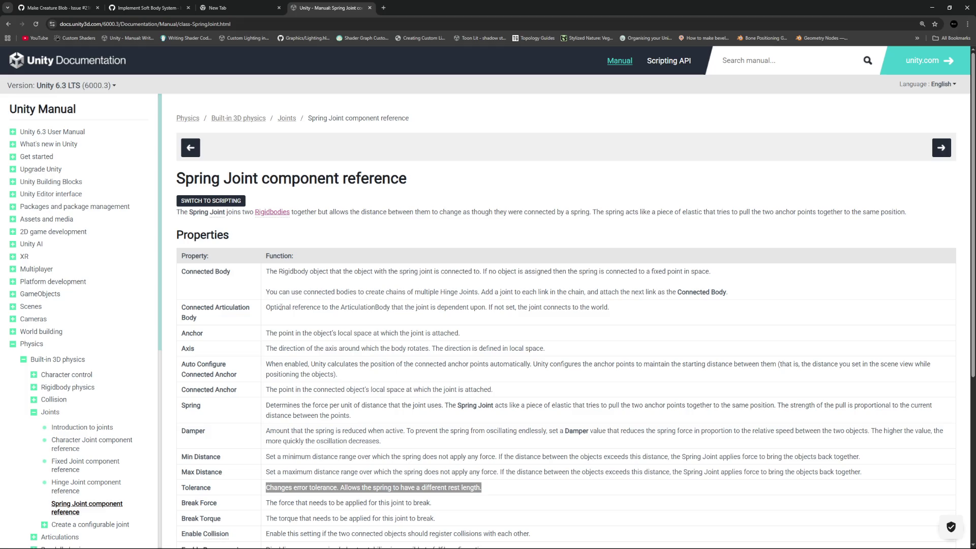
# - Read the Spring Joint manual, highlighting the connected-body chaining and Axis descriptions, then return to Unity
pyautogui.moveTo(314, 291); pyautogui.dragTo(489, 292)
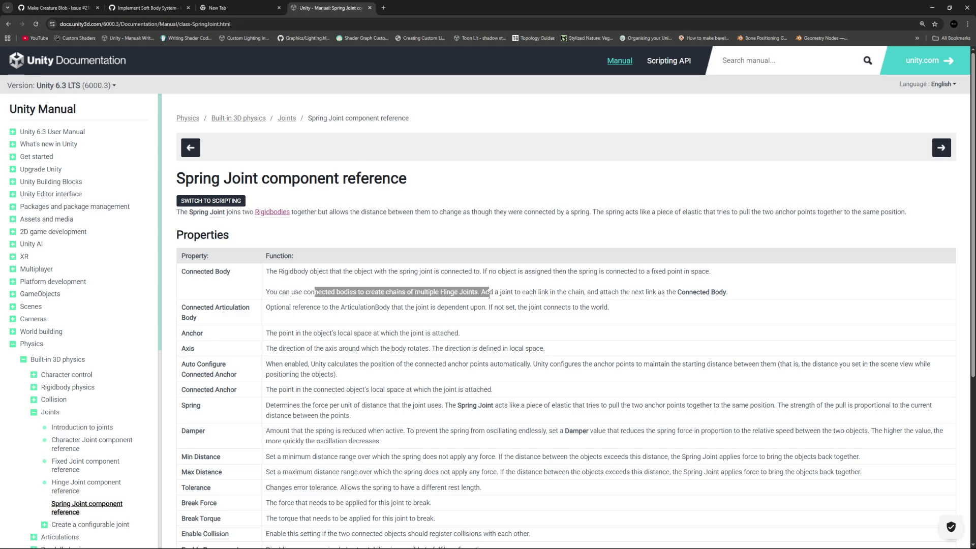
pyautogui.moveTo(489, 292); pyautogui.dragTo(787, 294)
pyautogui.click(789, 291)
pyautogui.moveTo(513, 271); pyautogui.dragTo(588, 271)
pyautogui.click(591, 290)
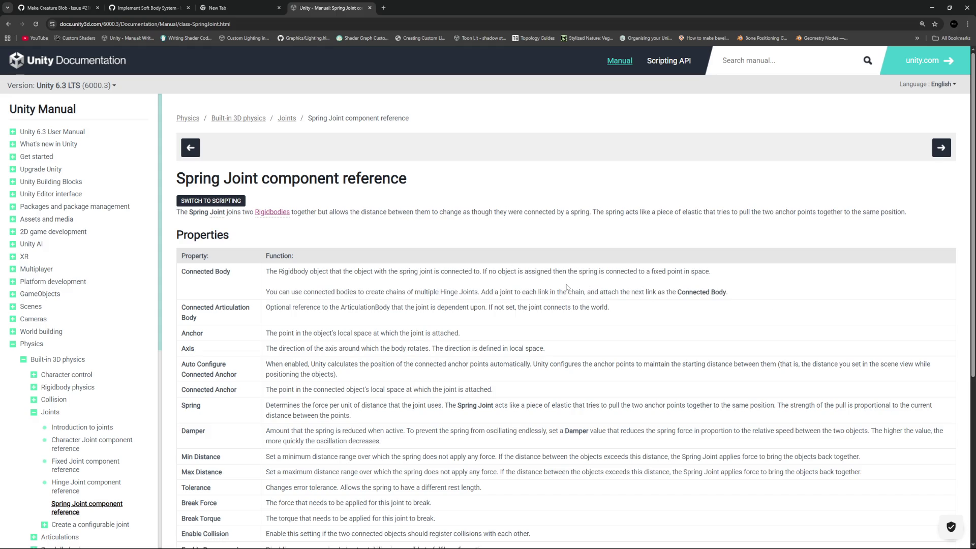
pyautogui.scroll(-3, 568, 287)
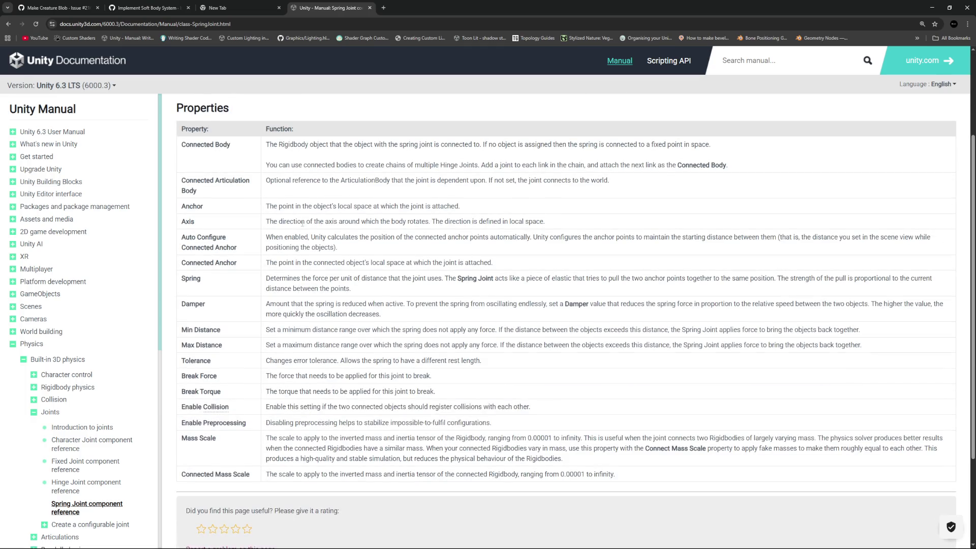
pyautogui.moveTo(273, 224); pyautogui.dragTo(536, 230)
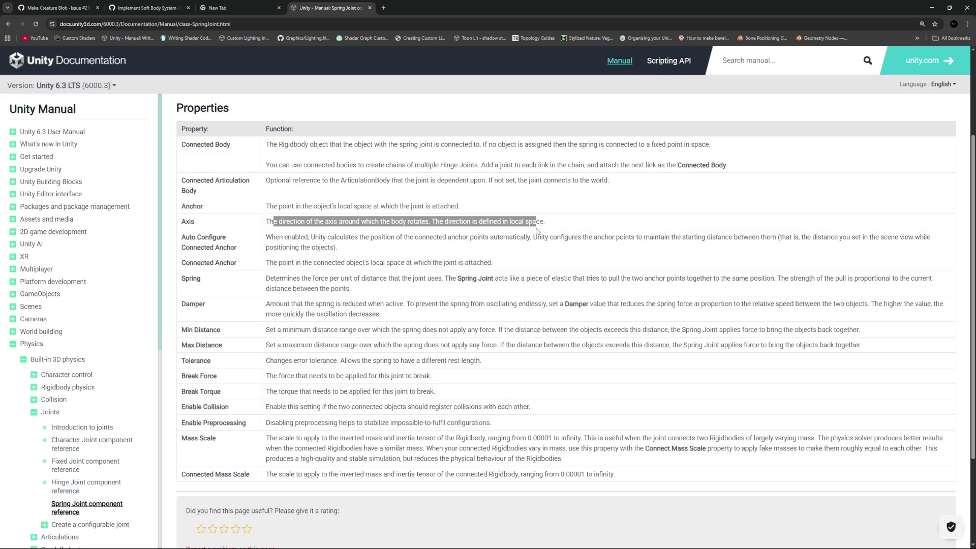
pyautogui.moveTo(545, 222); pyautogui.dragTo(273, 220)
pyautogui.hotkey('alt', 'Tab')
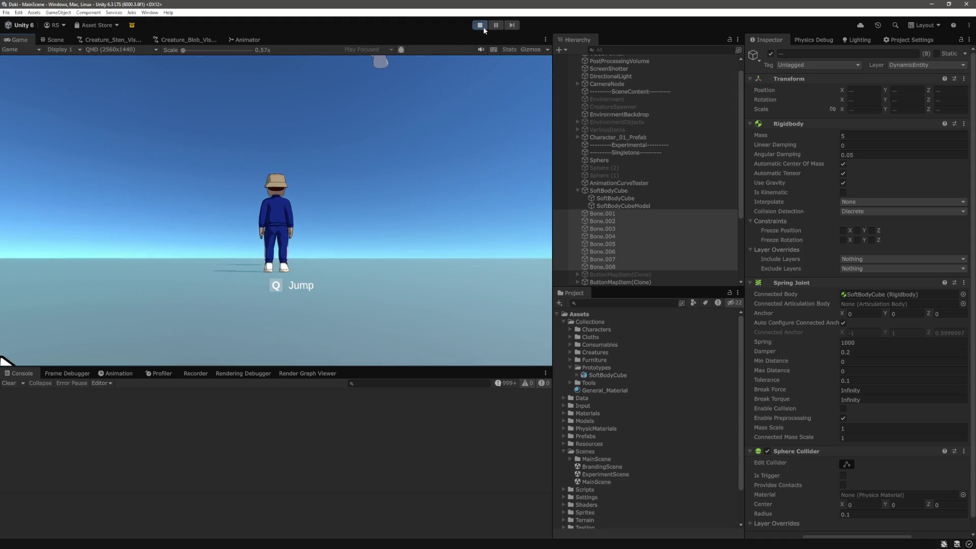
# - Stop the game, set the bones' Spring Joint Tolerance to 0.5 and play-test again
pyautogui.hotkey('ctrl', 'p')
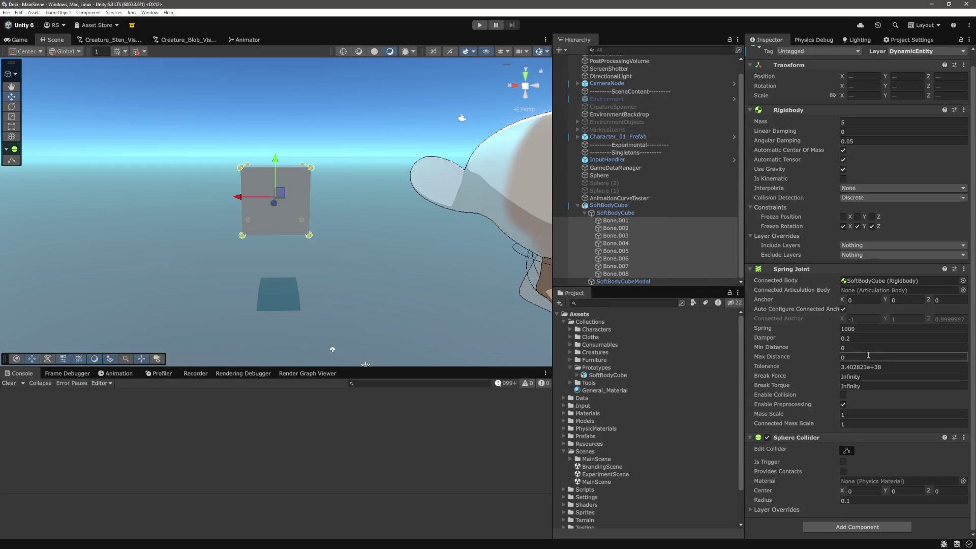
pyautogui.click(895, 367)
pyautogui.write('0')
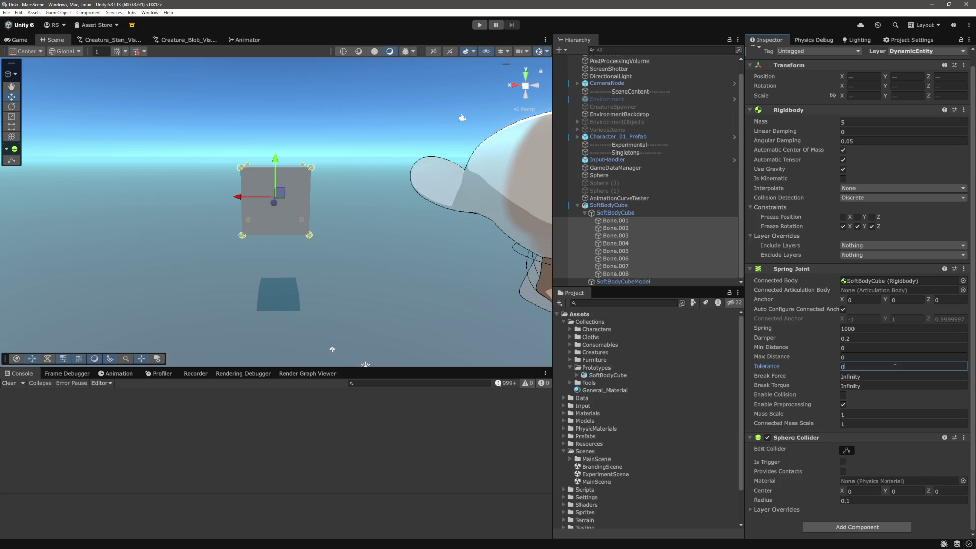
pyautogui.write('.5')
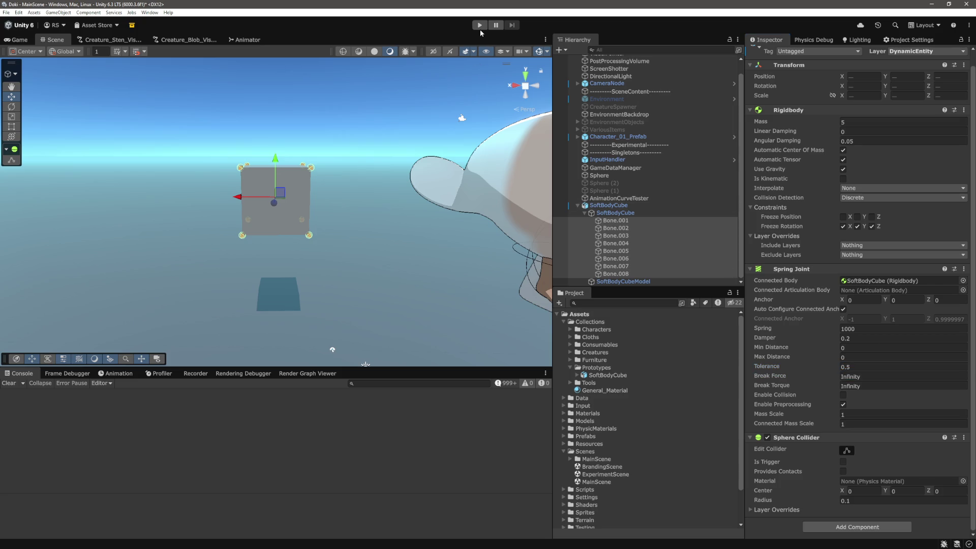
pyautogui.click(480, 27)
# - While playing, try Damper 100, Spring 10000 and Tolerance 0.1, then stop the game
pyautogui.press('d')
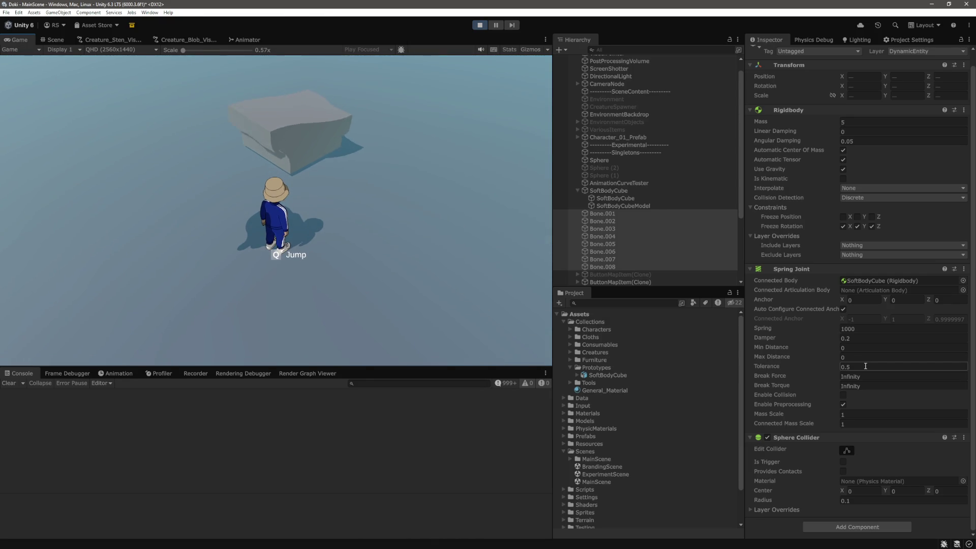
pyautogui.click(857, 338)
pyautogui.write('1')
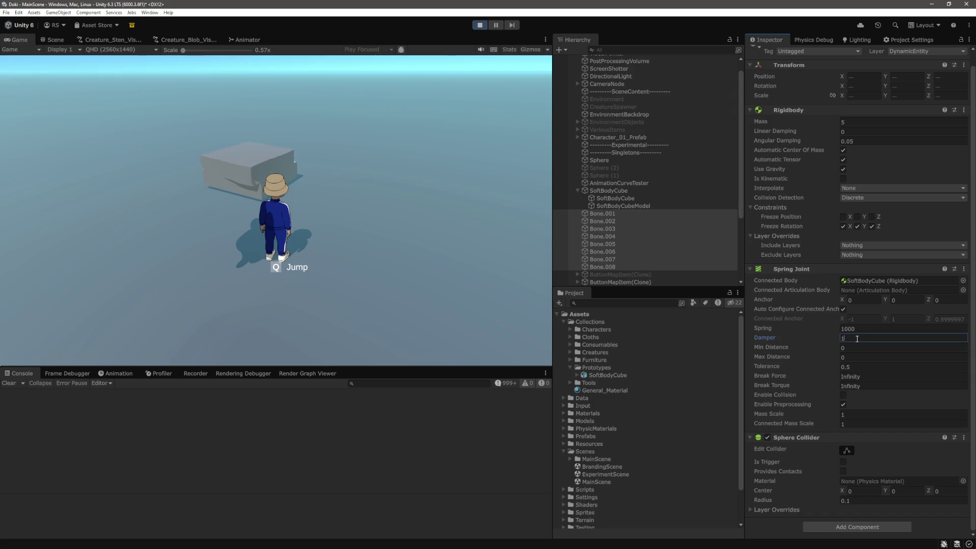
pyautogui.press('Return')
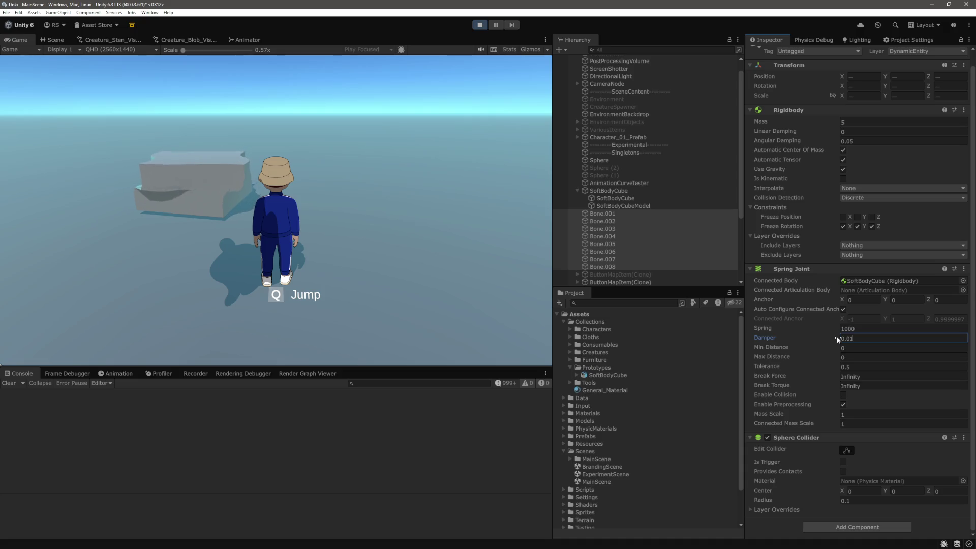
pyautogui.press('Tab')
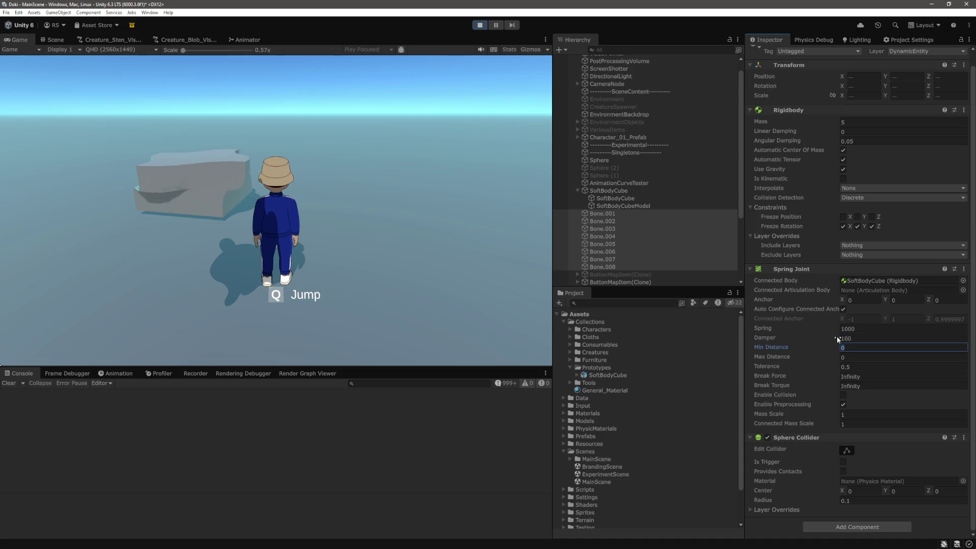
pyautogui.hotkey('shift', 'Tab')
pyautogui.hotkey('shift', 'Tab')
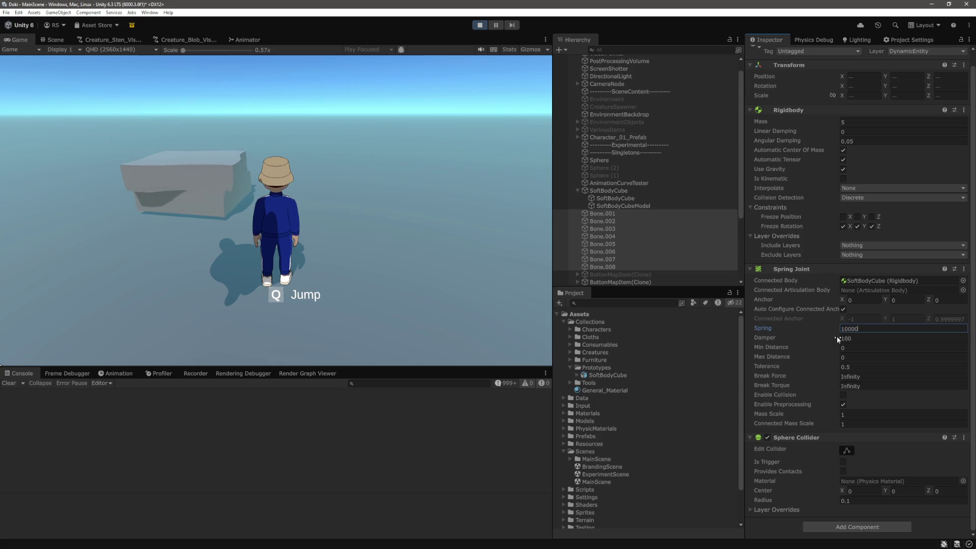
pyautogui.click(859, 366)
pyautogui.write('0')
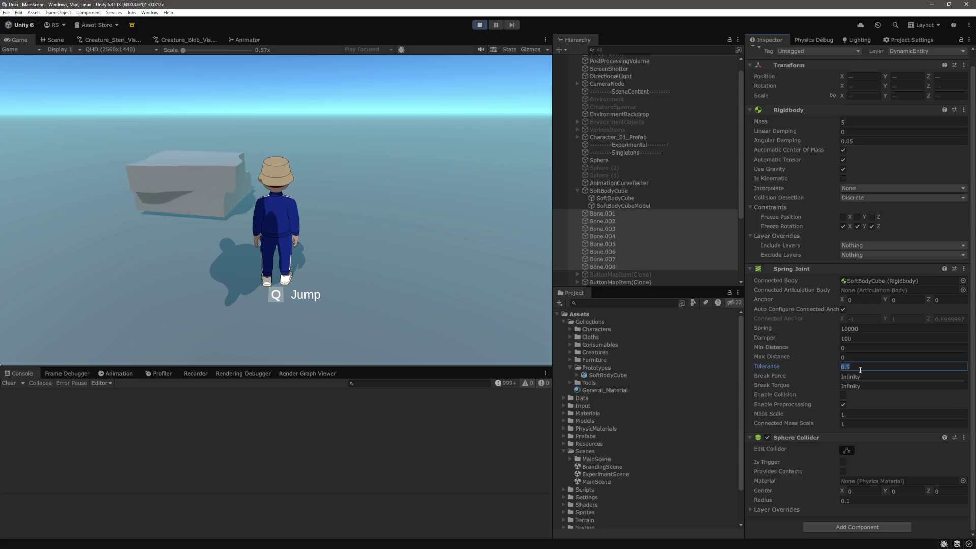
pyautogui.write('.1')
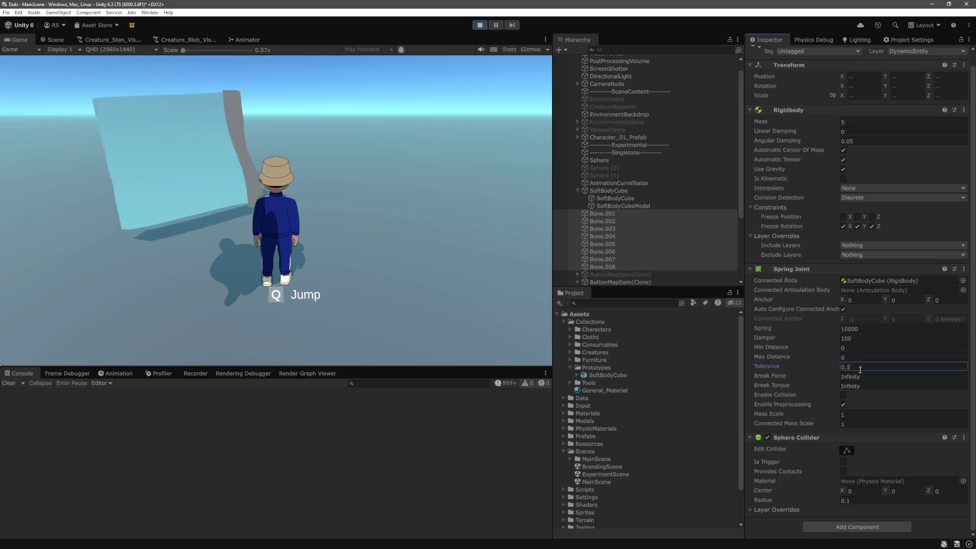
pyautogui.hotkey('ctrl', 'p')
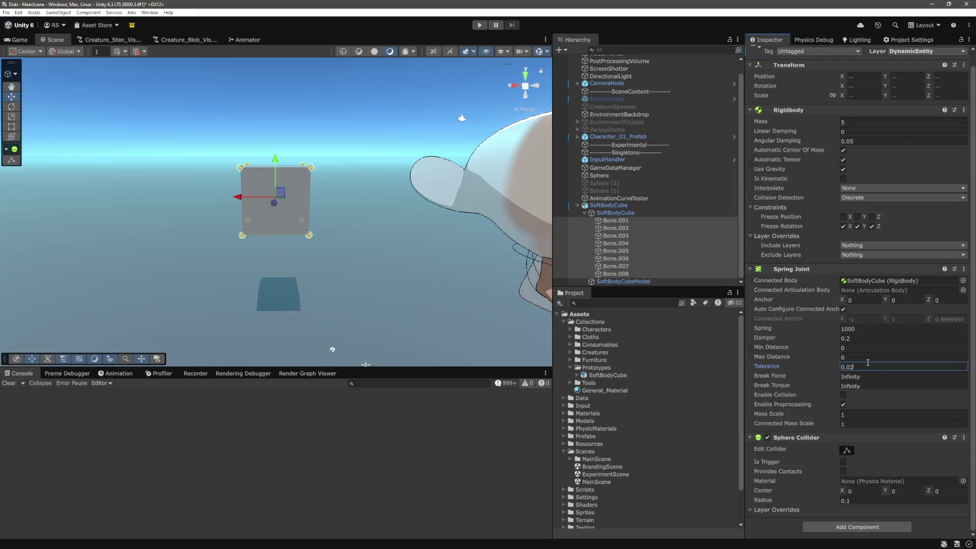
# - Confirm Tolerance 0.1, play-test the cube, set Damper to 0.5, and stop the game
pyautogui.press('Tab')
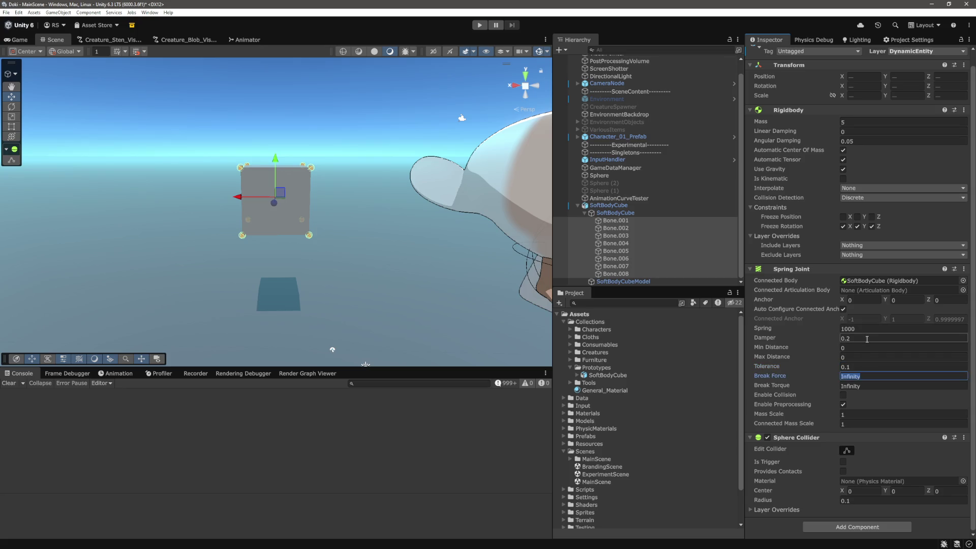
pyautogui.hotkey('ctrl', 'p')
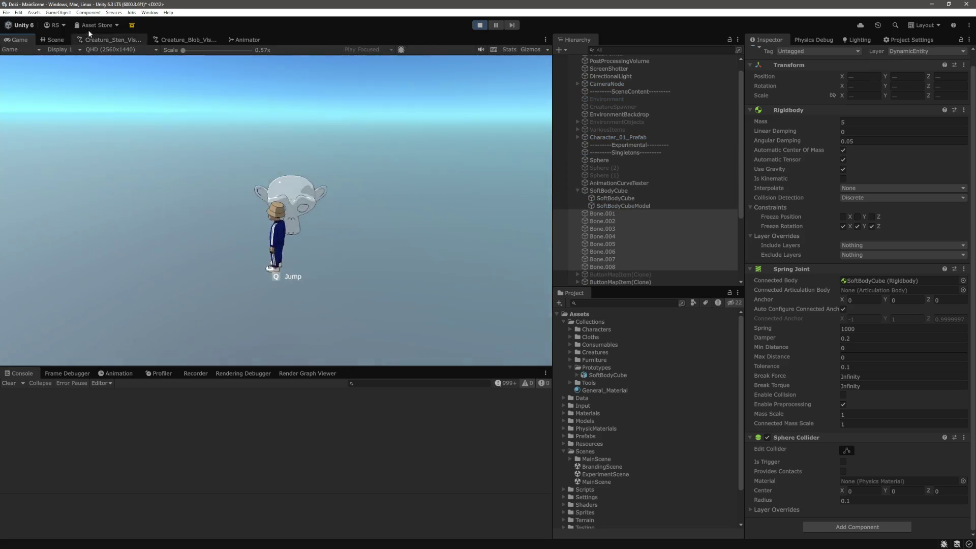
pyautogui.click(56, 39)
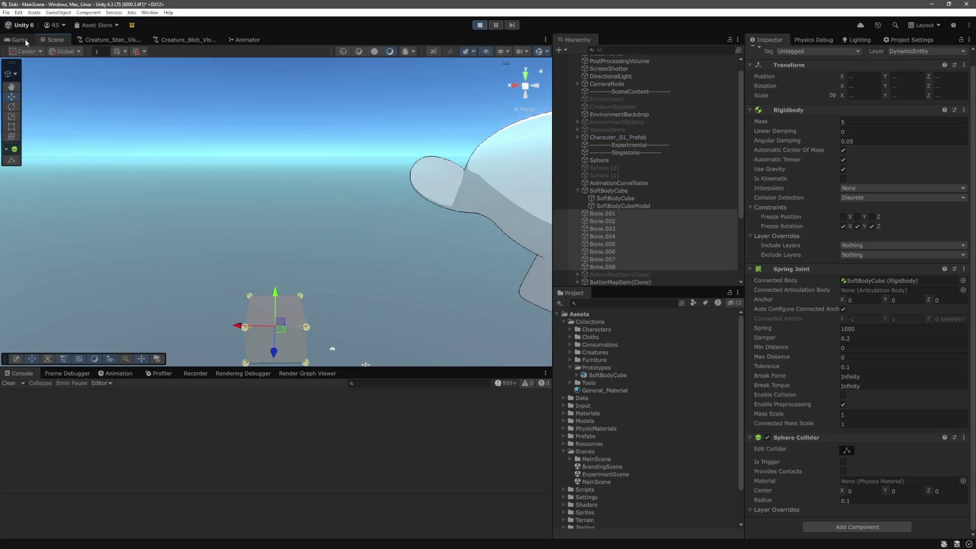
pyautogui.click(20, 40)
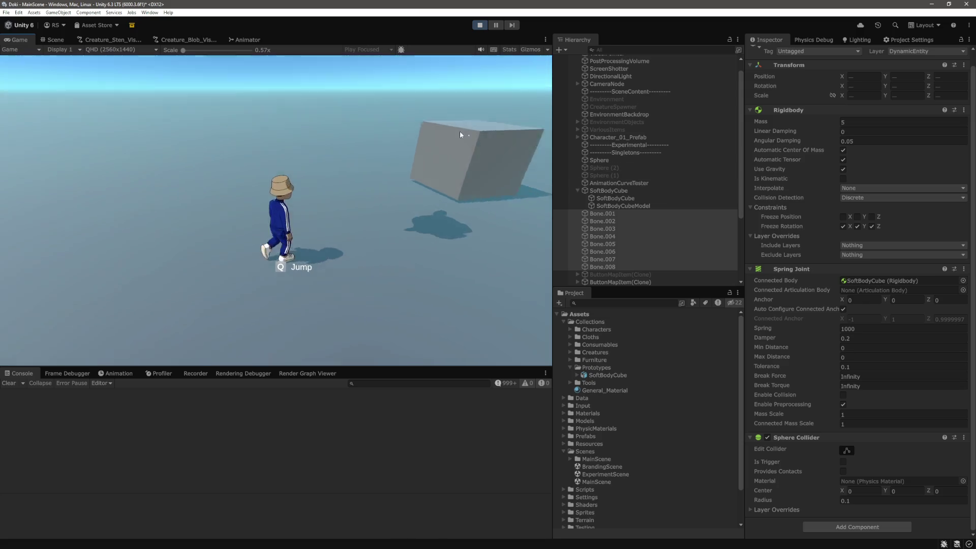
pyautogui.click(459, 134)
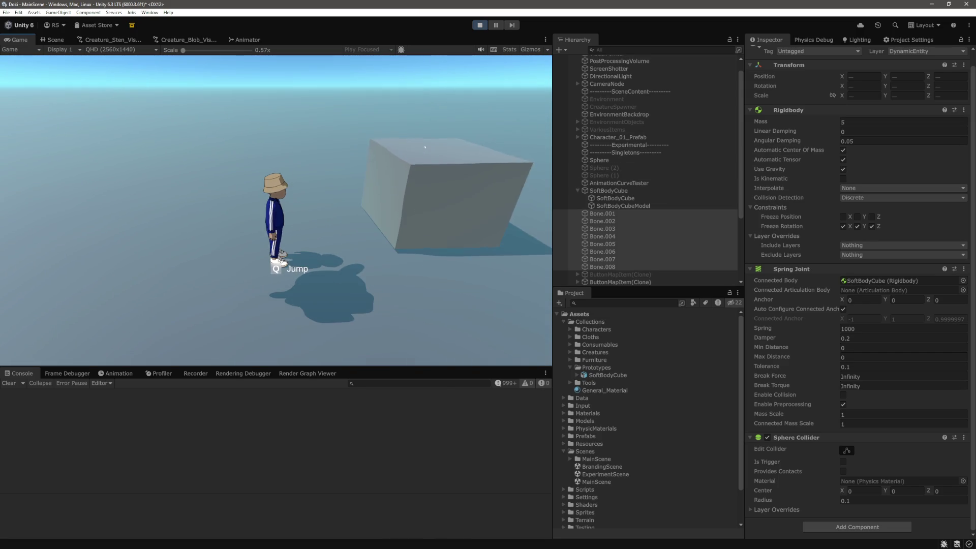
pyautogui.press('a')
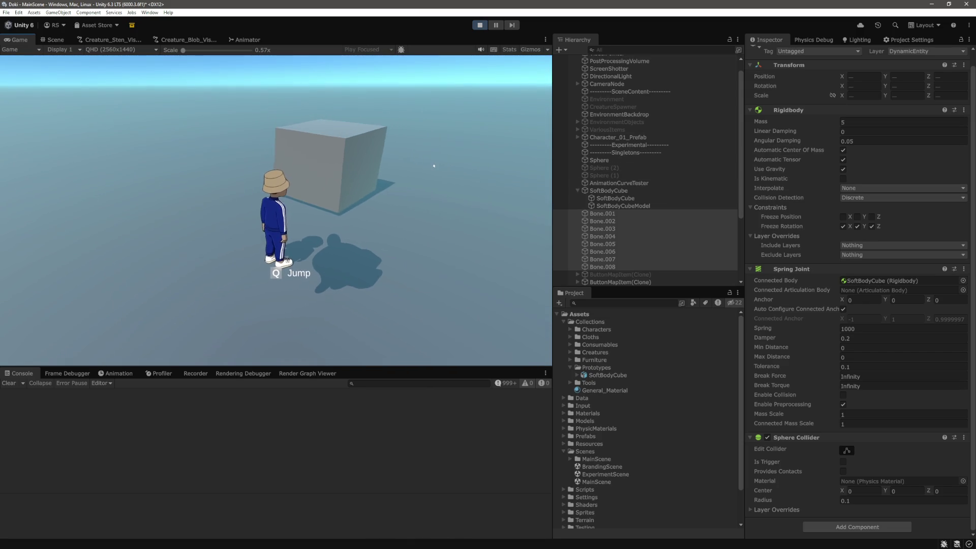
pyautogui.click(884, 340)
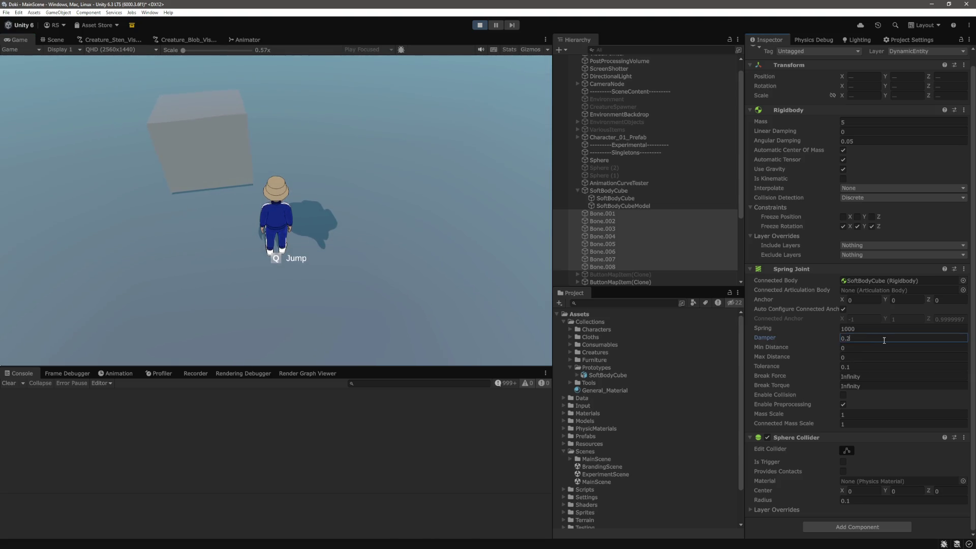
pyautogui.write('0.5')
pyautogui.press('Tab')
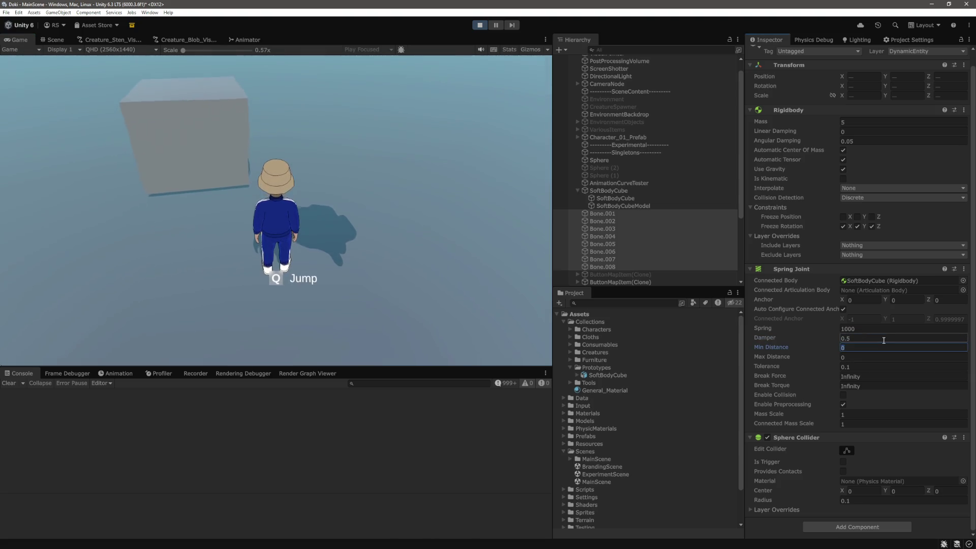
pyautogui.click(481, 27)
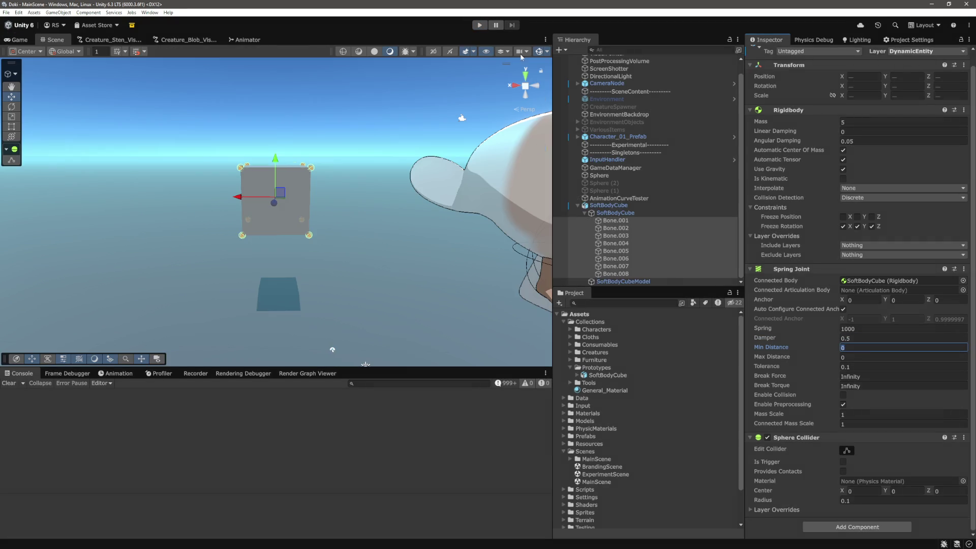
# - Restart Play, orbit the Scene view close to the cube, and select Bone.001 through Bone.008
pyautogui.click(480, 26)
pyautogui.click(49, 41)
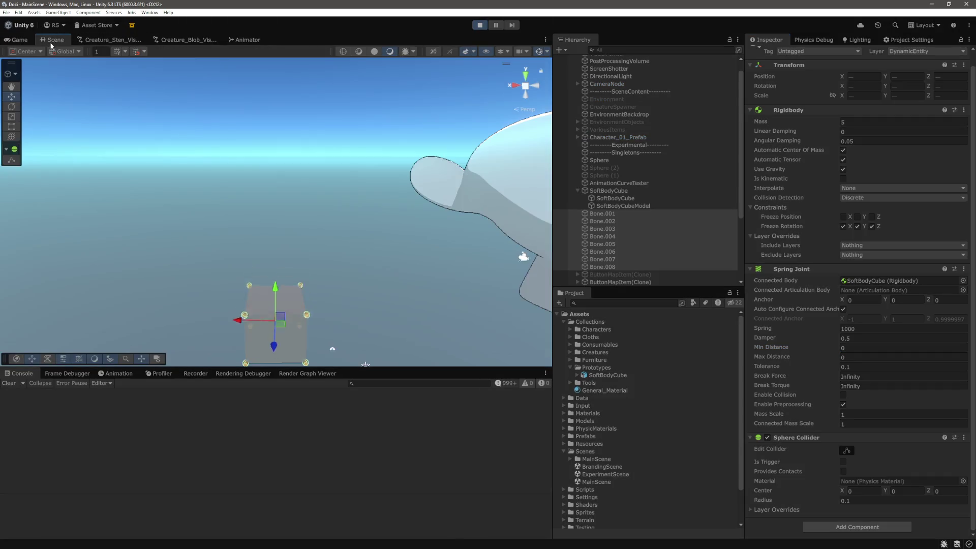
pyautogui.click(309, 256)
pyautogui.moveTo(379, 233)
pyautogui.mouseDown()
pyautogui.moveTo(409, 218)
pyautogui.moveTo(472, 226)
pyautogui.mouseUp()
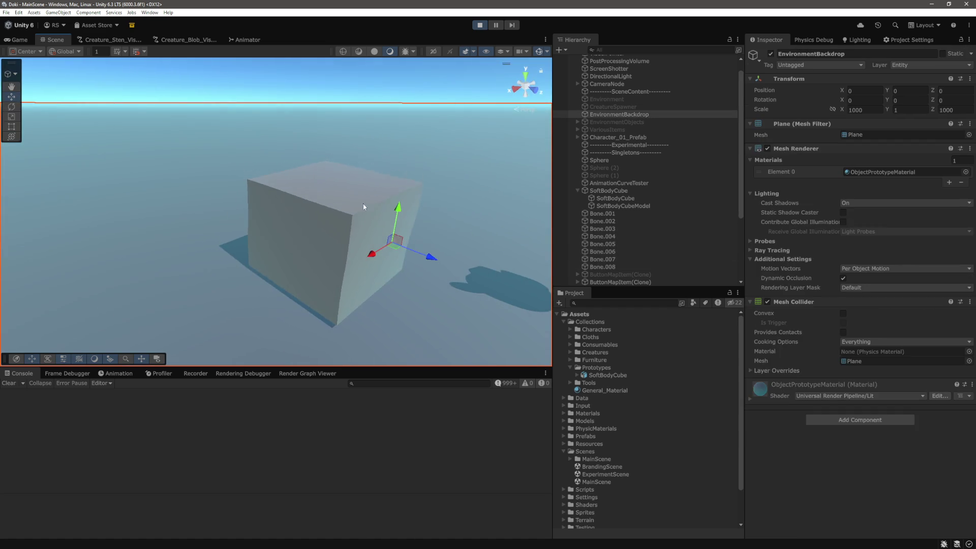
pyautogui.click(366, 229)
pyautogui.click(631, 214)
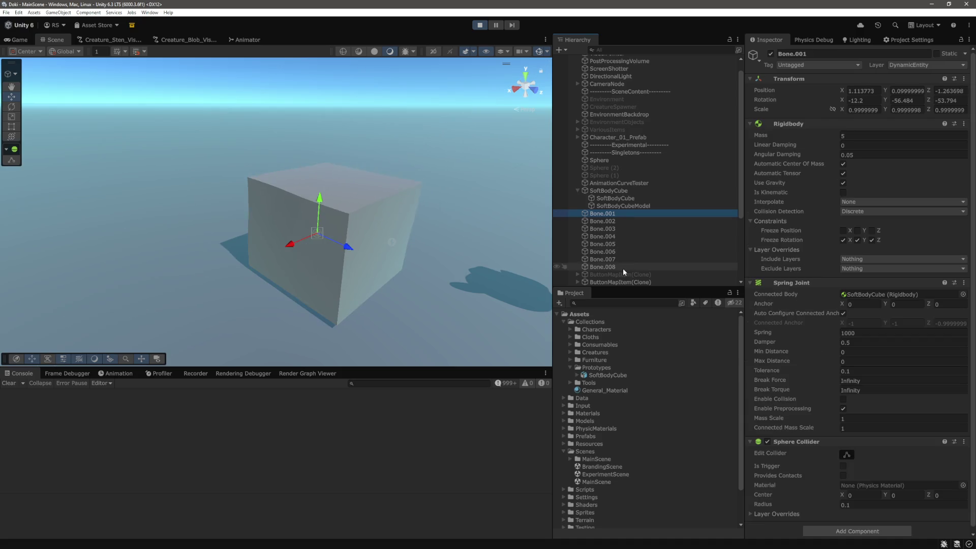
pyautogui.keyDown('shift'); pyautogui.click(620, 267); pyautogui.keyUp('shift')
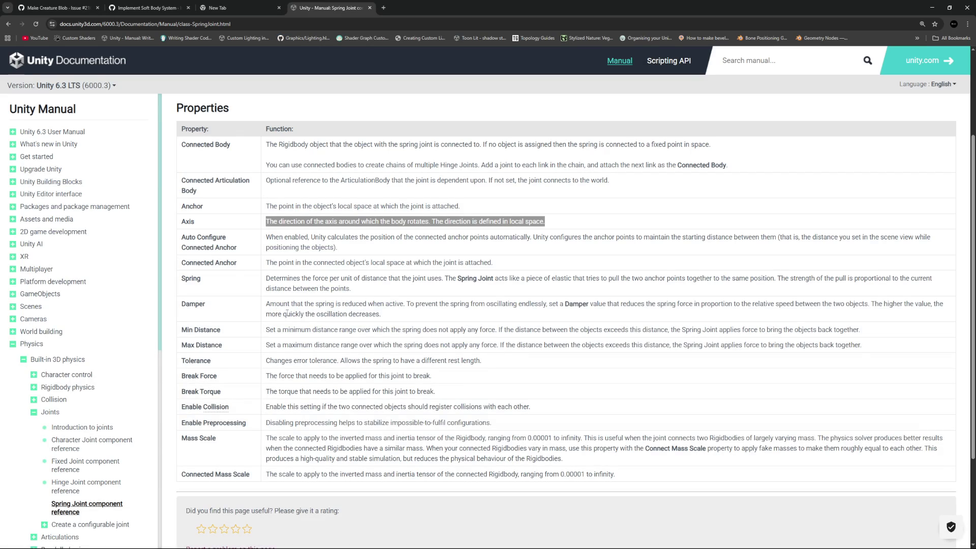
# - Highlight and read the manual's Damper description, then return to the Unity editor
pyautogui.click(270, 301)
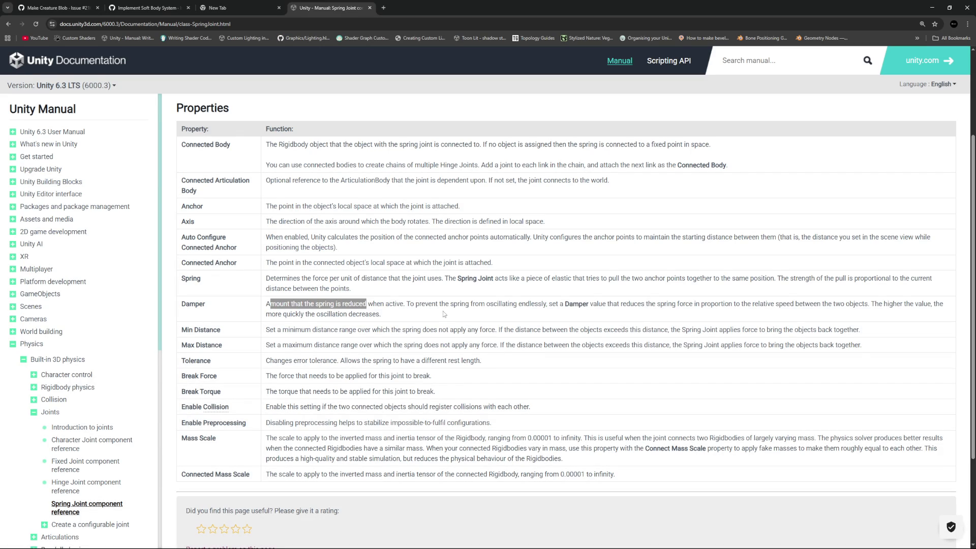
pyautogui.moveTo(544, 304); pyautogui.dragTo(689, 312)
pyautogui.moveTo(781, 308)
pyautogui.mouseDown()
pyautogui.moveTo(381, 314)
pyautogui.moveTo(906, 305)
pyautogui.moveTo(582, 304)
pyautogui.moveTo(401, 317)
pyautogui.mouseUp()
pyautogui.hotkey('alt', 'Tab')
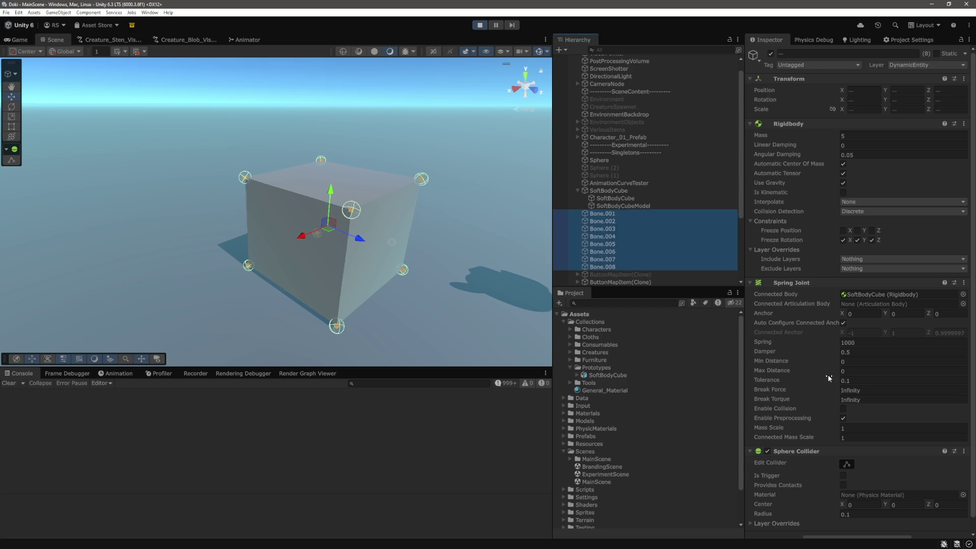
# - Stop Play, raise the bones' Spring Joint Damper from 0.5 to 10, and replay in Scene view
pyautogui.click(767, 353)
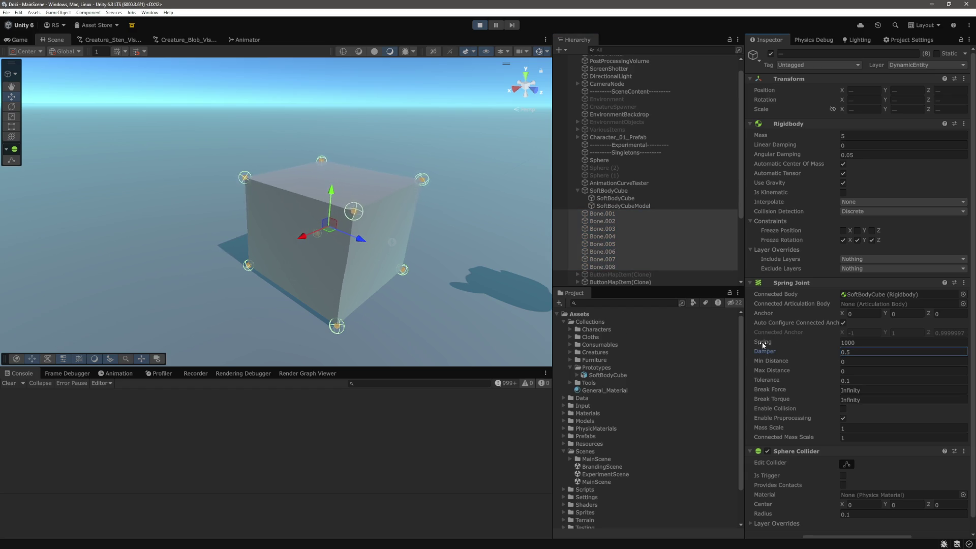
pyautogui.click(464, 306)
pyautogui.click(602, 213)
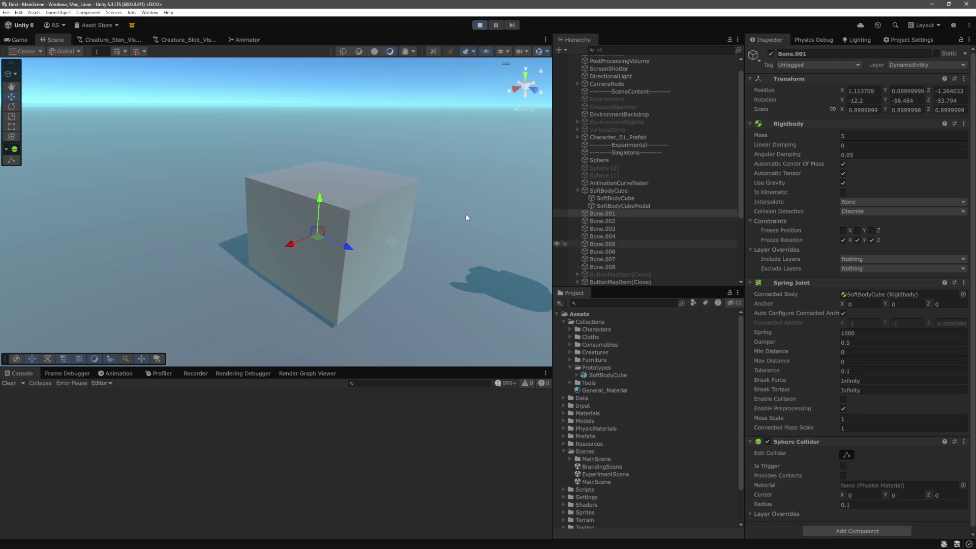
pyautogui.click(479, 25)
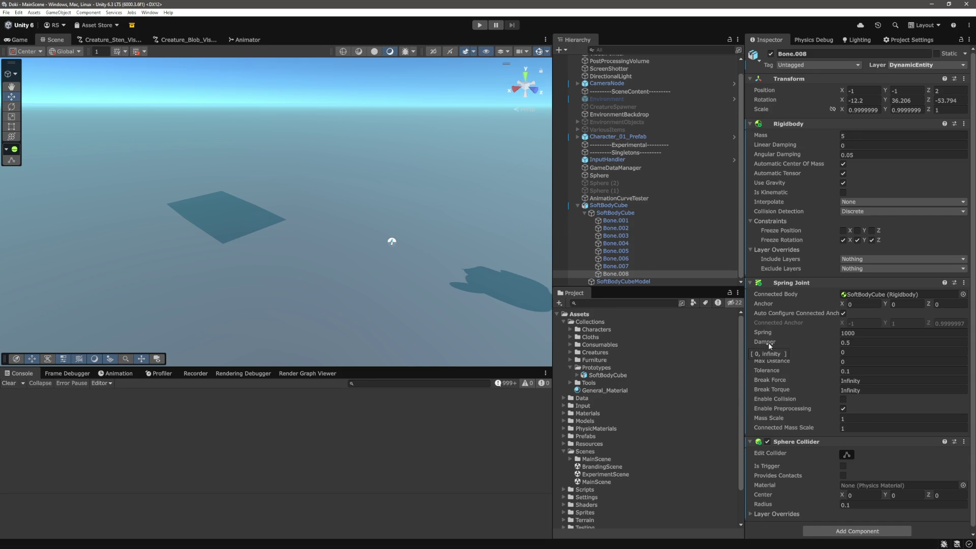
pyautogui.write('10')
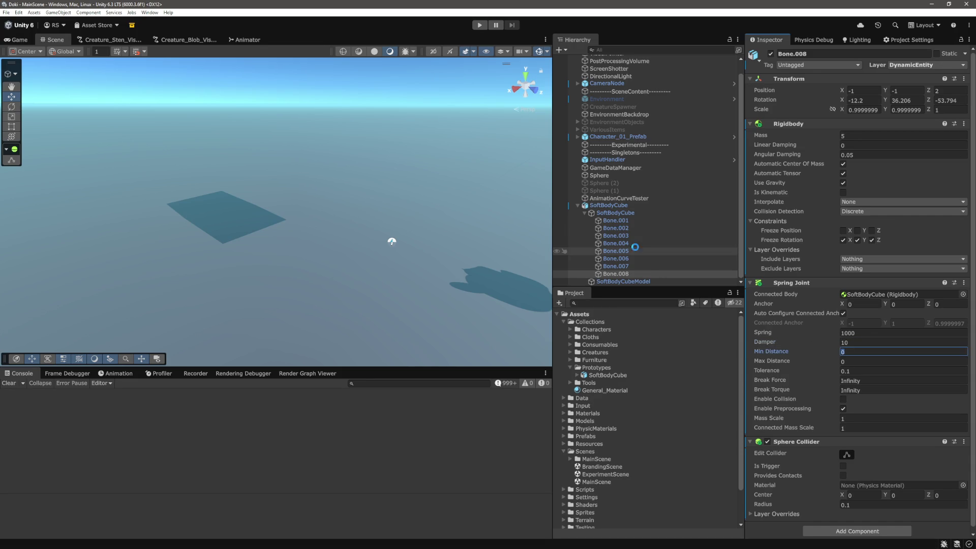
pyautogui.hotkey('ctrl', 'p')
pyautogui.click(53, 40)
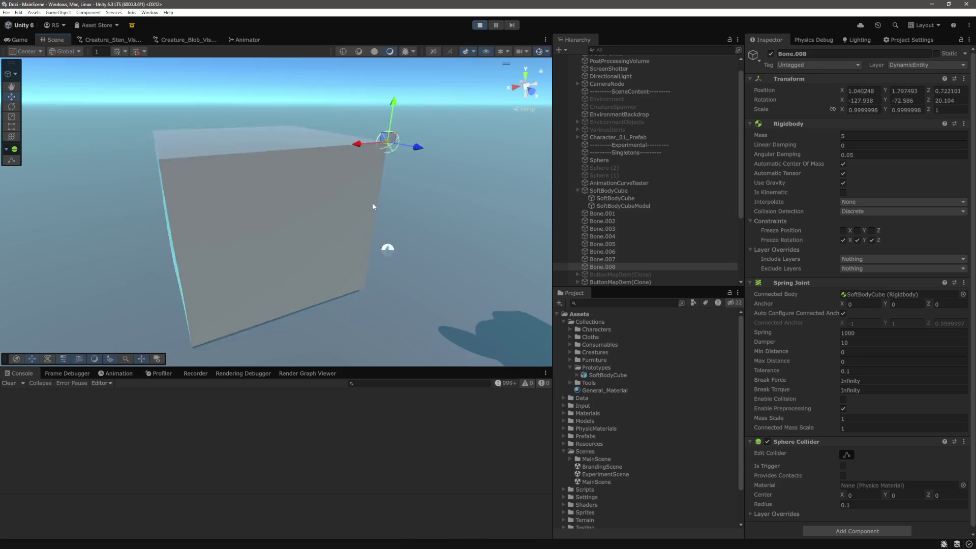
# - Select the soft-body cube model, then select all eight bones to inspect their joints
pyautogui.click(309, 179)
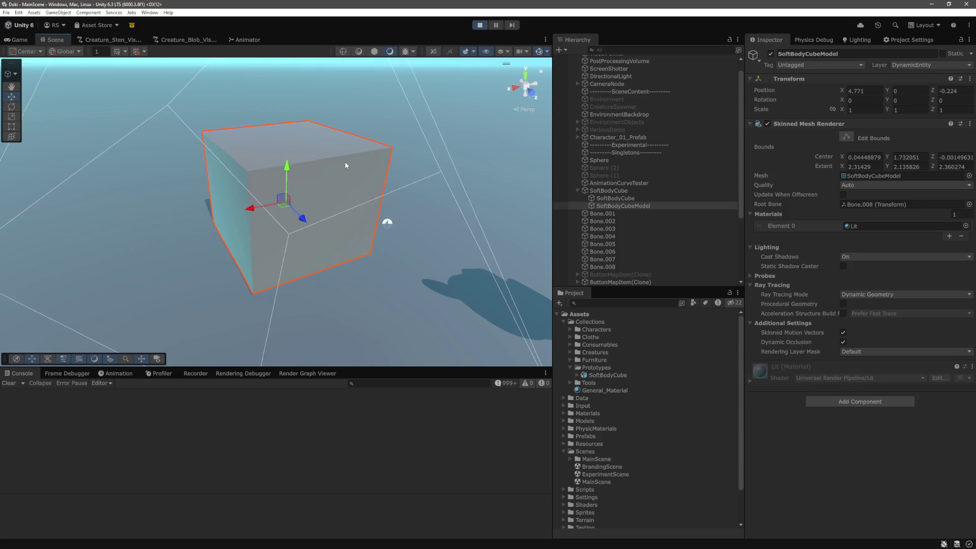
pyautogui.moveTo(309, 179)
pyautogui.mouseDown()
pyautogui.moveTo(329, 173)
pyautogui.moveTo(315, 191)
pyautogui.moveTo(373, 202)
pyautogui.moveTo(340, 215)
pyautogui.moveTo(413, 235)
pyautogui.mouseUp()
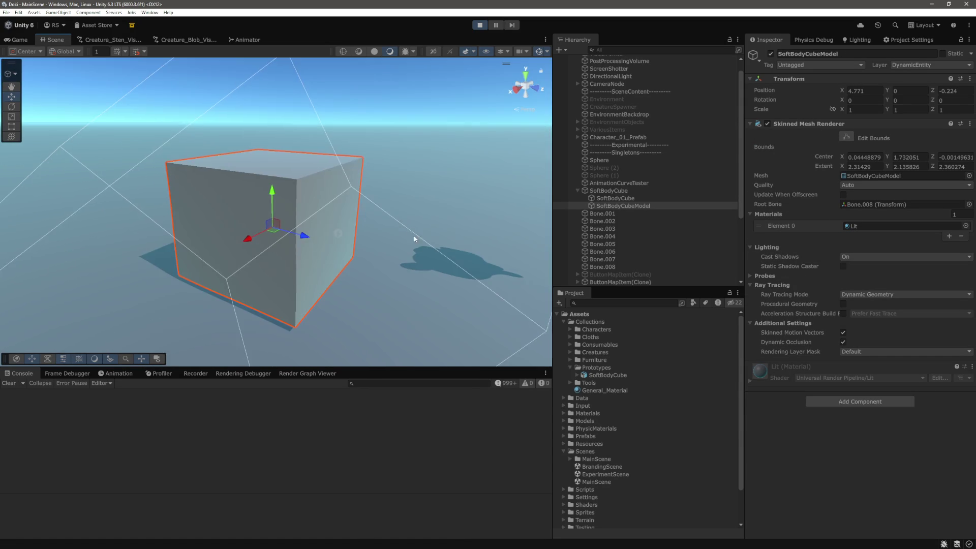
pyautogui.click(616, 214)
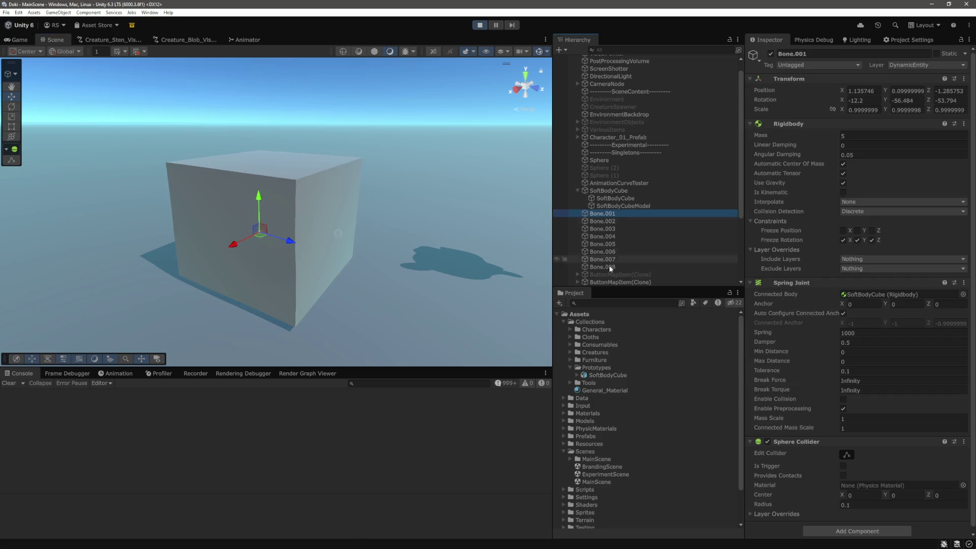
pyautogui.keyDown('shift'); pyautogui.click(609, 267); pyautogui.keyUp('shift')
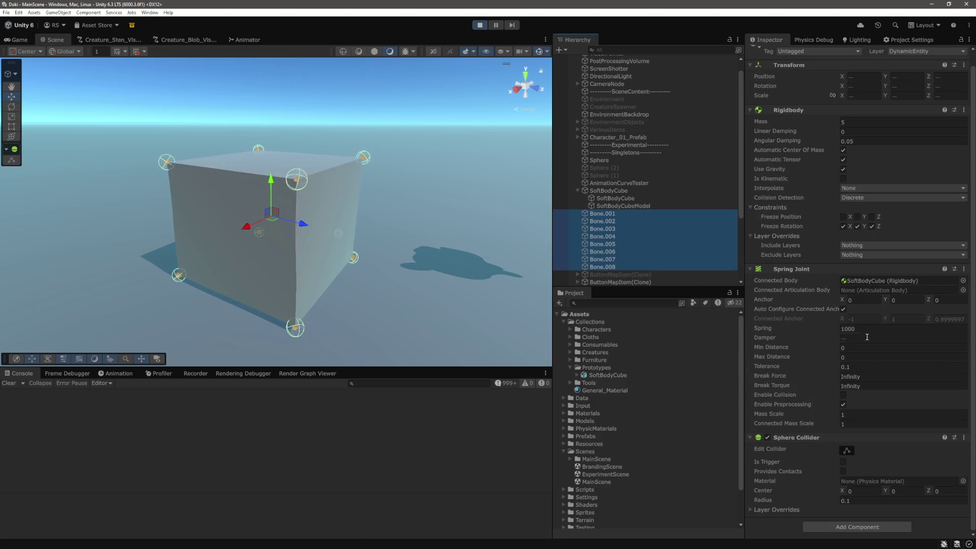
pyautogui.click(627, 235)
pyautogui.click(624, 249)
pyautogui.hotkey('ctrl', 'z')
pyautogui.scroll(-5, 275, 203)
# - Lift the cube model to a height of about 4.6 or slightly higher during the run
pyautogui.click(266, 166)
pyautogui.moveTo(271, 117); pyautogui.dragTo(270, 112)
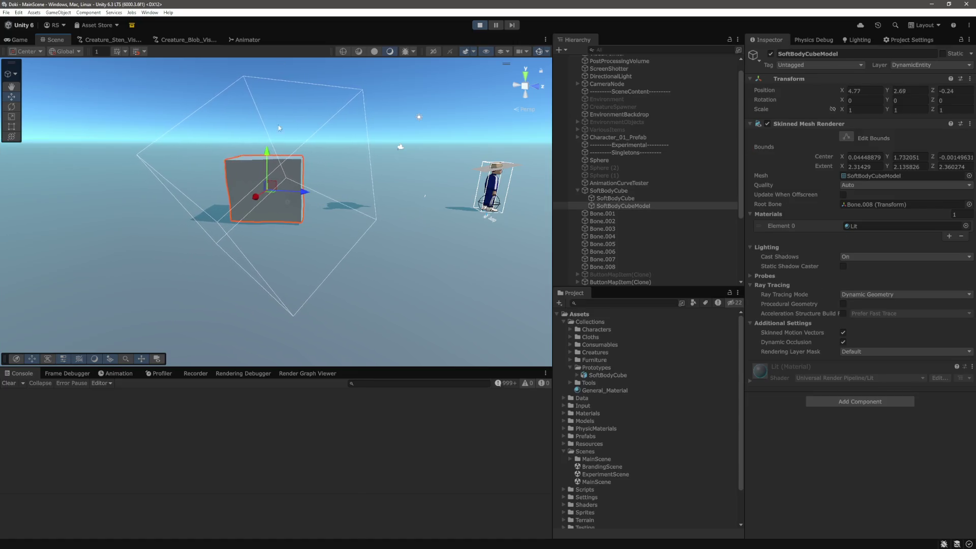
pyautogui.moveTo(886, 94); pyautogui.dragTo(902, 95)
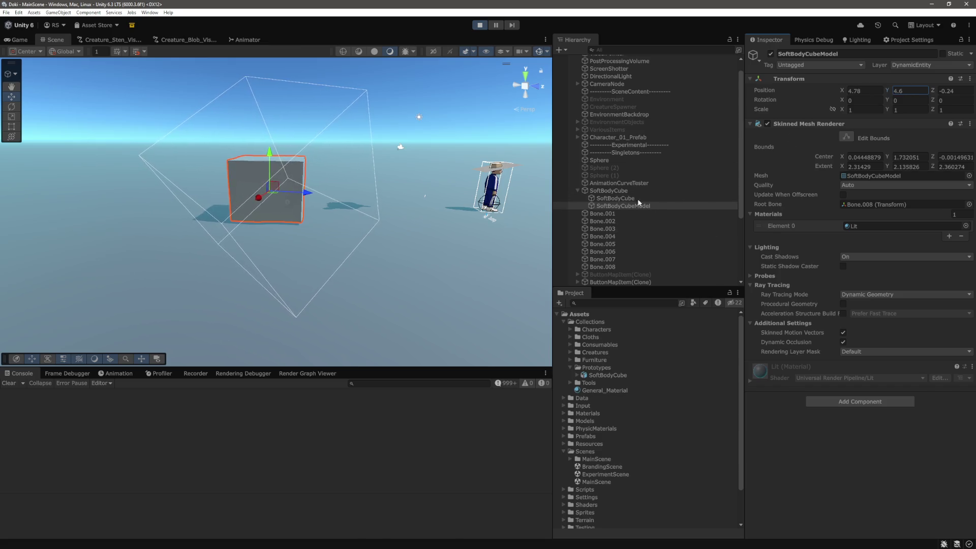
pyautogui.click(608, 190)
pyautogui.click(886, 93)
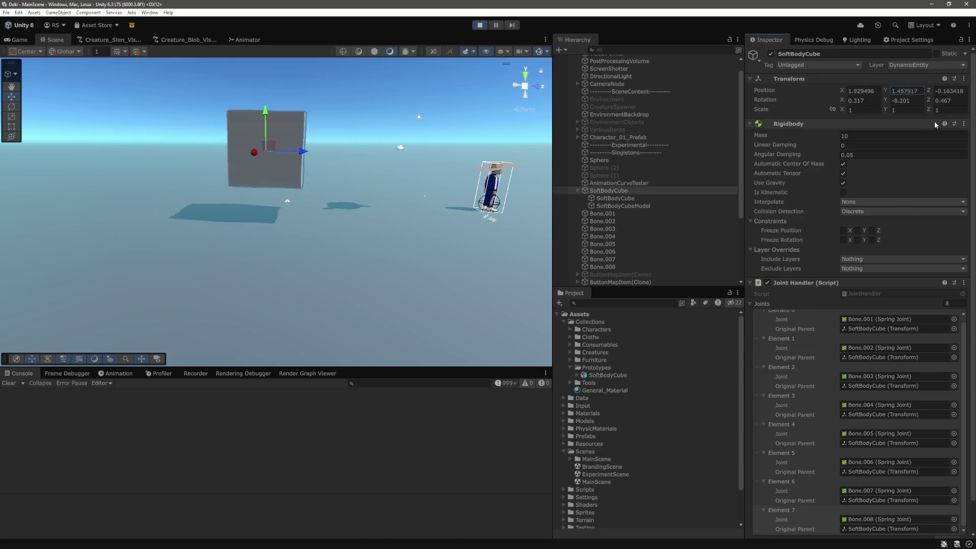
# - Frame Bone.003 and check its Damper, then stop Play mode and return to the manual
pyautogui.click(271, 216)
pyautogui.press('f')
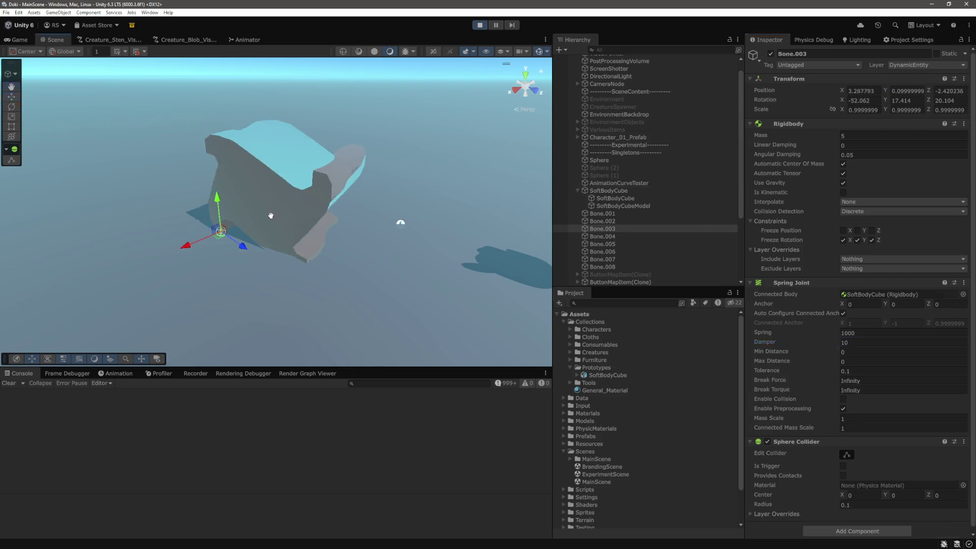
pyautogui.click(871, 342)
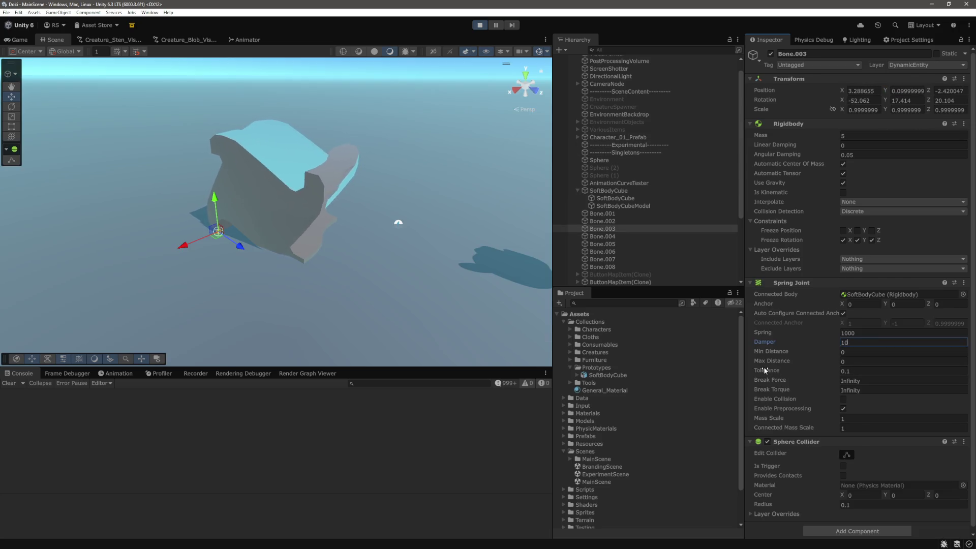
pyautogui.hotkey('ctrl', 'p')
pyautogui.hotkey('alt', 'Tab')
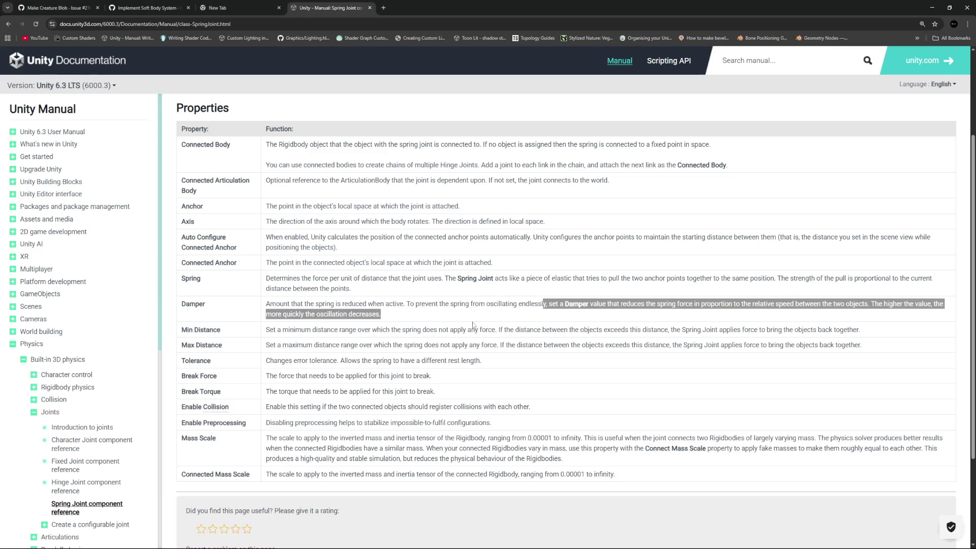
# - Read the manual's Max Distance and Tolerance descriptions, then return to Unity
pyautogui.moveTo(296, 367)
pyautogui.mouseDown()
pyautogui.moveTo(427, 346)
pyautogui.moveTo(505, 359)
pyautogui.moveTo(346, 361)
pyautogui.mouseUp()
pyautogui.click(266, 364)
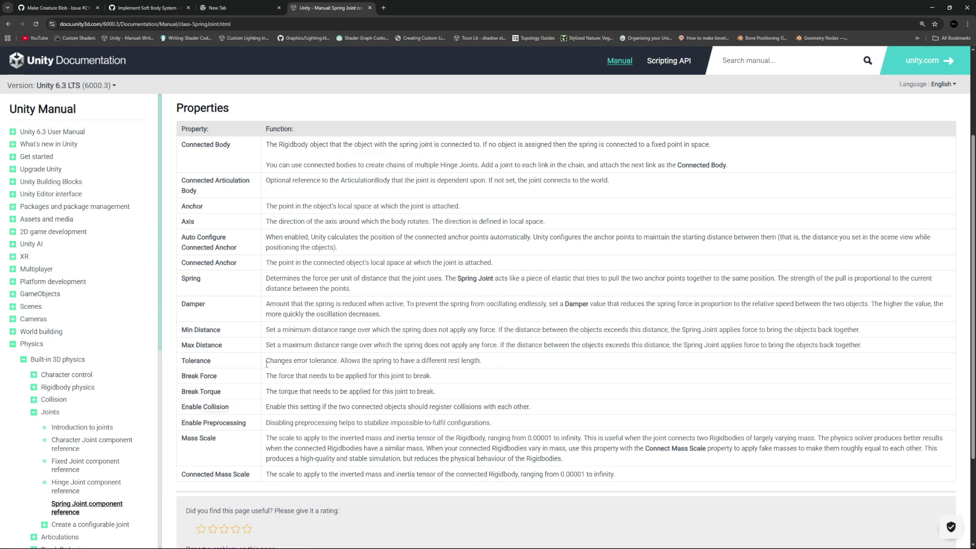
pyautogui.hotkey('alt', 'Tab')
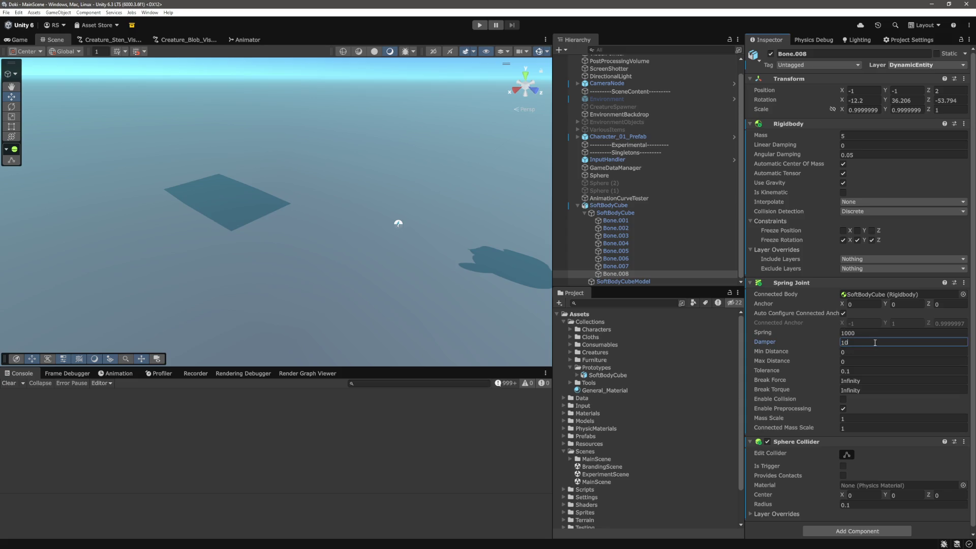
# - Set the Spring Joint Damper of Bone.001–Bone.008 to 100 and start Play mode
pyautogui.click(636, 221)
pyautogui.keyDown('shift'); pyautogui.click(629, 273); pyautogui.keyUp('shift')
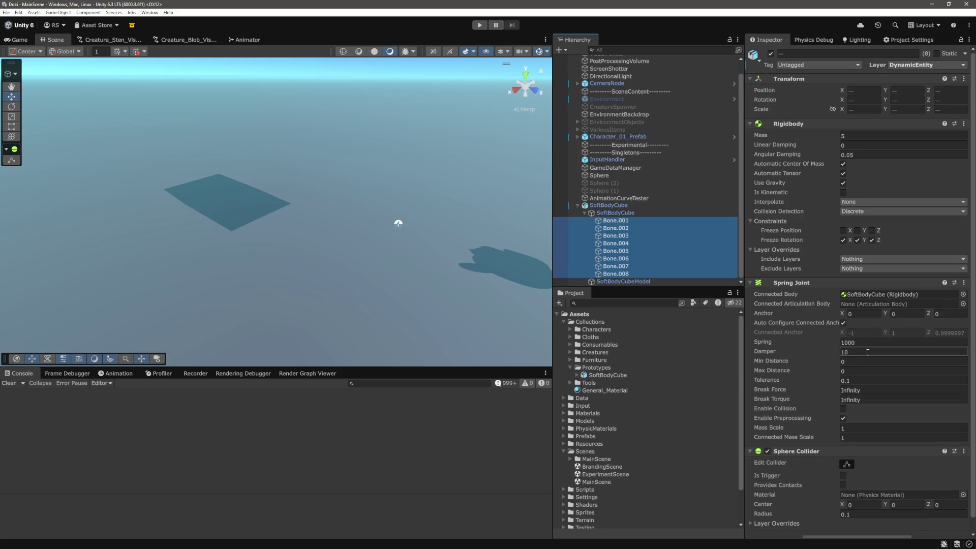
pyautogui.click(883, 355)
pyautogui.click(479, 24)
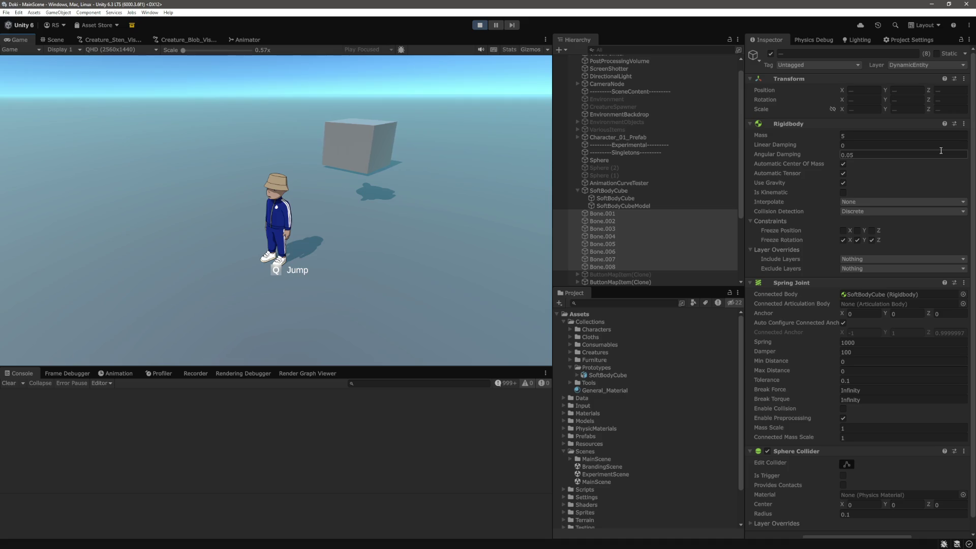
# - Walk the character toward the cube with W and A
pyautogui.click(507, 162)
pyautogui.press('w')
pyautogui.press('a')
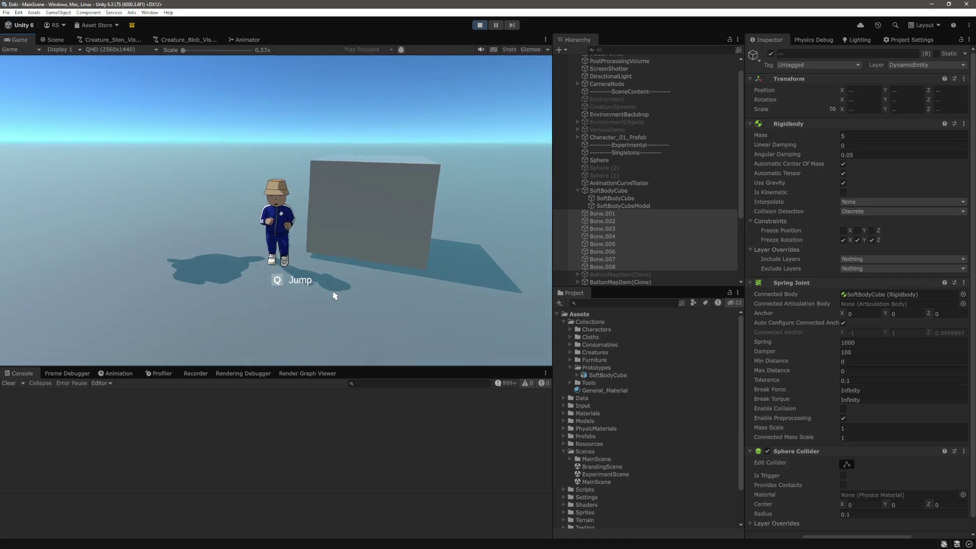
# - Inspect Bone.005, then reselect Bone.001 through Bone.008
pyautogui.click(603, 245)
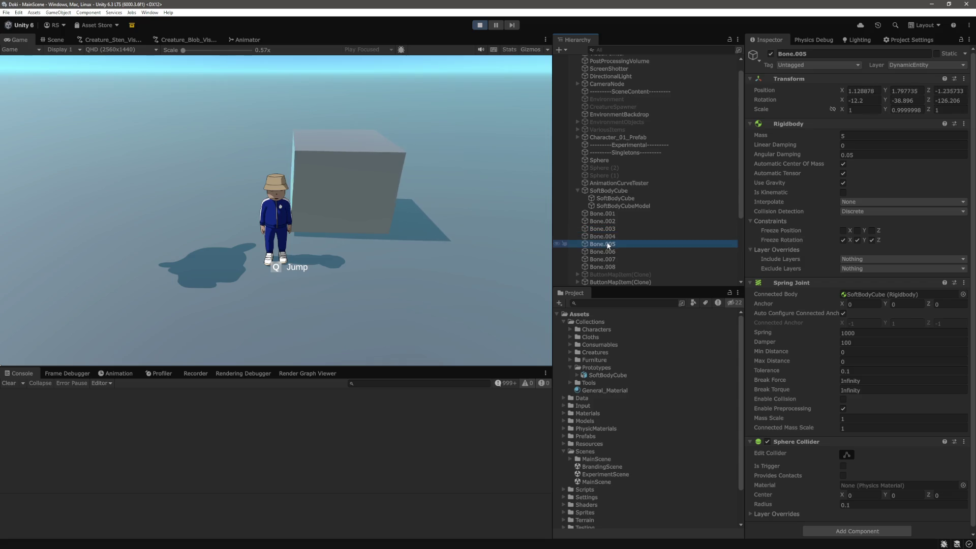
pyautogui.click(611, 213)
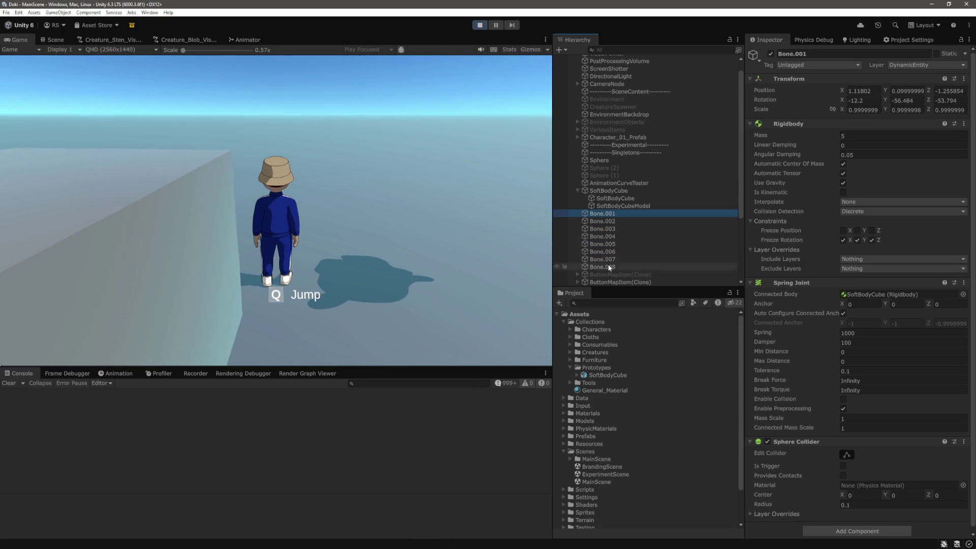
pyautogui.keyDown('shift'); pyautogui.click(607, 260); pyautogui.keyUp('shift')
pyautogui.keyDown('shift'); pyautogui.click(612, 268); pyautogui.keyUp('shift')
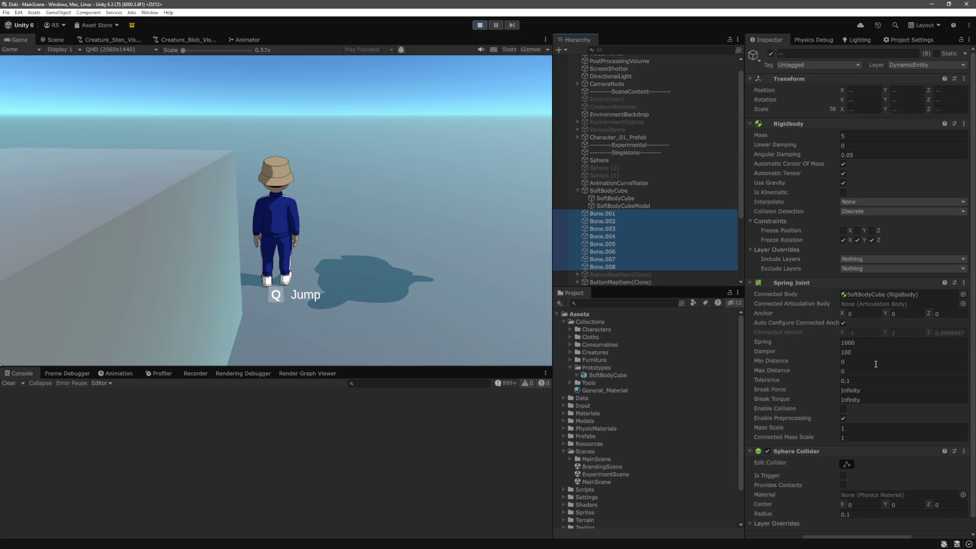
# - Try Spring Joint Tolerance 0.3 and 0.4, settle on 0.001, and run the character into the cube
pyautogui.click(869, 379)
pyautogui.press('BackSpace')
pyautogui.write('3')
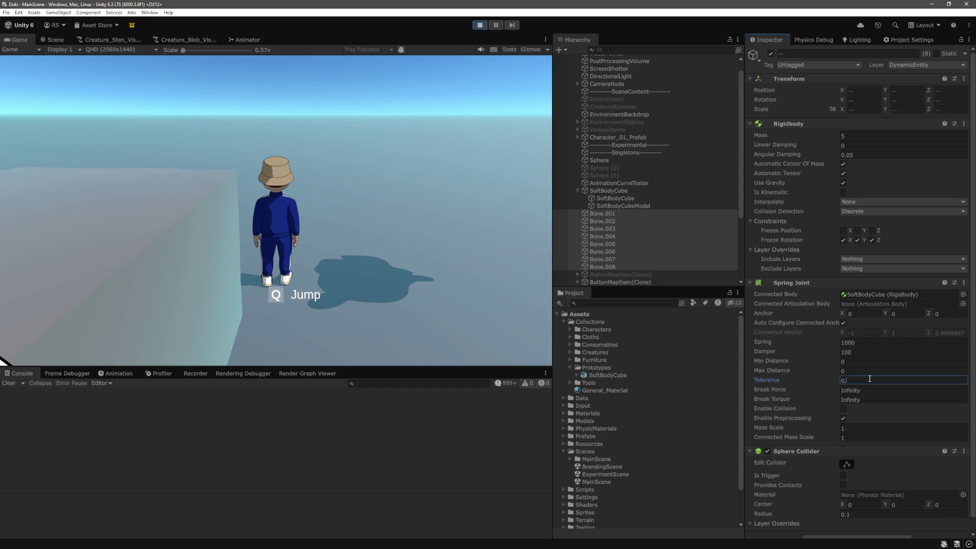
pyautogui.press('BackSpace')
pyautogui.write('4')
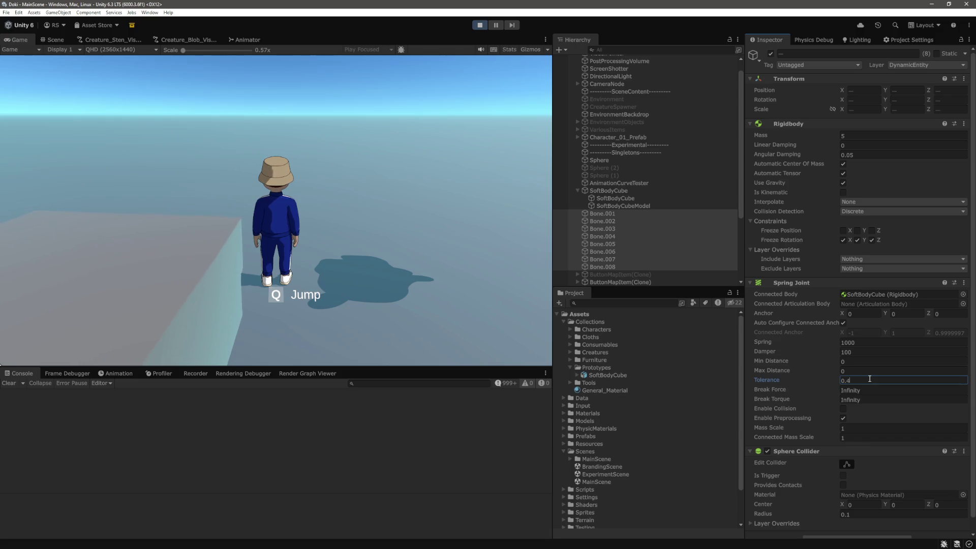
pyautogui.press('BackSpace')
pyautogui.write('1')
pyautogui.write('0')
pyautogui.write('0')
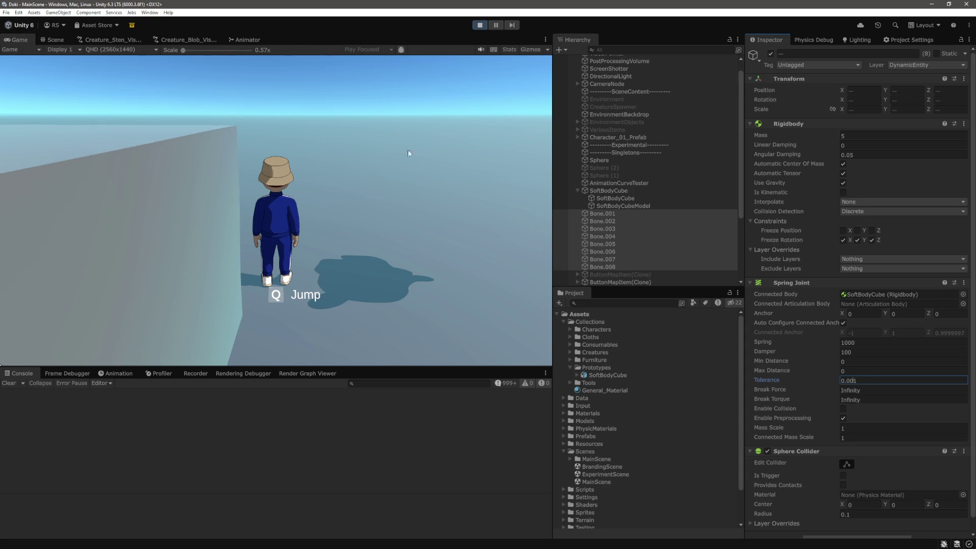
pyautogui.click(416, 151)
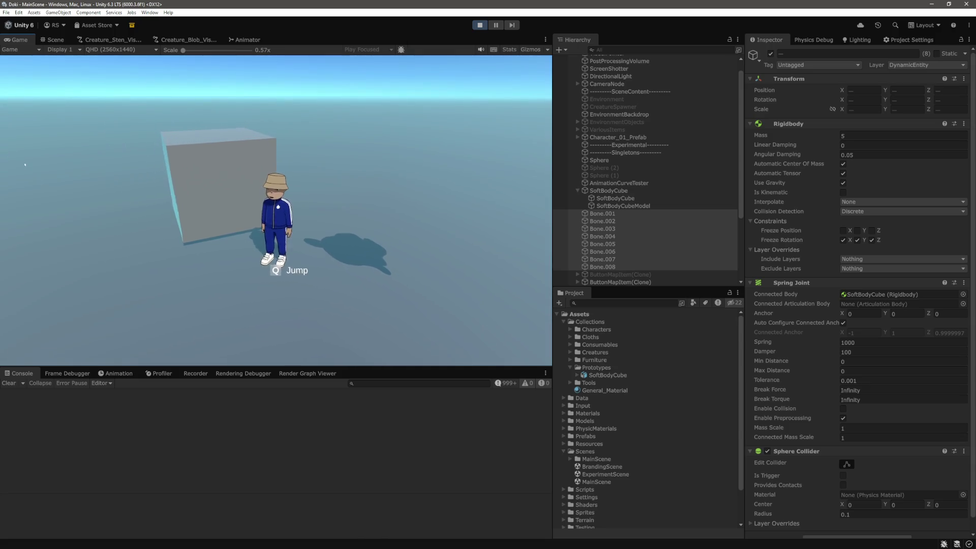
pyautogui.click(310, 179)
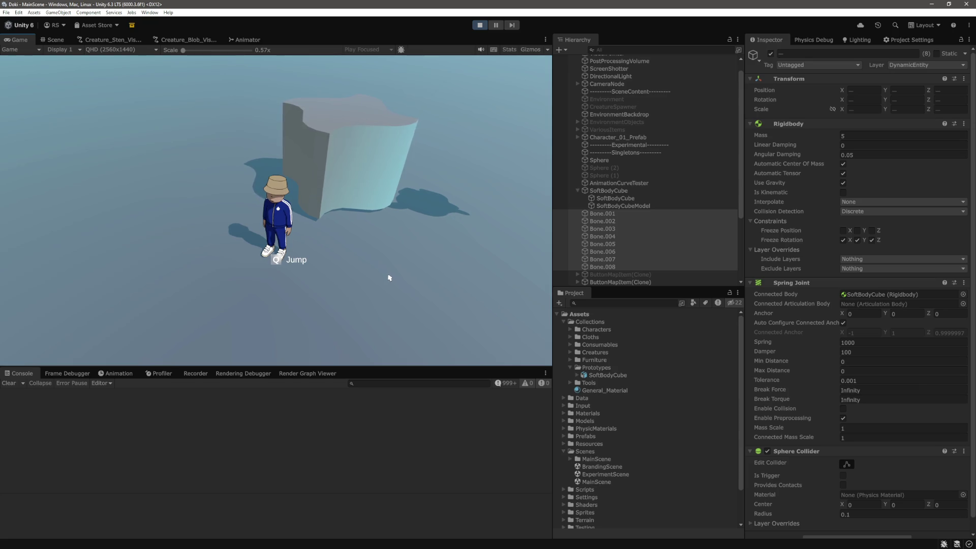
pyautogui.click(53, 40)
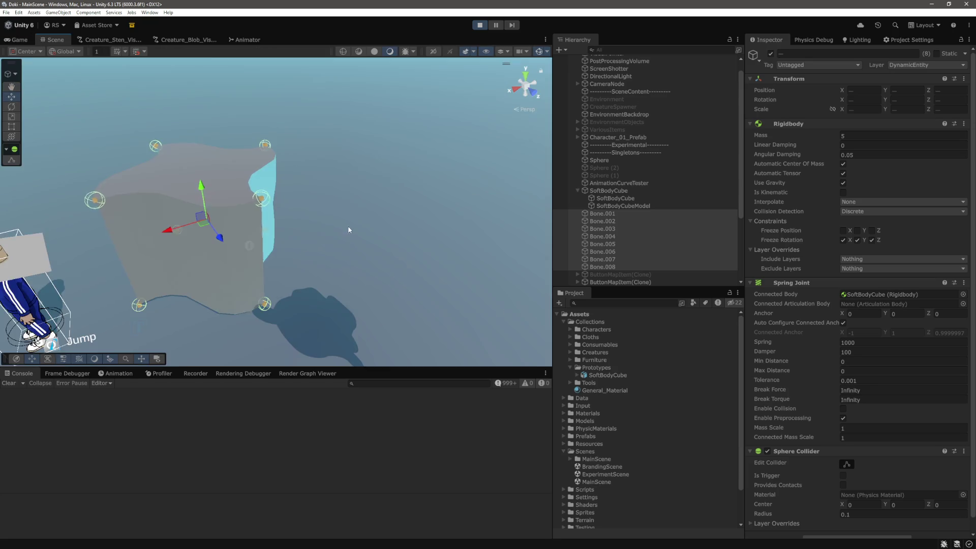
# - Select and frame Bone.001, orbiting the view down toward it
pyautogui.scroll(3, 347, 226)
pyautogui.click(263, 190)
pyautogui.doubleClick(603, 213)
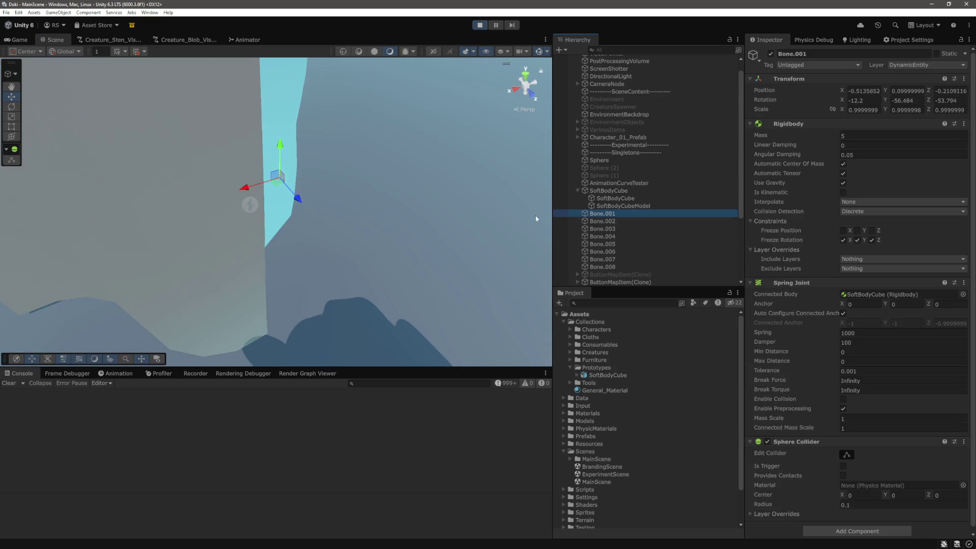
pyautogui.scroll(-3, 659, 202)
pyautogui.moveTo(239, 181)
pyautogui.mouseDown()
pyautogui.moveTo(313, 191)
pyautogui.moveTo(328, 159)
pyautogui.mouseUp()
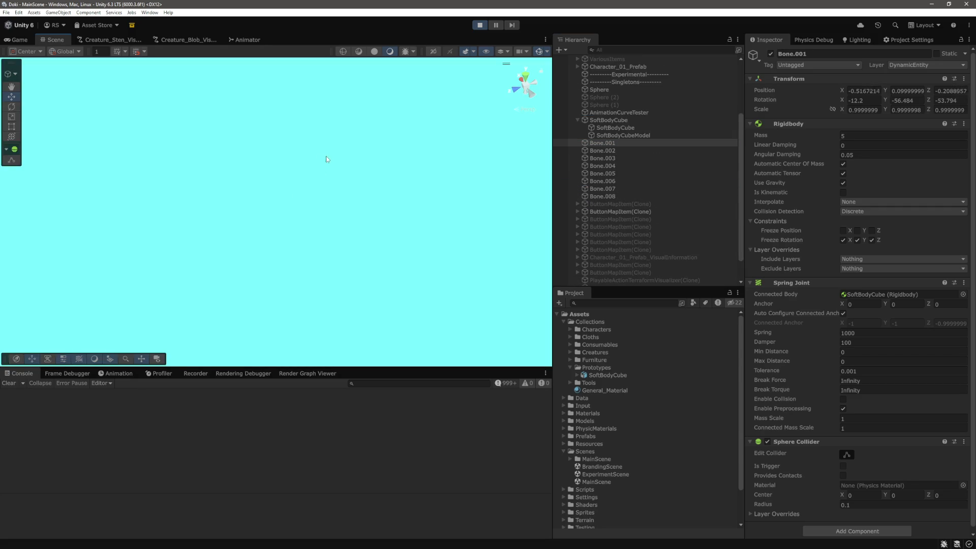
pyautogui.moveTo(266, 192)
pyautogui.mouseDown()
pyautogui.moveTo(268, 216)
pyautogui.moveTo(220, 224)
pyautogui.moveTo(296, 235)
pyautogui.moveTo(297, 215)
pyautogui.mouseUp()
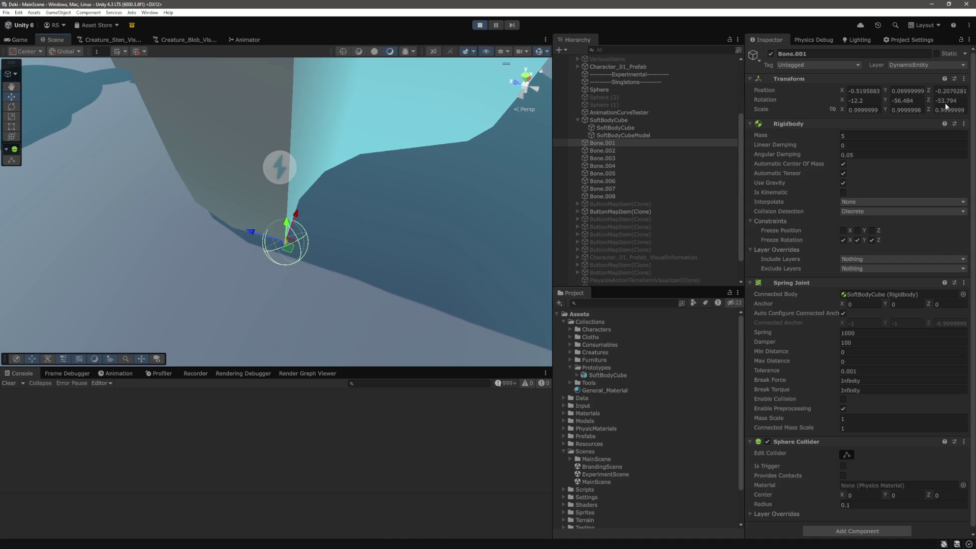
# - Set Bone.001's Rotation X, Y and Z all to 0
pyautogui.click(864, 100)
pyautogui.write('09')
pyautogui.press('BackSpace')
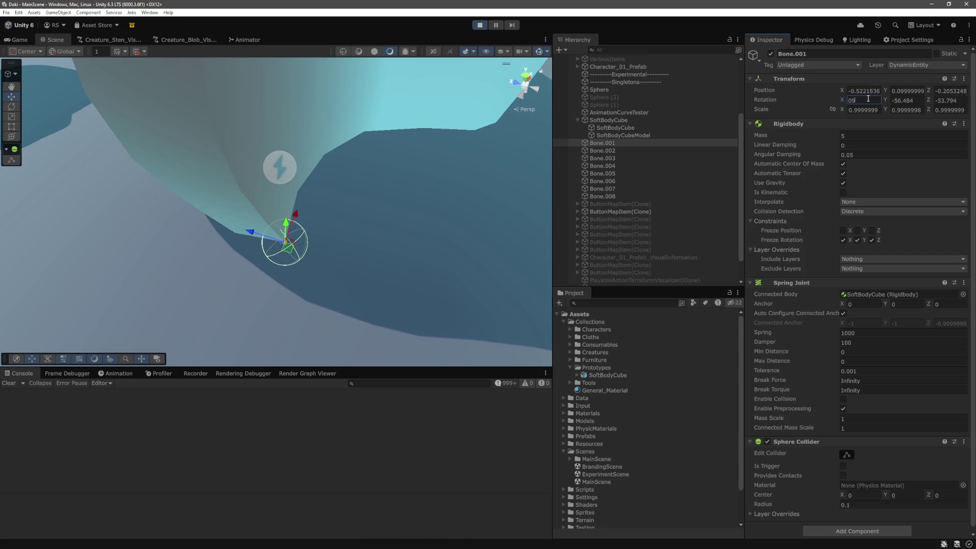
pyautogui.press('Tab')
pyautogui.write('0')
pyautogui.press('Tab')
pyautogui.write('0')
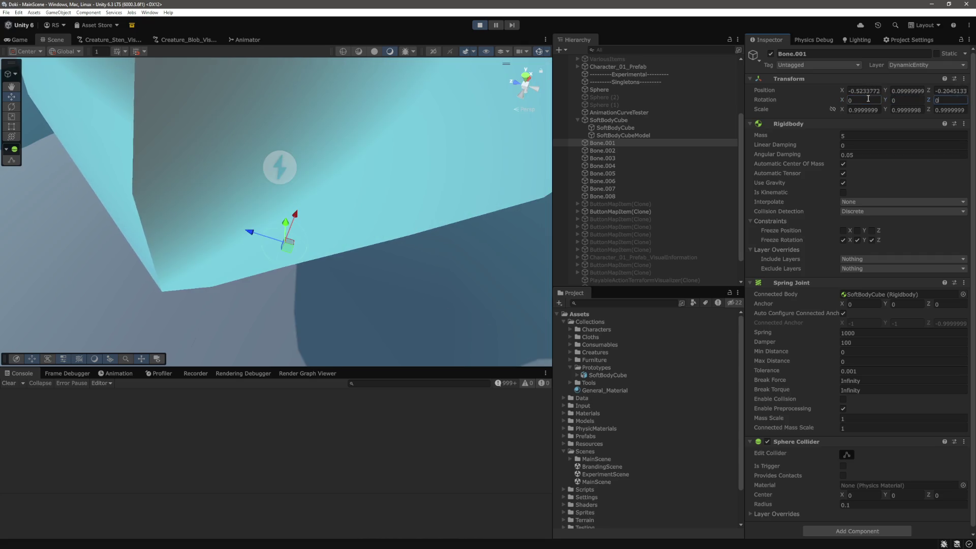
pyautogui.press('Return')
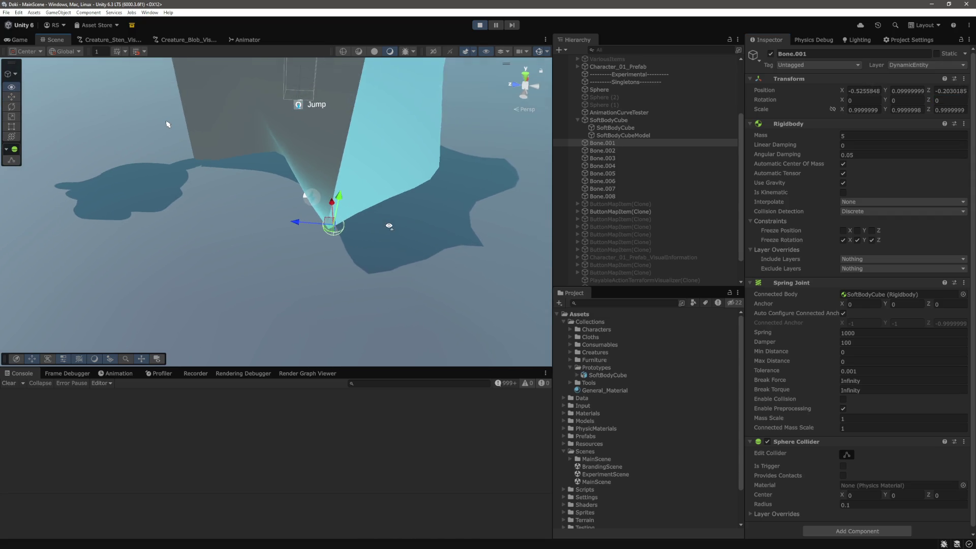
# - Test jumping on the cube with the character, then stop Play mode
pyautogui.rightClick(386, 229)
pyautogui.click(363, 230)
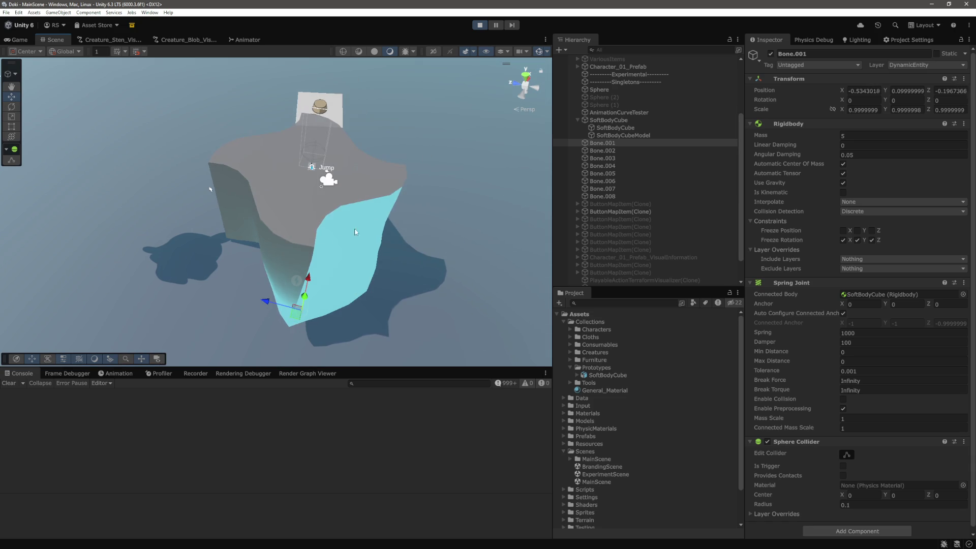
pyautogui.hotkey('ctrl', 'p')
pyautogui.scroll(-1, 808, 352)
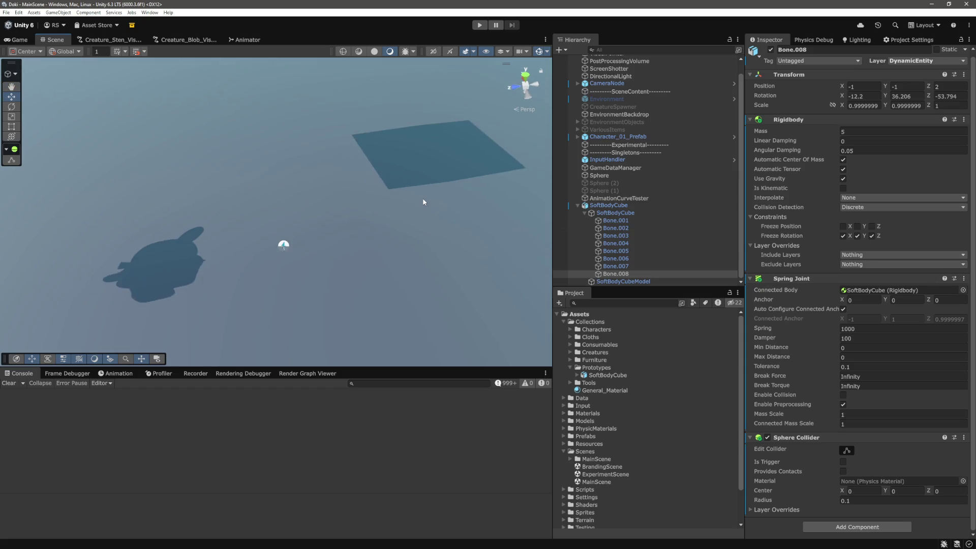
# - Enable automatic connected anchor on Bone.008's joint and frame the bone in view
pyautogui.click(842, 309)
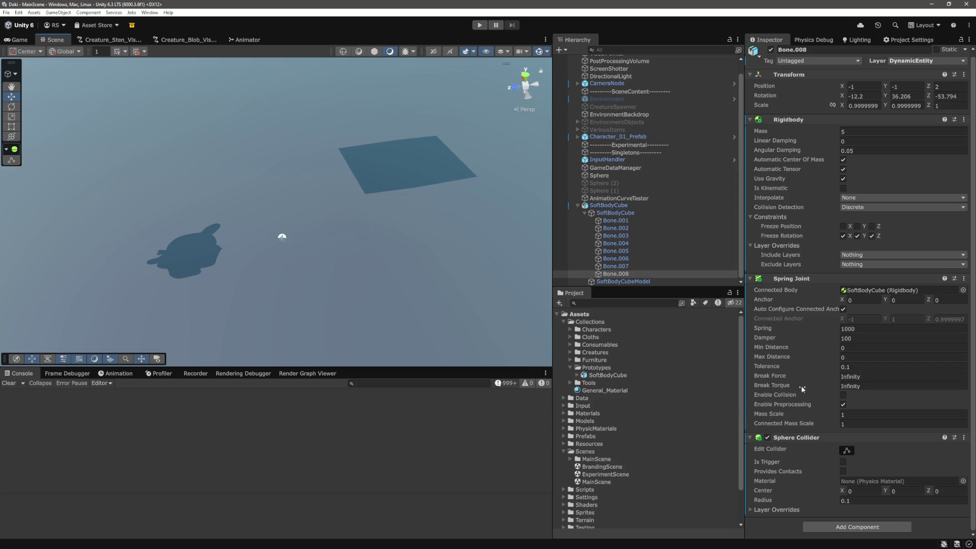
pyautogui.moveTo(508, 213); pyautogui.dragTo(412, 175)
pyautogui.press('f')
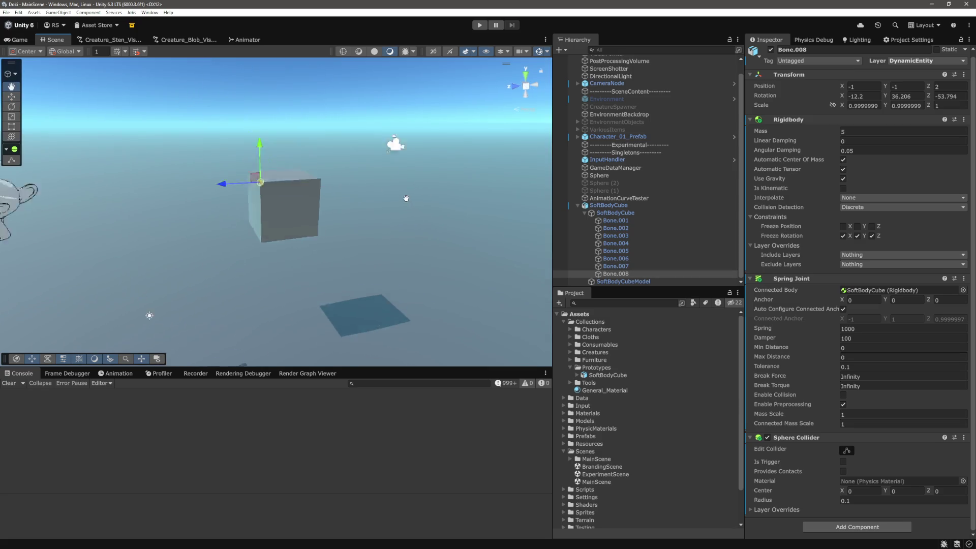
pyautogui.scroll(-3, 400, 236)
# - Replace the Spring Joint on Bone.001–Bone.008 with a Configurable Joint
pyautogui.keyDown('shift'); pyautogui.click(616, 220); pyautogui.keyUp('shift')
pyautogui.click(964, 279)
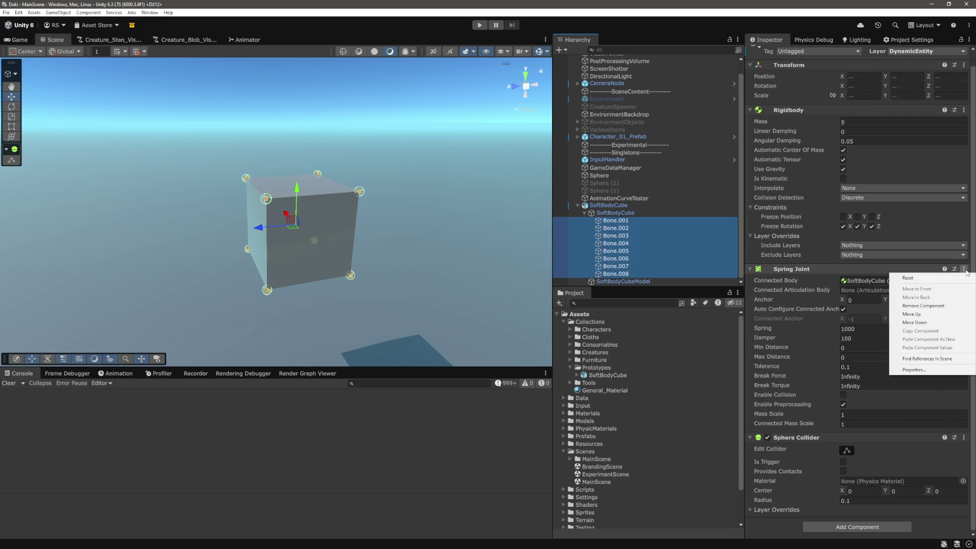
pyautogui.click(915, 304)
pyautogui.click(861, 374)
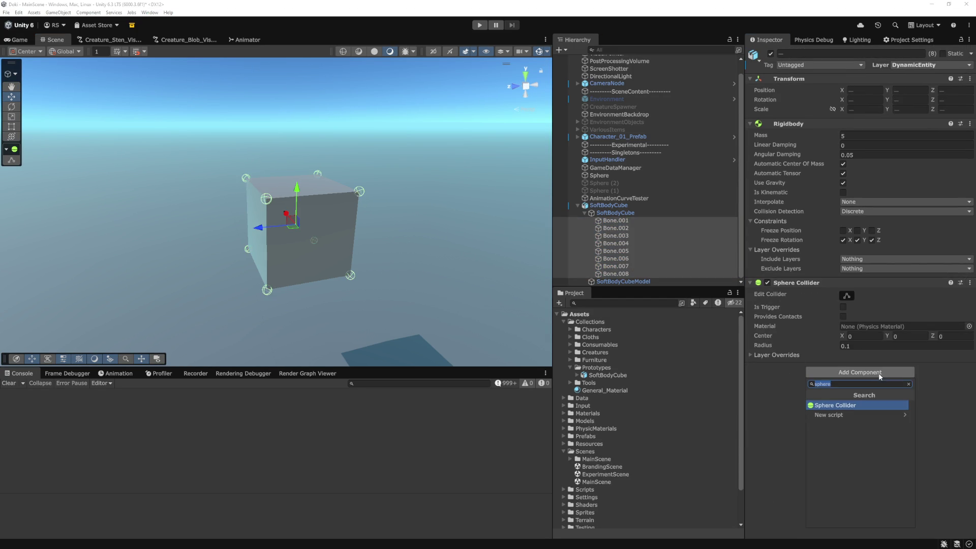
pyautogui.write('config')
pyautogui.press('Return')
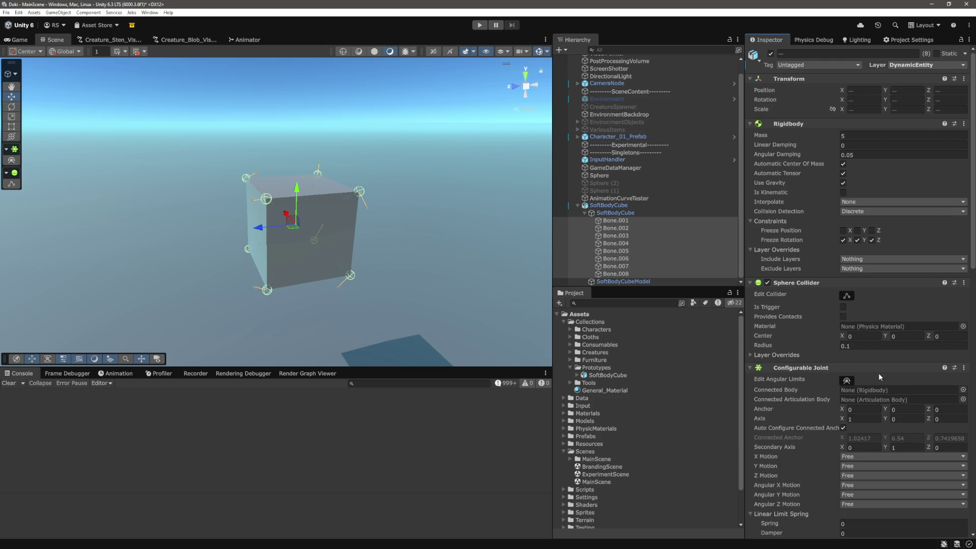
pyautogui.click(964, 368)
# - Move the Configurable Joint up under the Rigidbody and set SoftBodyCube as its Connected Body
pyautogui.click(911, 413)
pyautogui.scroll(-5, 783, 330)
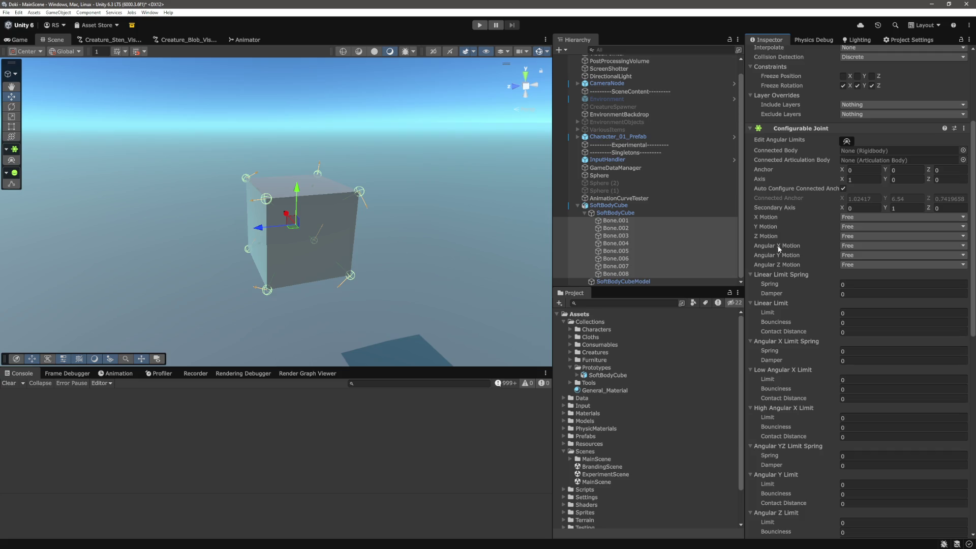
pyautogui.scroll(2, 780, 256)
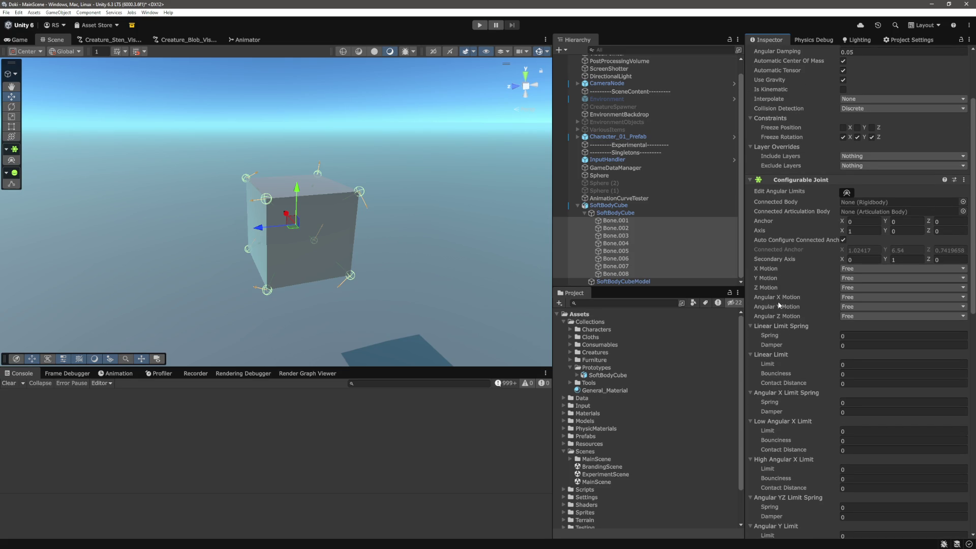
pyautogui.scroll(5, 367, 251)
pyautogui.scroll(-4, 367, 251)
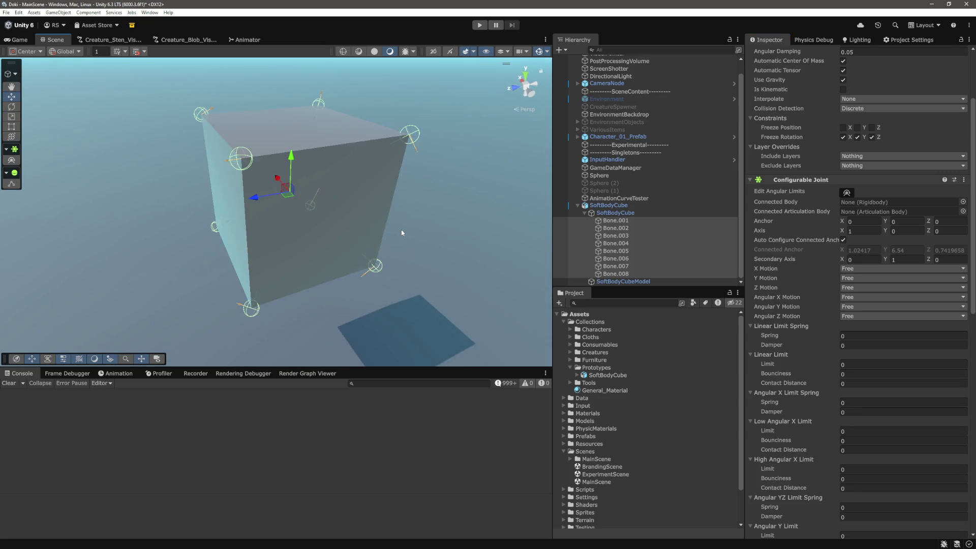
pyautogui.scroll(3, 367, 252)
pyautogui.moveTo(367, 250)
pyautogui.mouseDown()
pyautogui.moveTo(457, 222)
pyautogui.moveTo(385, 230)
pyautogui.mouseUp()
pyautogui.scroll(-5, 385, 230)
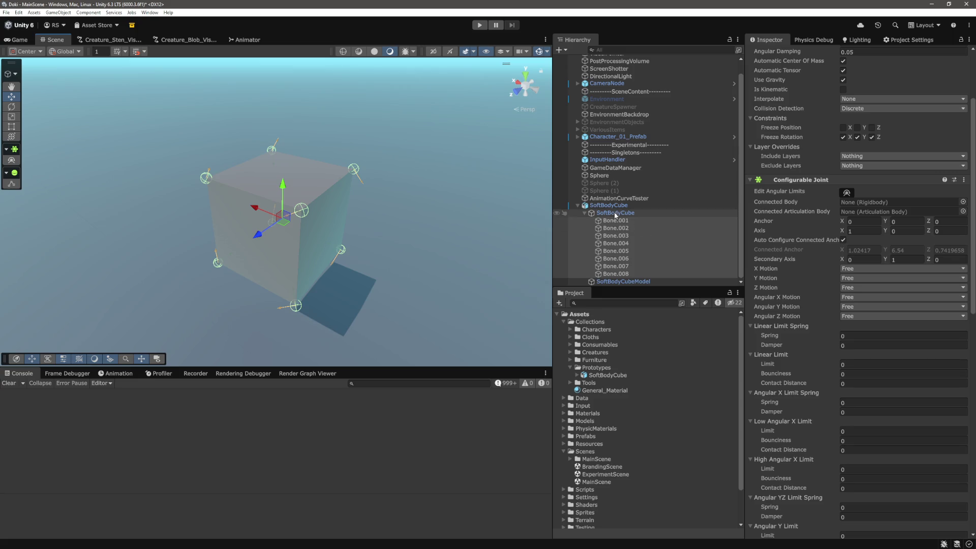
pyautogui.moveTo(617, 214)
pyautogui.mouseDown()
pyautogui.moveTo(650, 204)
pyautogui.moveTo(874, 201)
pyautogui.mouseUp()
pyautogui.scroll(5, 434, 204)
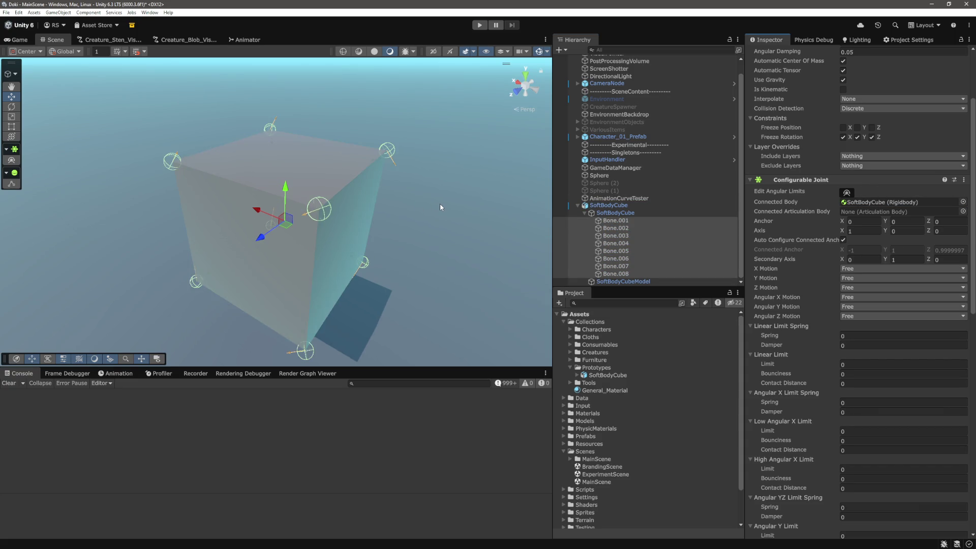
pyautogui.moveTo(441, 203)
pyautogui.mouseDown()
pyautogui.moveTo(462, 157)
pyautogui.moveTo(420, 188)
pyautogui.moveTo(311, 204)
pyautogui.moveTo(467, 214)
pyautogui.mouseUp()
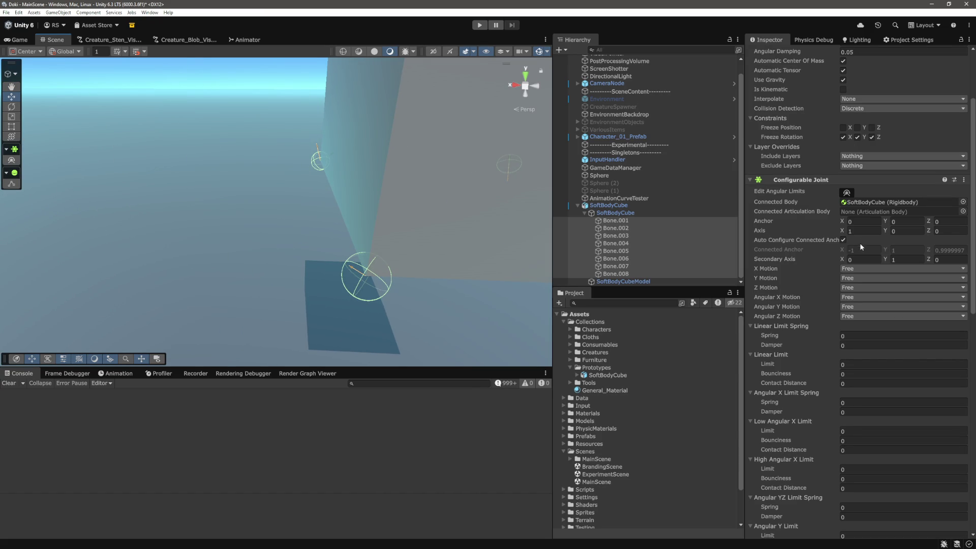
# - Set the Configurable Joint's Axis to X 0, Y 1, Z 0
pyautogui.click(847, 232)
pyautogui.moveTo(846, 233); pyautogui.dragTo(899, 233)
pyautogui.write('1')
pyautogui.click(845, 222)
pyautogui.moveTo(886, 232)
pyautogui.mouseDown()
pyautogui.moveTo(930, 243)
pyautogui.moveTo(901, 240)
pyautogui.mouseUp()
pyautogui.moveTo(375, 213)
pyautogui.mouseDown()
pyautogui.moveTo(404, 227)
pyautogui.moveTo(337, 263)
pyautogui.moveTo(453, 270)
pyautogui.moveTo(446, 260)
pyautogui.mouseUp()
pyautogui.doubleClick(900, 230)
pyautogui.write('1')
pyautogui.moveTo(355, 204)
pyautogui.mouseDown()
pyautogui.moveTo(446, 196)
pyautogui.moveTo(440, 192)
pyautogui.mouseUp()
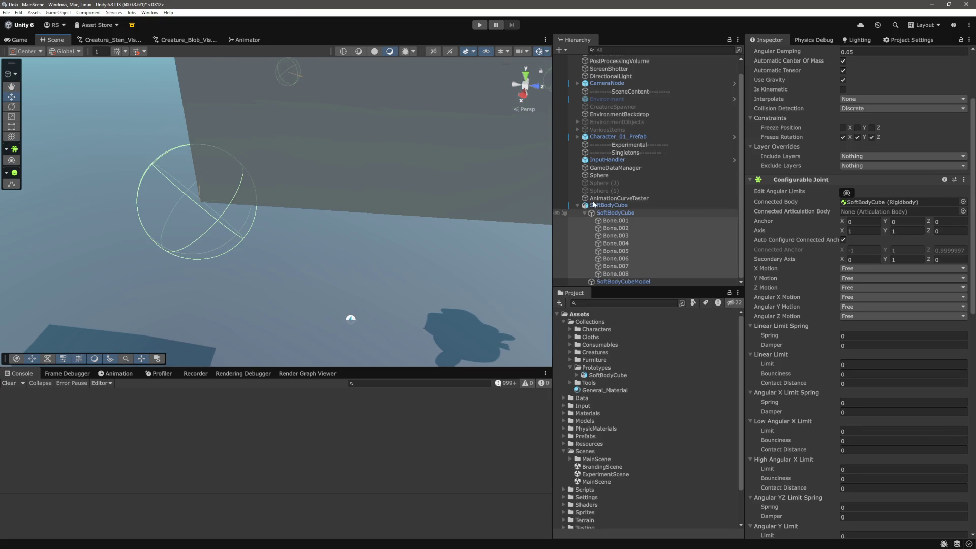
pyautogui.click(867, 232)
pyautogui.write('0')
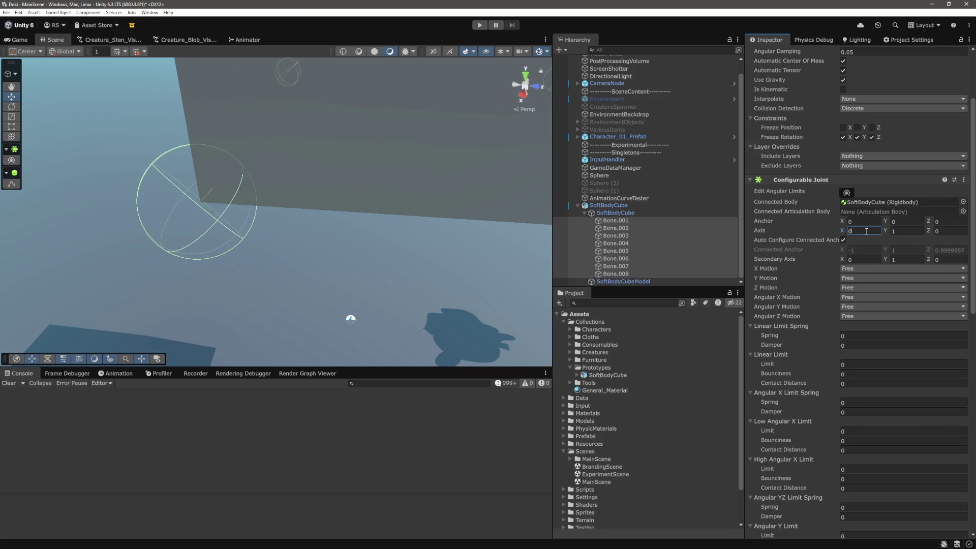
# - Frame the soft-body cube in the view and select the SoftBodyCube parent object
pyautogui.moveTo(283, 190)
pyautogui.mouseDown()
pyautogui.moveTo(405, 187)
pyautogui.moveTo(424, 241)
pyautogui.moveTo(442, 239)
pyautogui.mouseUp()
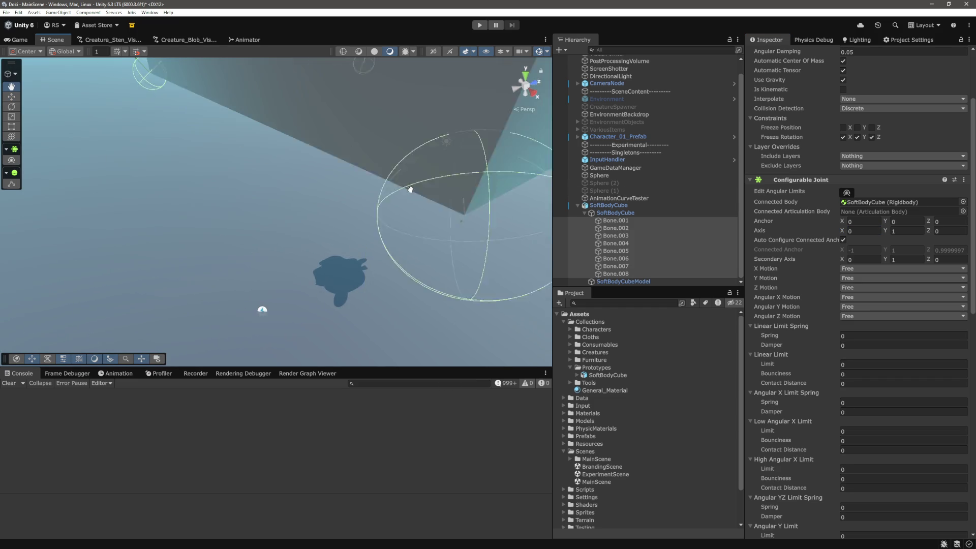
pyautogui.press('f')
pyautogui.moveTo(441, 238)
pyautogui.mouseDown()
pyautogui.moveTo(383, 234)
pyautogui.moveTo(418, 241)
pyautogui.moveTo(412, 224)
pyautogui.mouseUp()
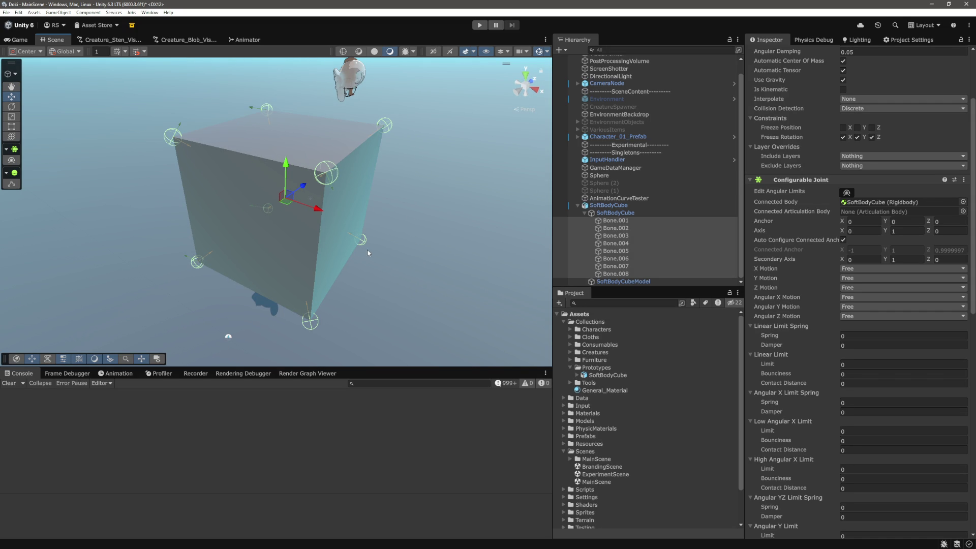
pyautogui.click(303, 246)
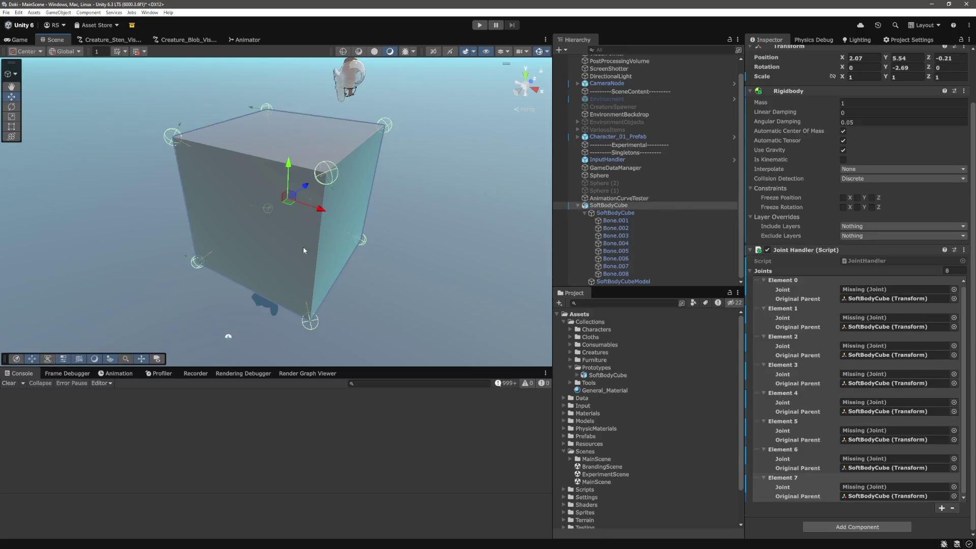
pyautogui.click(546, 51)
pyautogui.click(559, 100)
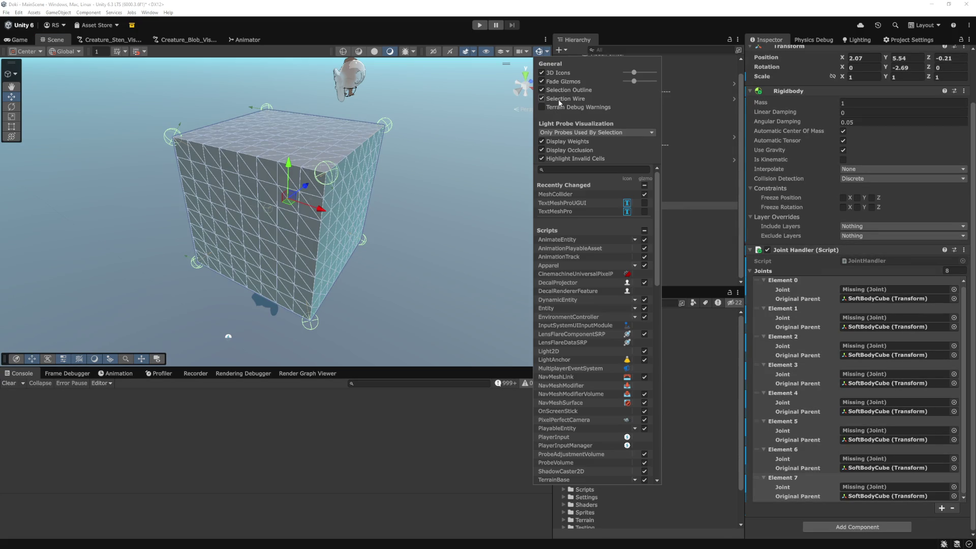
pyautogui.click(559, 102)
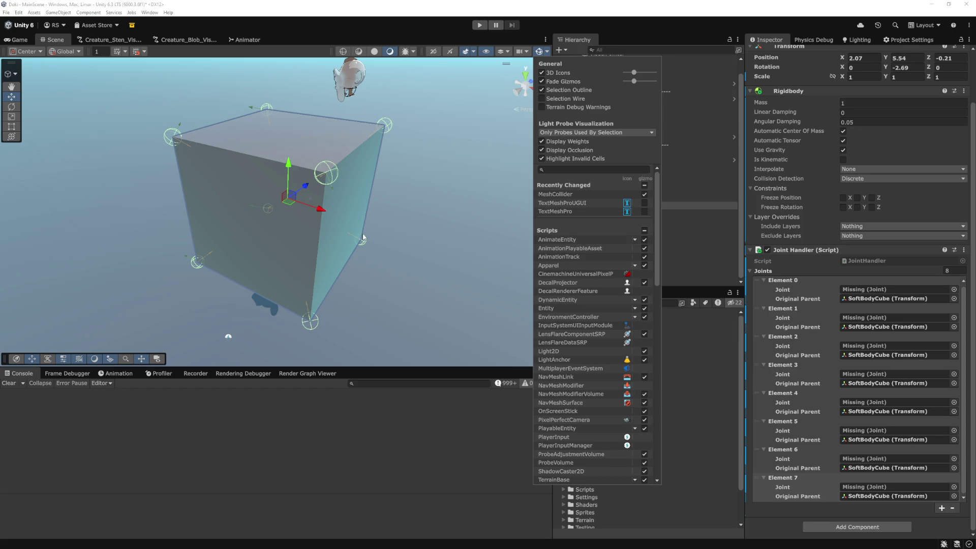
pyautogui.moveTo(353, 307); pyautogui.dragTo(361, 286)
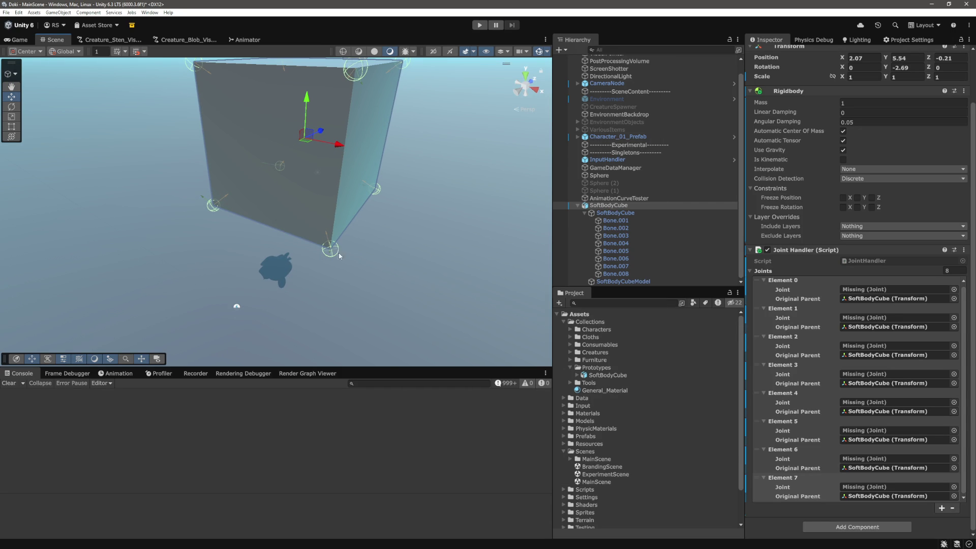
pyautogui.moveTo(348, 258)
pyautogui.mouseDown()
pyautogui.moveTo(375, 271)
pyautogui.moveTo(407, 244)
pyautogui.moveTo(366, 279)
pyautogui.moveTo(357, 321)
pyautogui.moveTo(438, 299)
pyautogui.mouseUp()
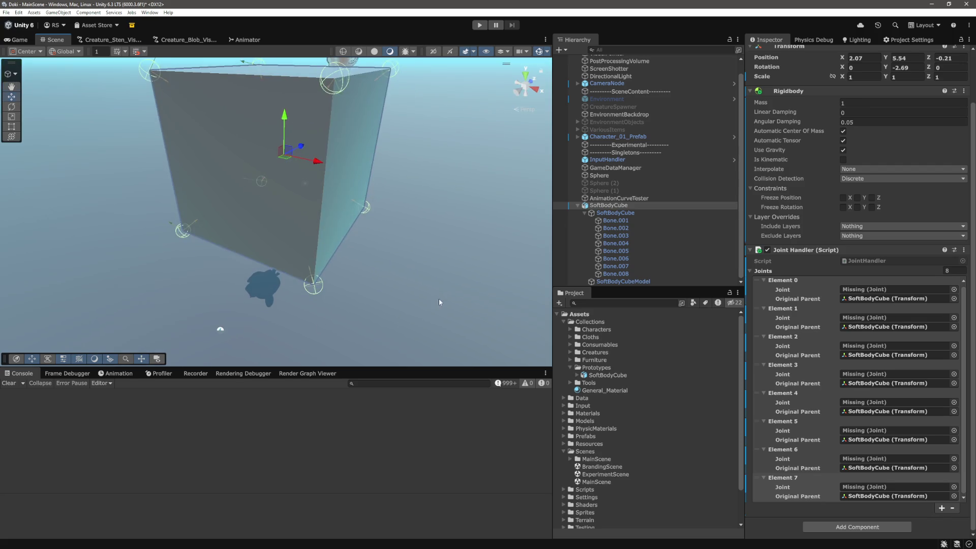
pyautogui.click(683, 220)
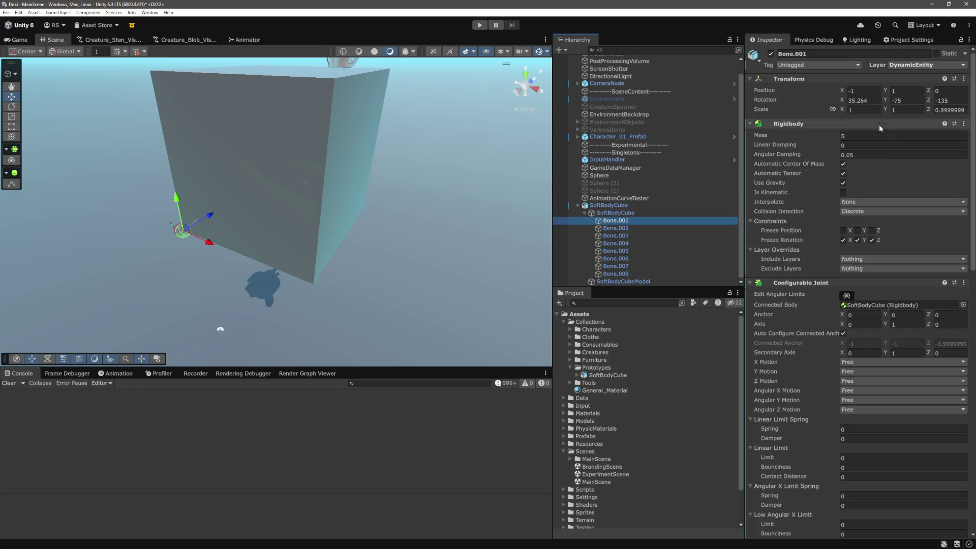
pyautogui.click(852, 101)
pyautogui.write('60.1')
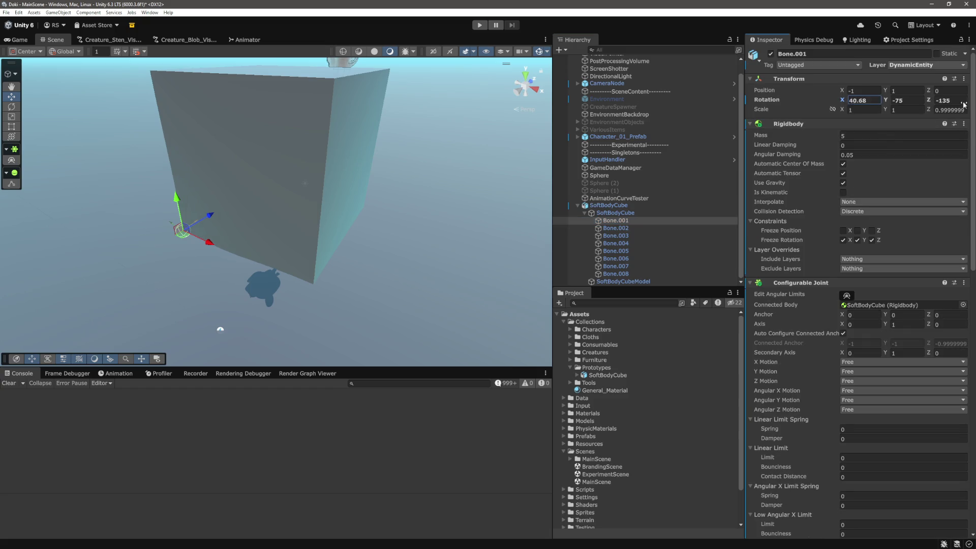
pyautogui.moveTo(243, 124)
pyautogui.mouseDown()
pyautogui.moveTo(328, 209)
pyautogui.moveTo(372, 209)
pyautogui.moveTo(355, 228)
pyautogui.moveTo(438, 276)
pyautogui.moveTo(478, 269)
pyautogui.moveTo(443, 206)
pyautogui.mouseUp()
pyautogui.hotkey('ctrl', 'z')
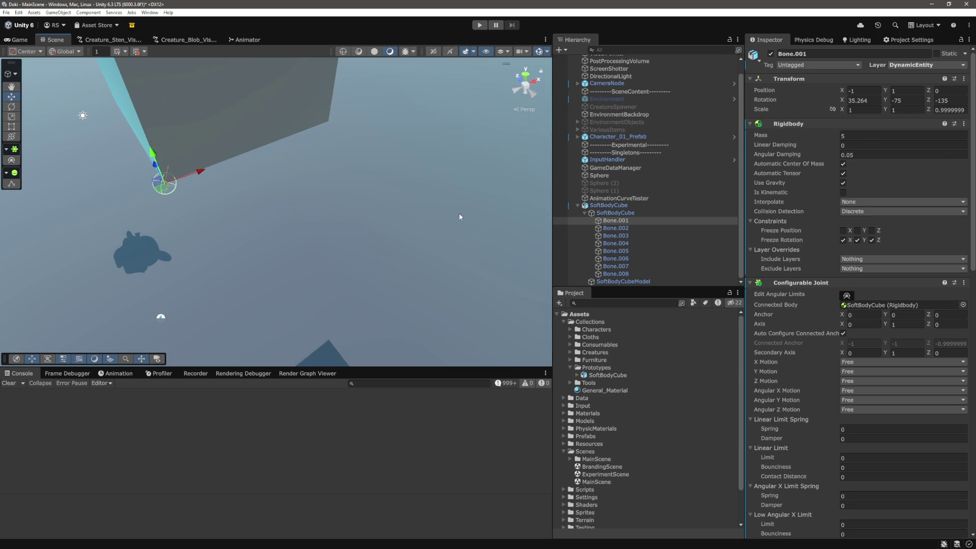
pyautogui.moveTo(319, 177)
pyautogui.mouseDown()
pyautogui.moveTo(354, 206)
pyautogui.moveTo(382, 206)
pyautogui.mouseUp()
pyautogui.scroll(-3, 866, 318)
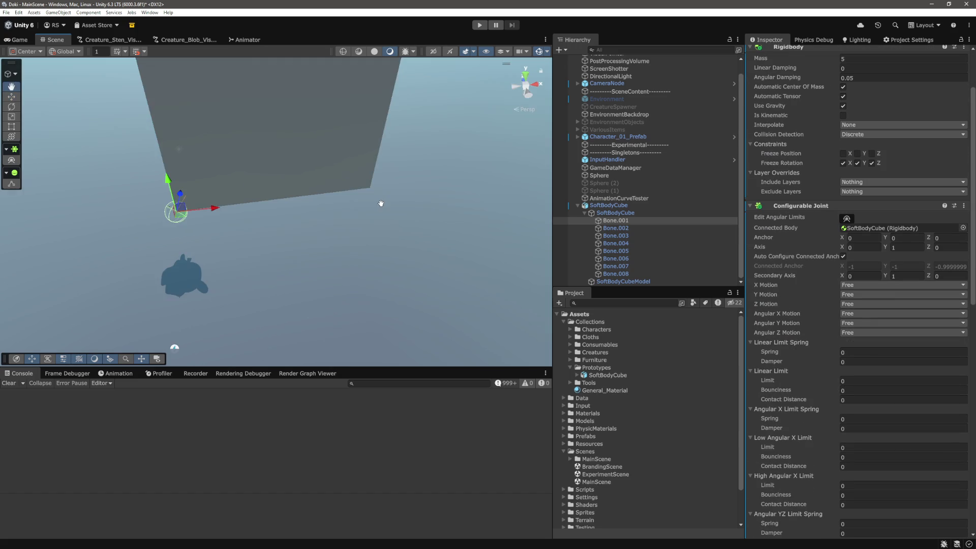
pyautogui.rightClick(380, 203)
pyautogui.click(616, 228)
pyautogui.rightClick(635, 222)
pyautogui.click(670, 491)
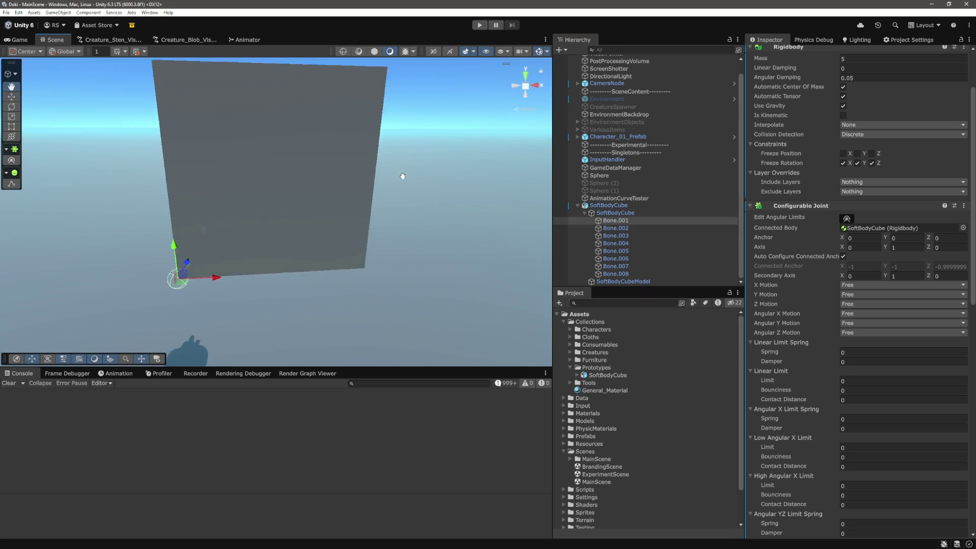
pyautogui.scroll(-3, 416, 204)
pyautogui.click(618, 228)
pyautogui.click(615, 221)
pyautogui.moveTo(373, 260)
pyautogui.mouseDown()
pyautogui.moveTo(224, 269)
pyautogui.moveTo(261, 273)
pyautogui.moveTo(232, 273)
pyautogui.mouseUp()
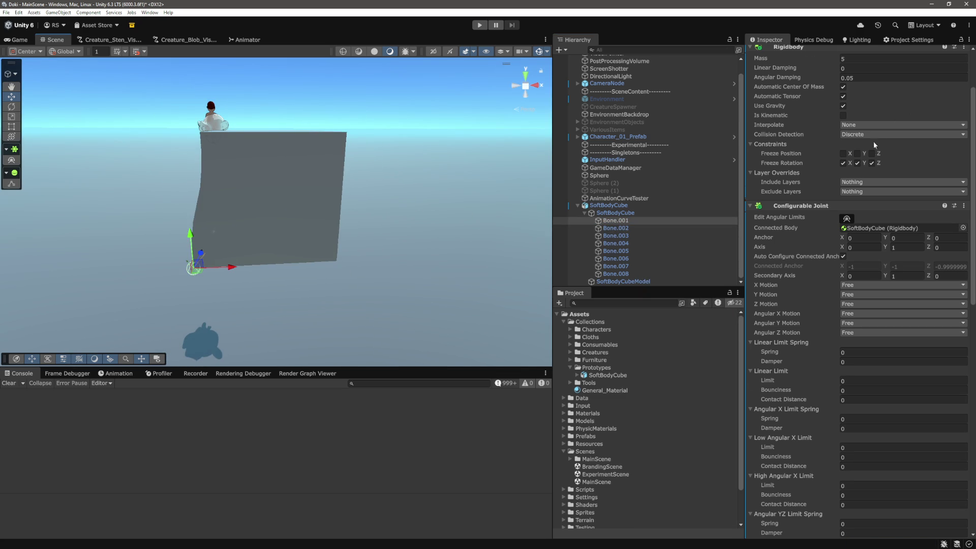
pyautogui.scroll(3, 876, 136)
pyautogui.click(855, 100)
pyautogui.moveTo(854, 101)
pyautogui.mouseDown()
pyautogui.moveTo(965, 105)
pyautogui.moveTo(42, 110)
pyautogui.mouseUp()
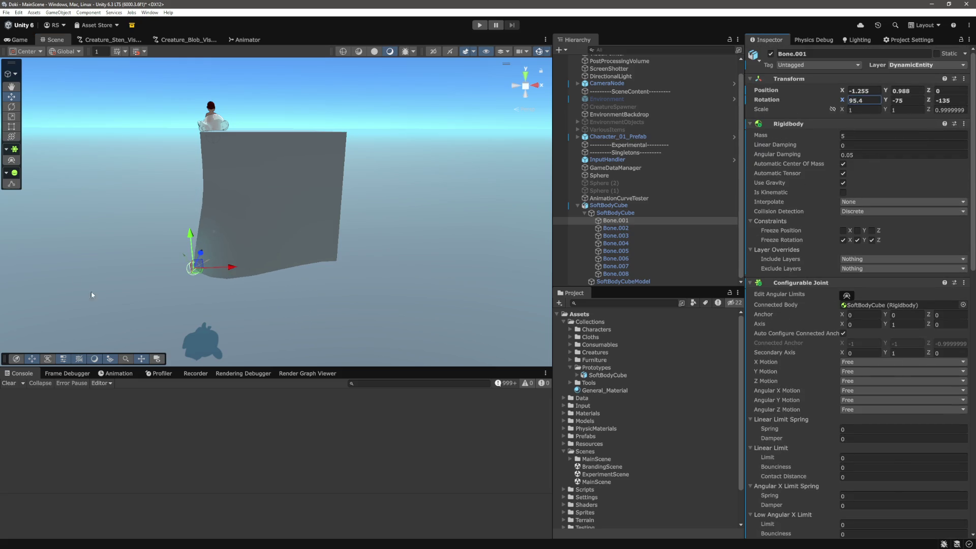
pyautogui.hotkey('ctrl', 'z')
pyautogui.hotkey('ctrl', 'z')
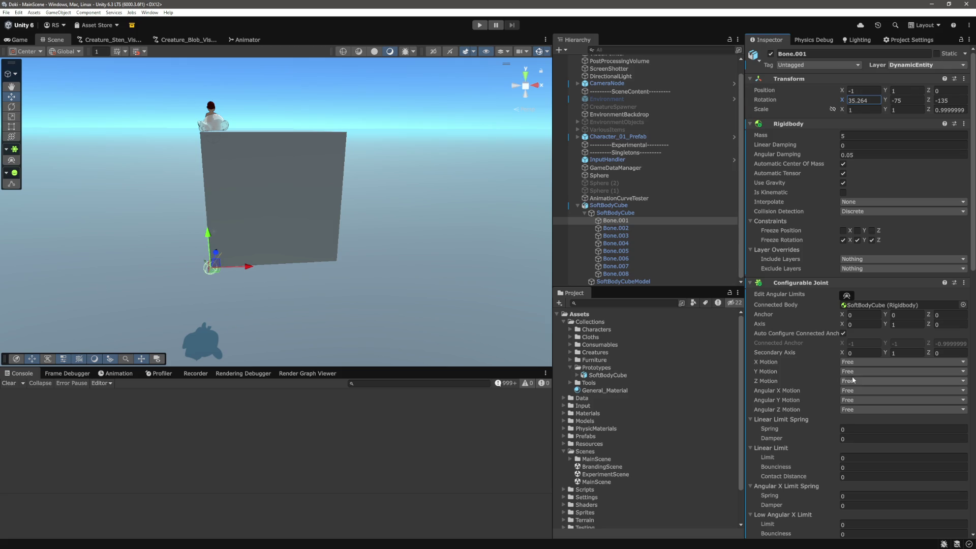
pyautogui.scroll(-3, 876, 393)
pyautogui.click(867, 341)
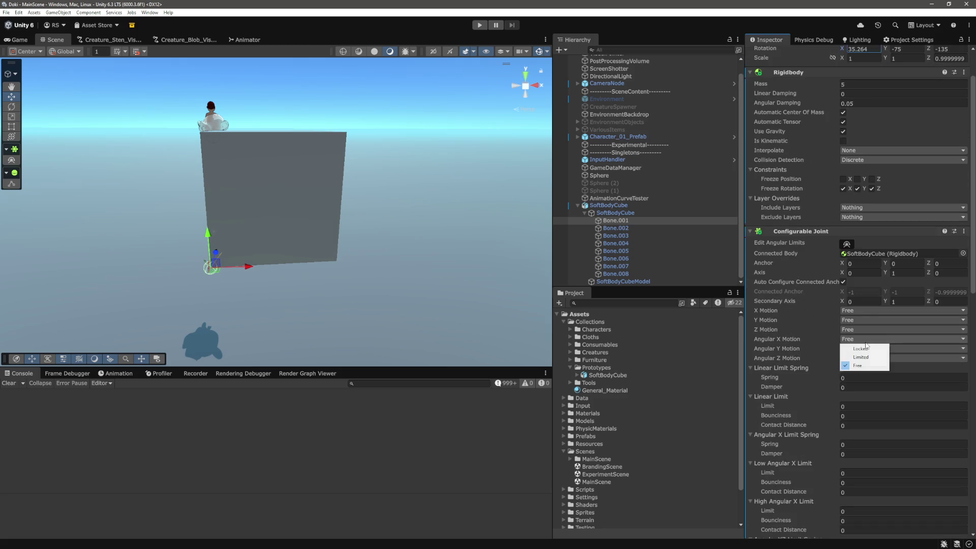
# - Set Bone.001's Angular X, Y and Z Motion dropdowns to Locked
pyautogui.click(864, 357)
pyautogui.click(864, 348)
pyautogui.click(862, 366)
pyautogui.click(859, 357)
pyautogui.click(864, 339)
pyautogui.click(865, 350)
pyautogui.click(863, 348)
pyautogui.click(862, 359)
pyautogui.click(859, 358)
# - Collapse the Z Drive, Angular X Drive and X Drive foldouts
pyautogui.click(858, 368)
pyautogui.scroll(-8, 813, 402)
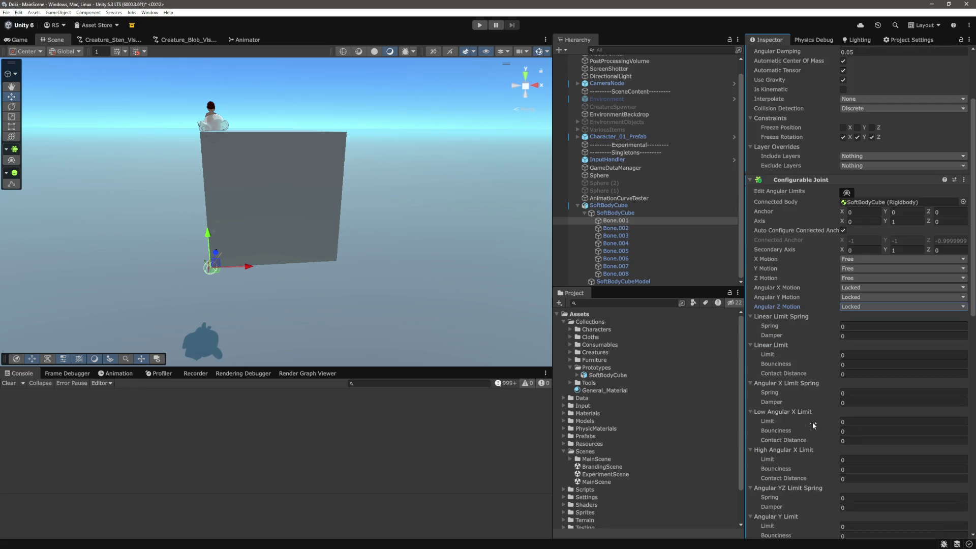
pyautogui.scroll(-7, 889, 388)
pyautogui.scroll(-5, 763, 338)
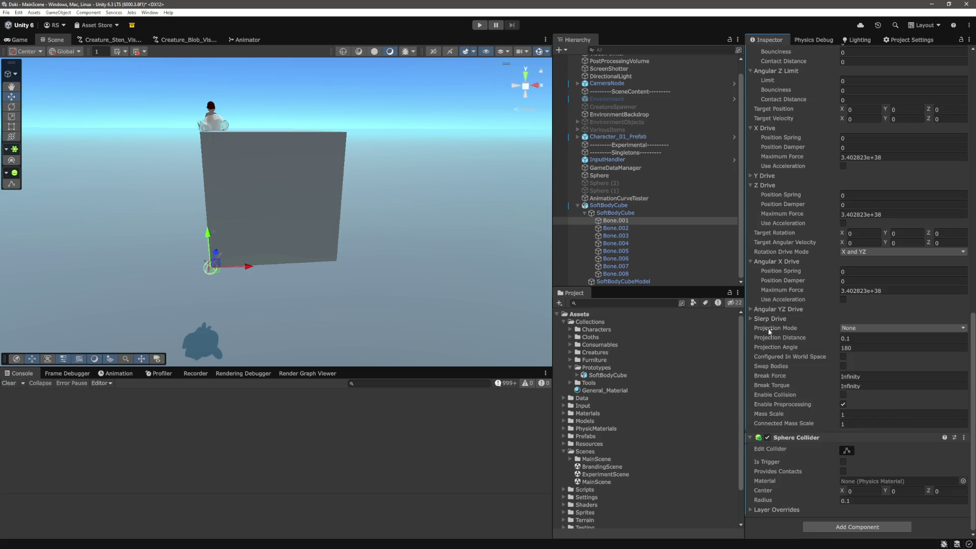
pyautogui.scroll(-6, 784, 293)
pyautogui.click(751, 237)
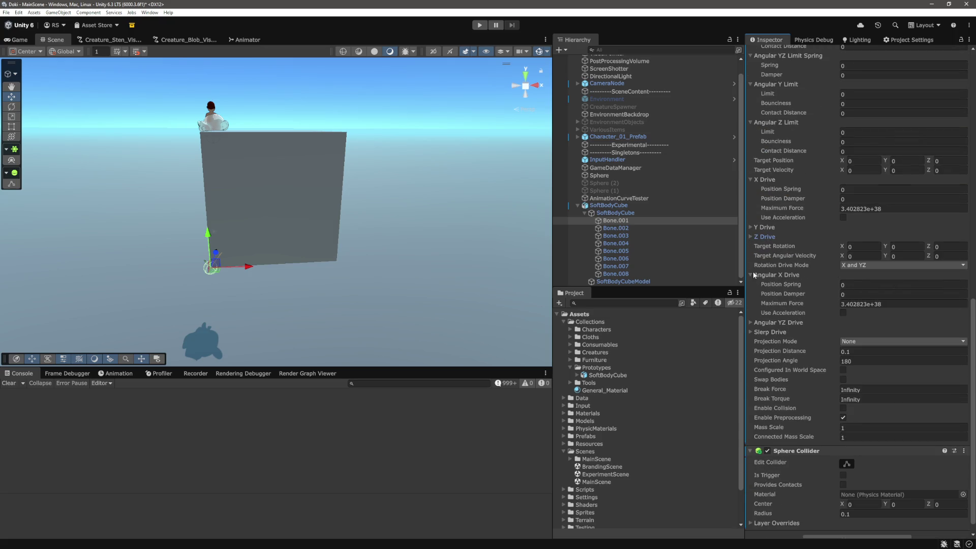
pyautogui.click(752, 313)
pyautogui.click(752, 291)
# - Collapse the angular and linear limit foldouts, select Bone.002 and start a Play test
pyautogui.scroll(3, 774, 311)
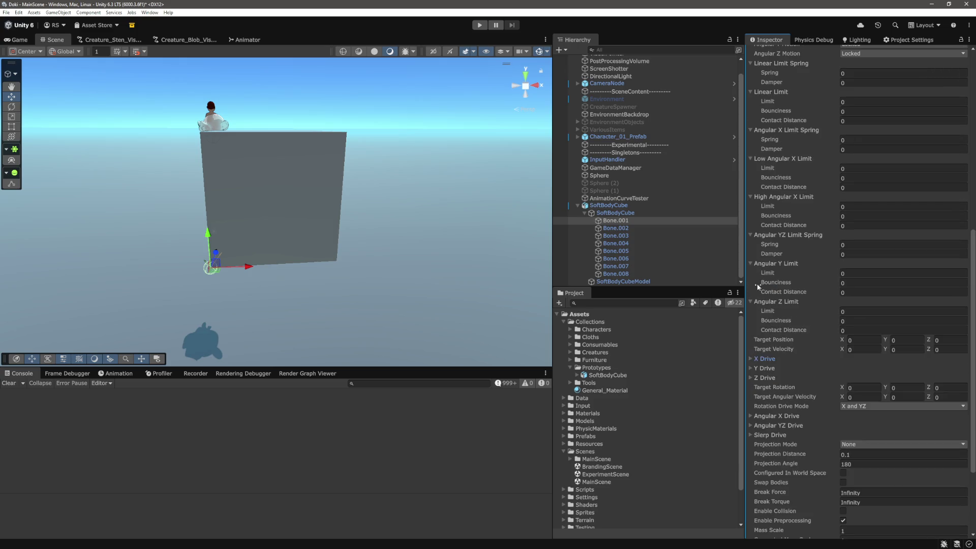
pyautogui.click(758, 301)
pyautogui.click(749, 262)
pyautogui.click(762, 235)
pyautogui.scroll(4, 772, 290)
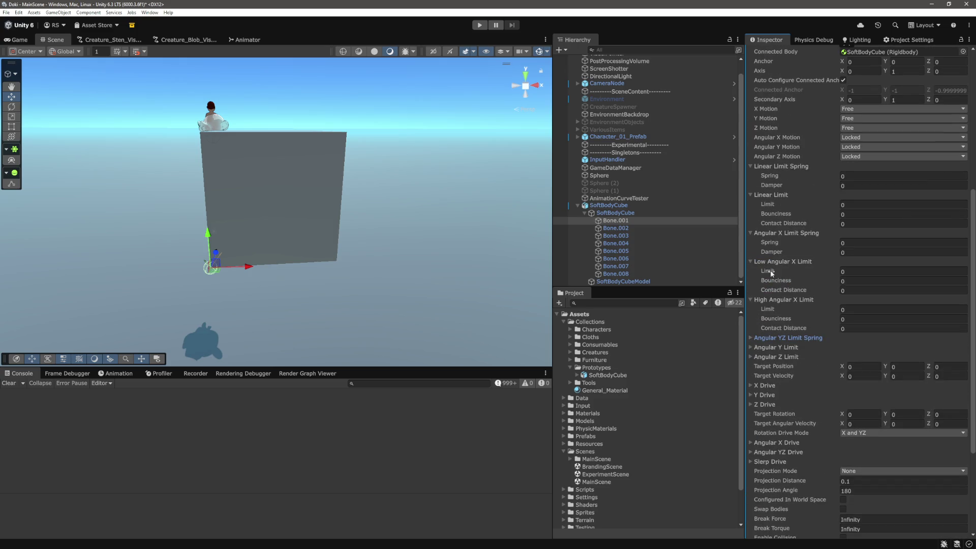
pyautogui.click(772, 300)
pyautogui.click(756, 262)
pyautogui.click(762, 233)
pyautogui.click(768, 195)
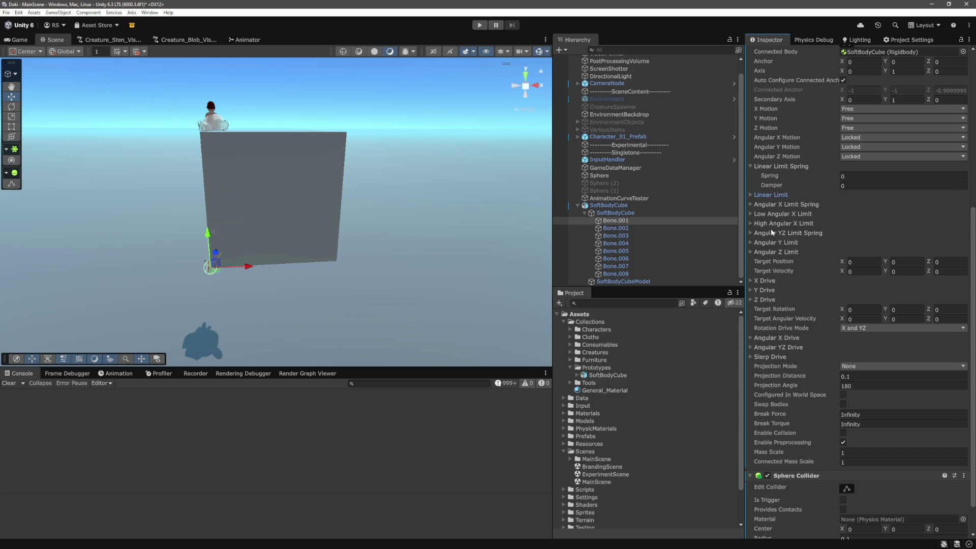
pyautogui.click(779, 166)
pyautogui.scroll(1, 797, 290)
pyautogui.scroll(7, 798, 289)
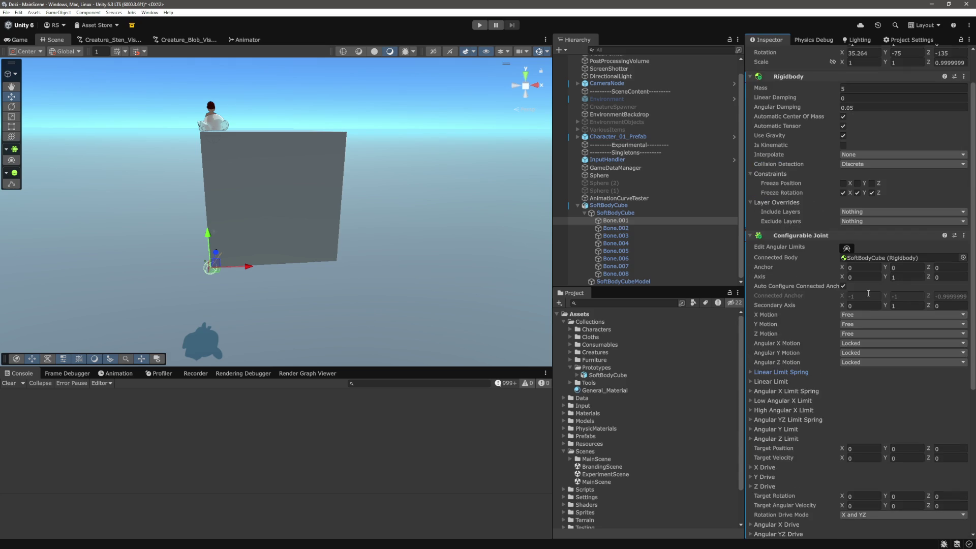
pyautogui.scroll(-4, 799, 301)
pyautogui.scroll(-5, 799, 301)
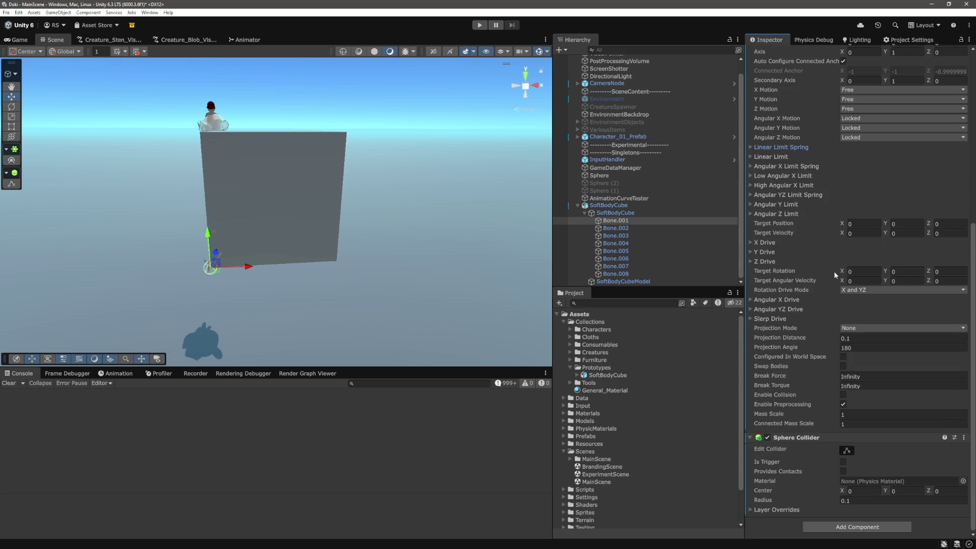
pyautogui.click(616, 228)
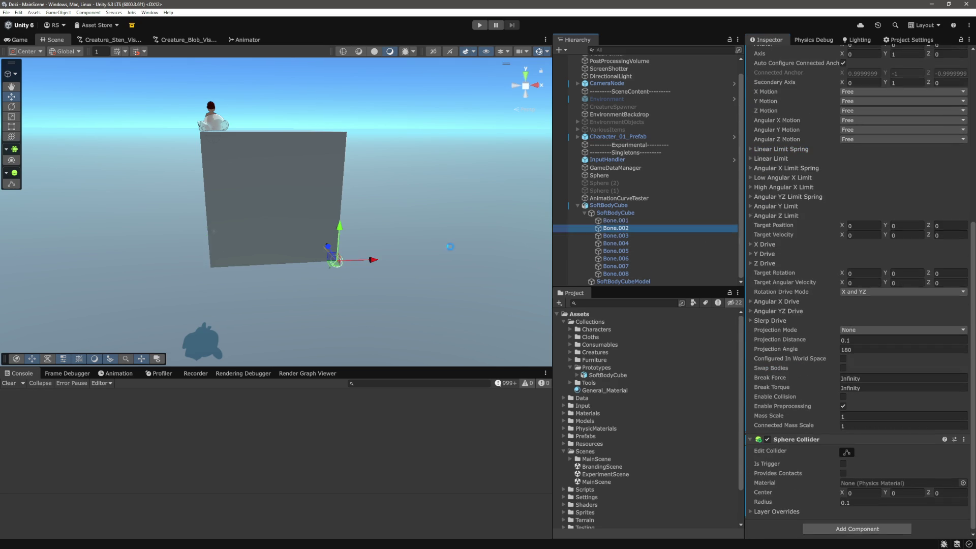
pyautogui.hotkey('ctrl', 'p')
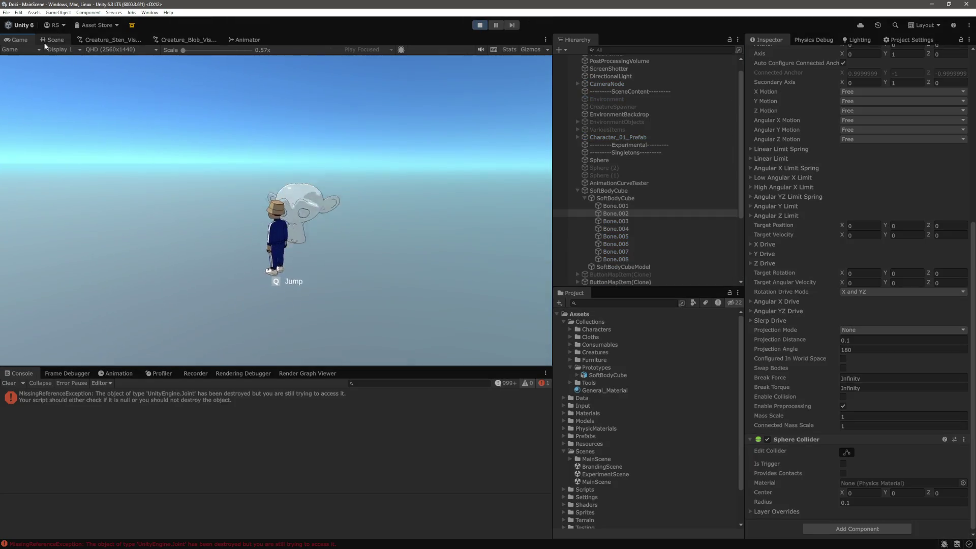
# - Inspect the cube in the running scene, then stop Play mode
pyautogui.moveTo(102, 273)
pyautogui.mouseDown()
pyautogui.moveTo(362, 220)
pyautogui.moveTo(380, 177)
pyautogui.moveTo(325, 224)
pyautogui.mouseUp()
pyautogui.click(315, 239)
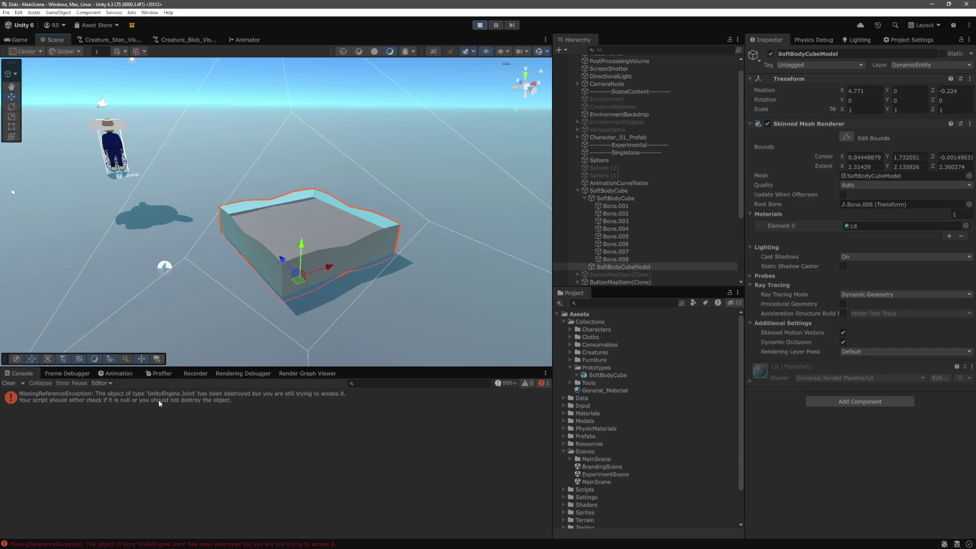
pyautogui.click(480, 25)
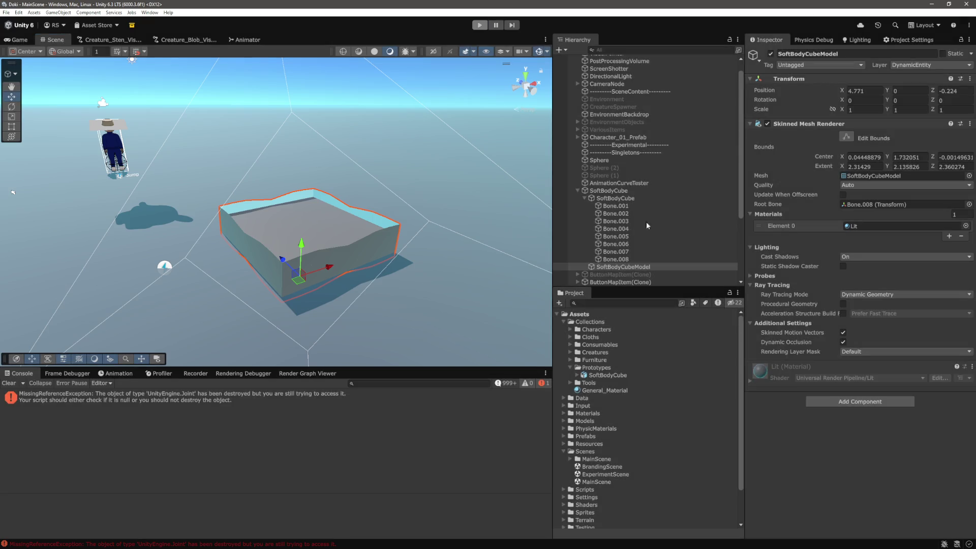
# - Drag the Bone.001–Bone.008 Configurable Joints into Joint Handler Elements 0–7 and press Play
pyautogui.click(624, 205)
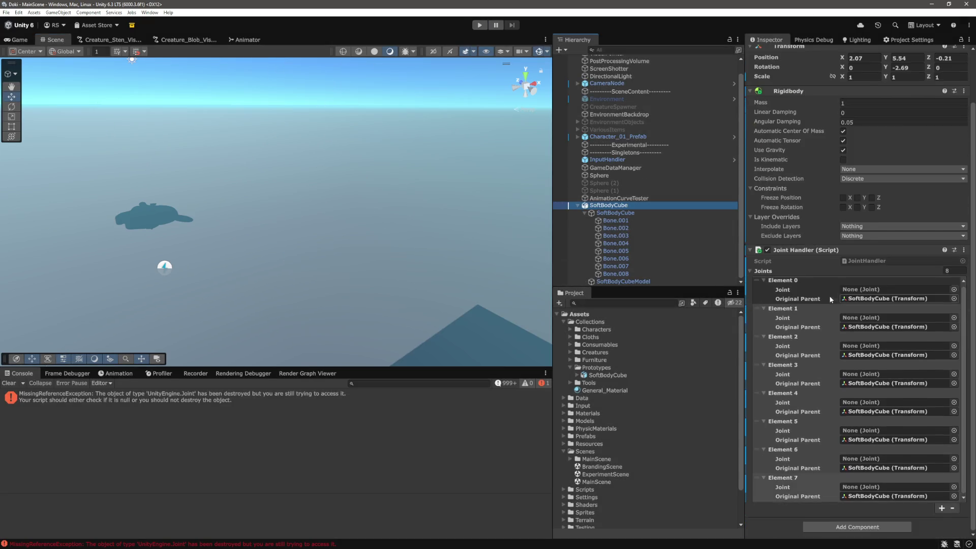
pyautogui.moveTo(615, 220)
pyautogui.mouseDown()
pyautogui.moveTo(889, 290)
pyautogui.moveTo(868, 307)
pyautogui.moveTo(870, 318)
pyautogui.moveTo(793, 271)
pyautogui.moveTo(859, 346)
pyautogui.mouseUp()
pyautogui.moveTo(615, 243)
pyautogui.mouseDown()
pyautogui.moveTo(861, 375)
pyautogui.moveTo(712, 285)
pyautogui.moveTo(884, 391)
pyautogui.moveTo(895, 403)
pyautogui.moveTo(624, 261)
pyautogui.moveTo(874, 432)
pyautogui.mouseUp()
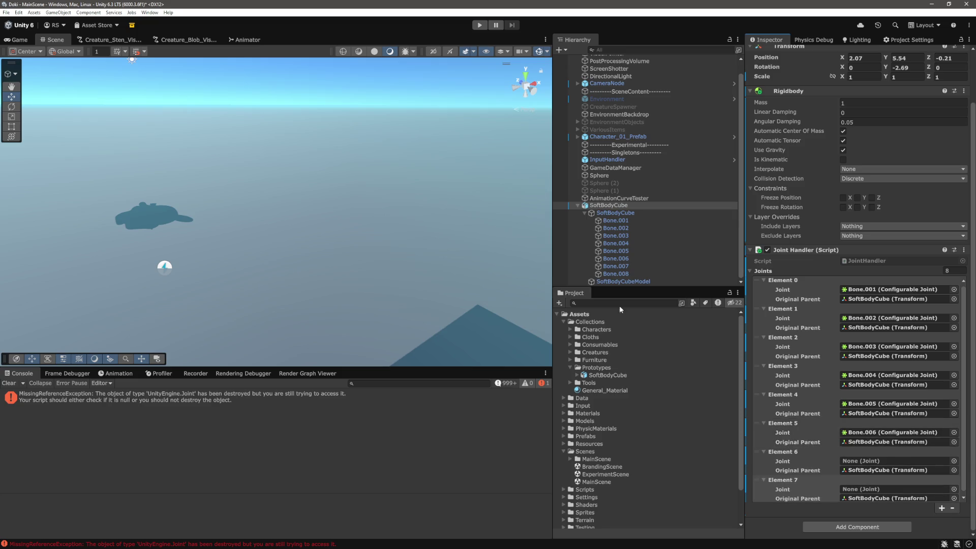
pyautogui.moveTo(616, 266)
pyautogui.mouseDown()
pyautogui.moveTo(788, 331)
pyautogui.moveTo(875, 447)
pyautogui.moveTo(874, 461)
pyautogui.moveTo(813, 457)
pyautogui.moveTo(875, 492)
pyautogui.mouseUp()
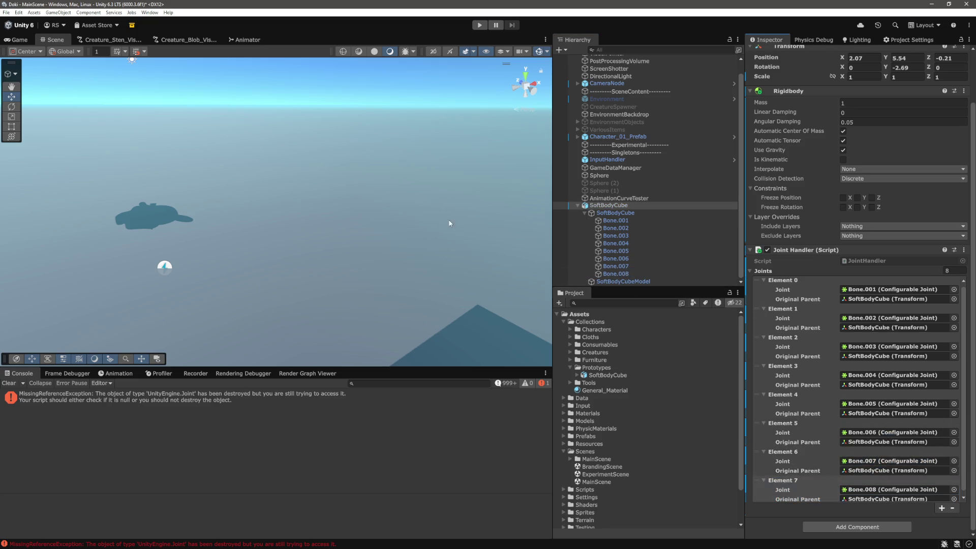
pyautogui.click(480, 26)
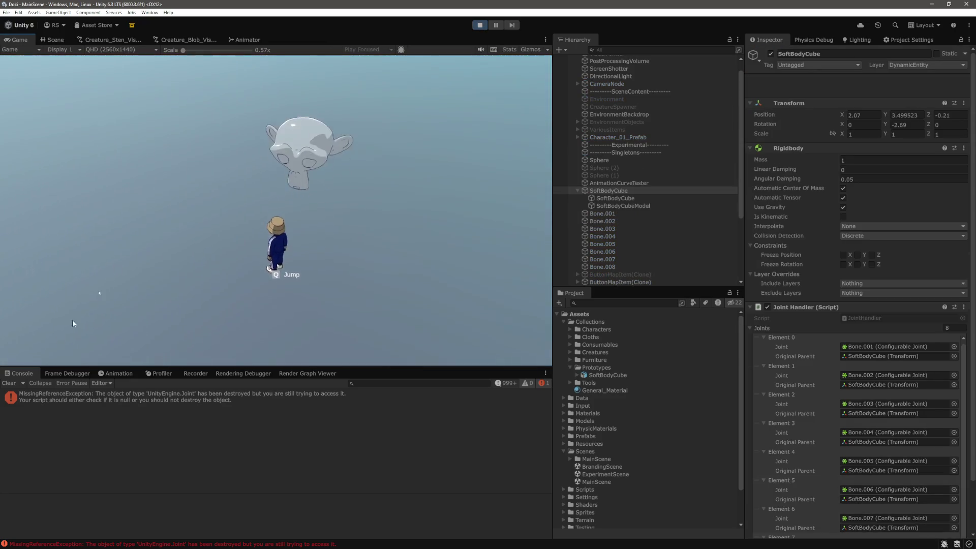
# - During Play, lift SoftBodyCube upward in the Scene view and set its Rigidbody Mass to 100
pyautogui.hotkey('ctrl', '1')
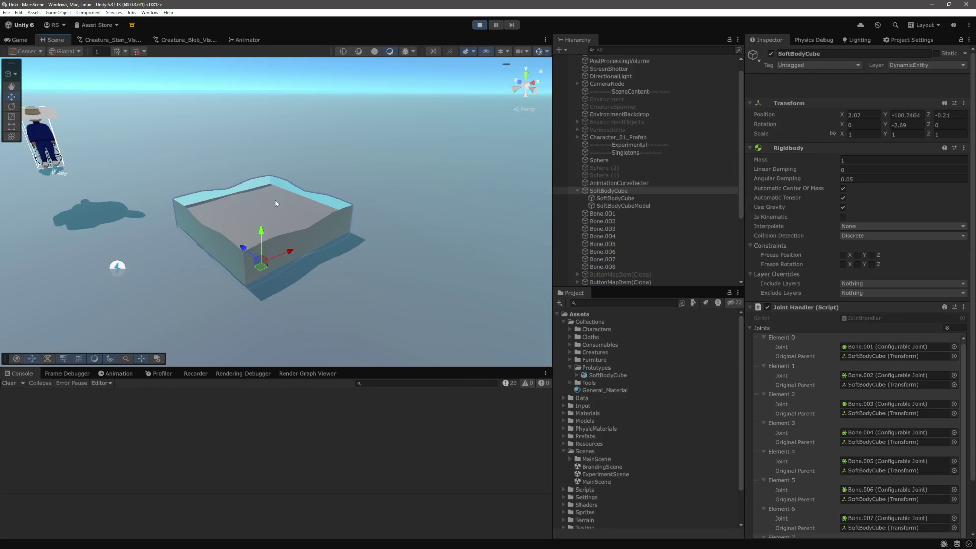
pyautogui.click(615, 199)
pyautogui.click(608, 191)
pyautogui.moveTo(266, 234); pyautogui.dragTo(266, 177)
pyautogui.click(881, 136)
pyautogui.write('100')
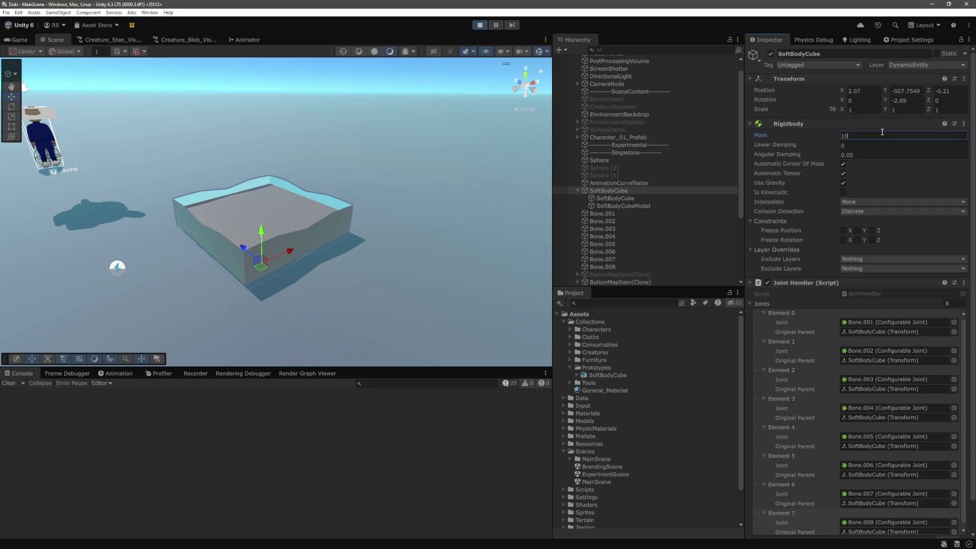
pyautogui.press('Return')
# - Select SoftBodyCubeModel, stop Play mode and select Bone.001
pyautogui.click(634, 198)
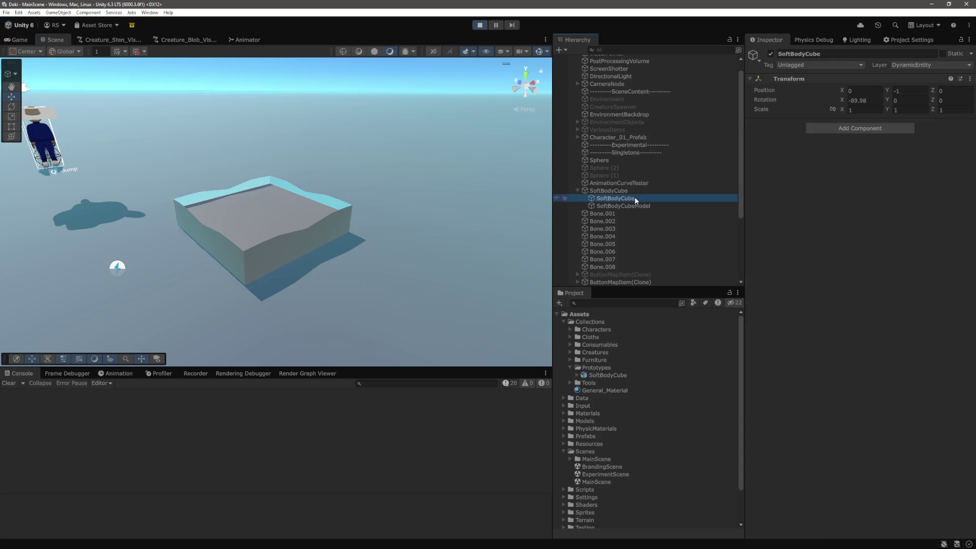
pyautogui.click(633, 206)
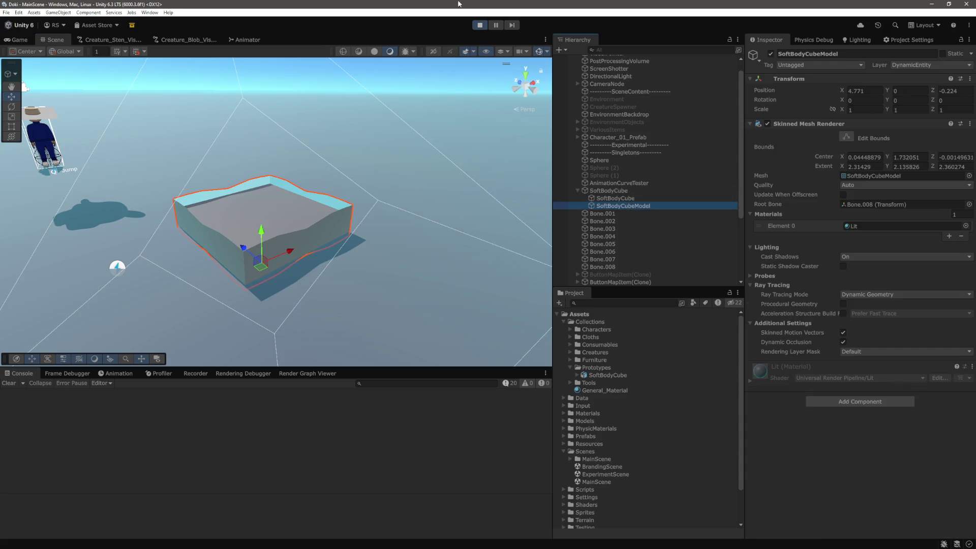
pyautogui.hotkey('ctrl', 'p')
pyautogui.click(631, 223)
# - Frame the cube and select Bone.001 through Bone.008
pyautogui.click(632, 259)
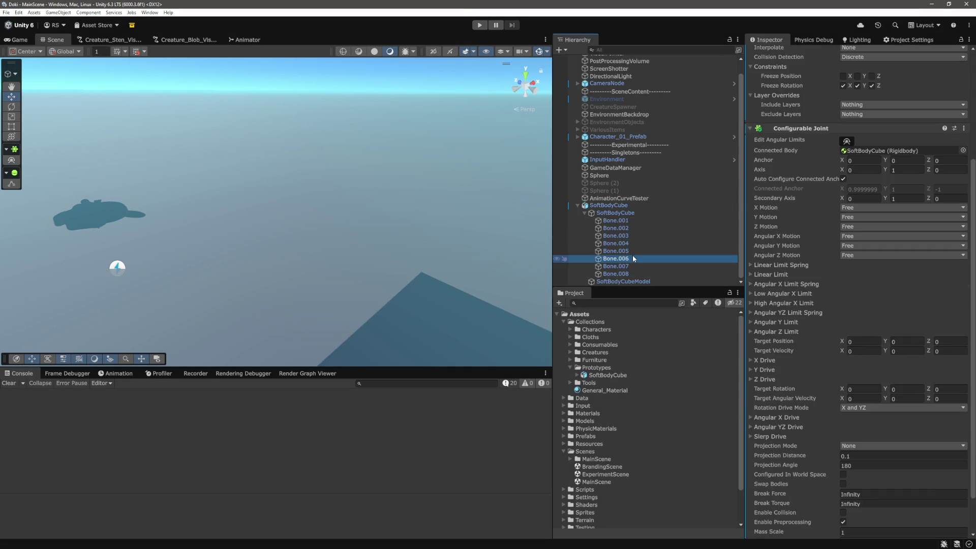
pyautogui.click(632, 266)
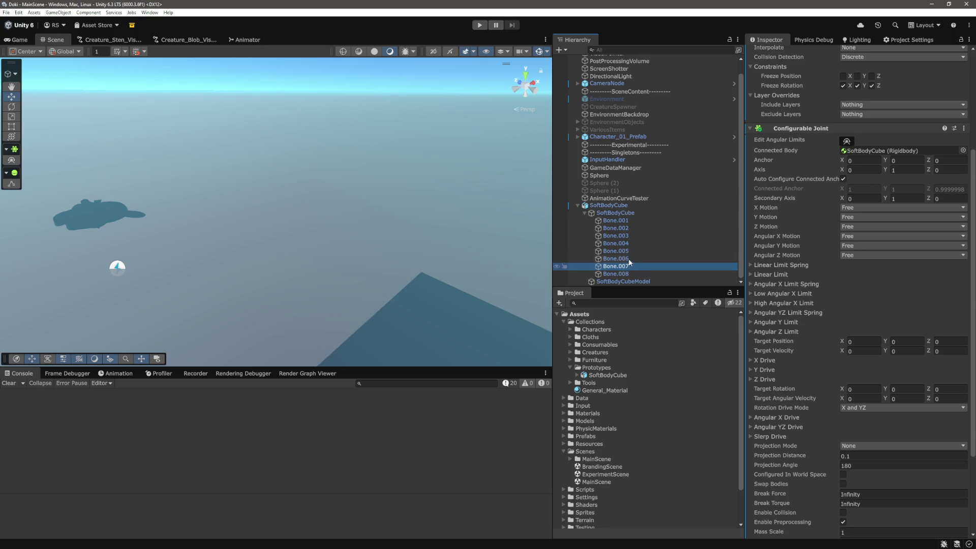
pyautogui.scroll(-3, 386, 245)
pyautogui.press('f')
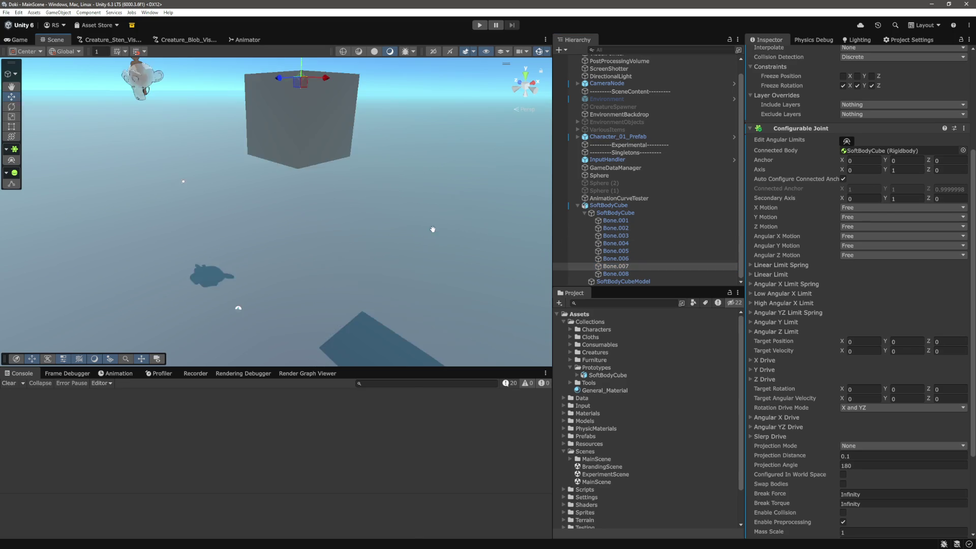
pyautogui.click(616, 220)
pyautogui.keyDown('shift'); pyautogui.click(660, 275); pyautogui.keyUp('shift')
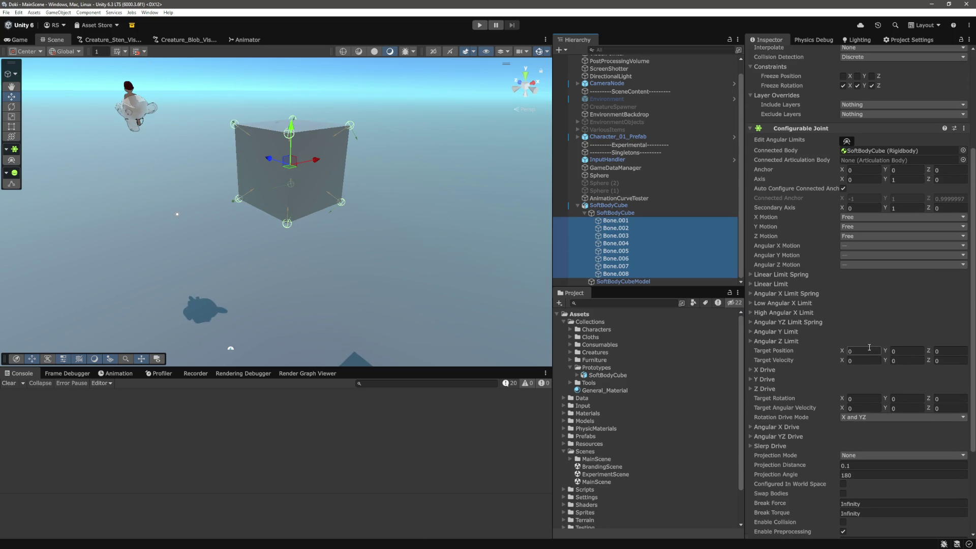
# - Set the bones' Linear Limit Spring to 1000 with a Damper of 10
pyautogui.scroll(-3, 787, 338)
pyautogui.click(770, 198)
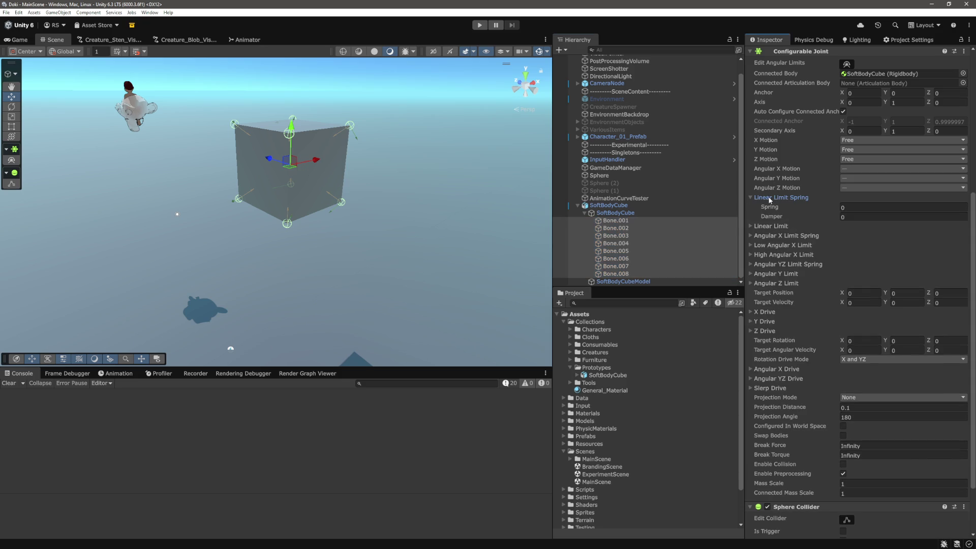
pyautogui.click(861, 208)
pyautogui.write('1000')
pyautogui.press('Tab')
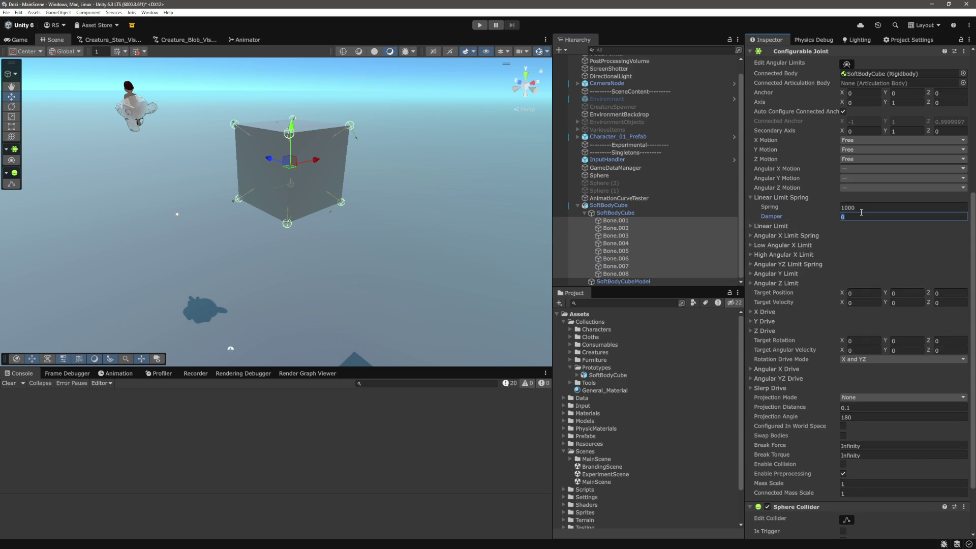
pyautogui.write('10')
pyautogui.press('Return')
# - Run a short Play test, stop it and expand the Linear Limit settings
pyautogui.hotkey('ctrl', 'p')
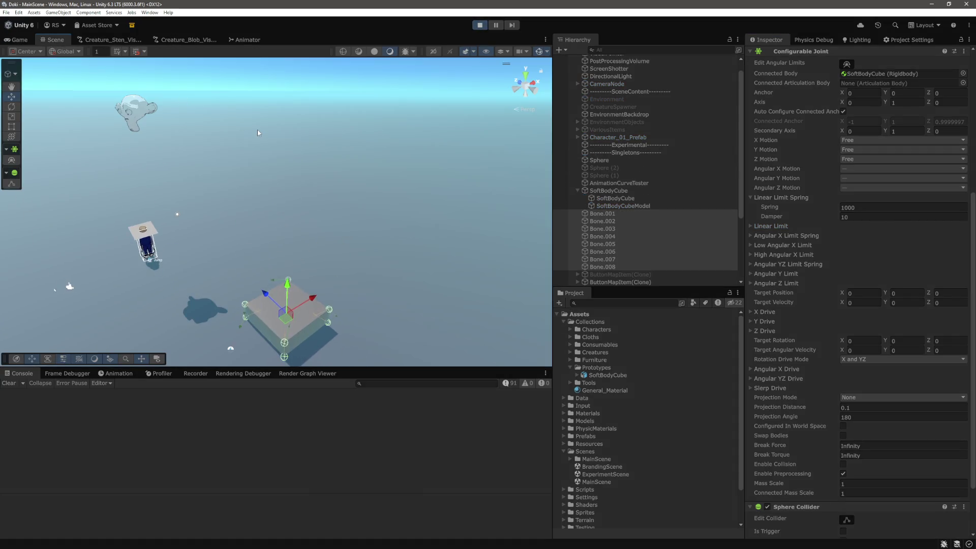
pyautogui.click(479, 25)
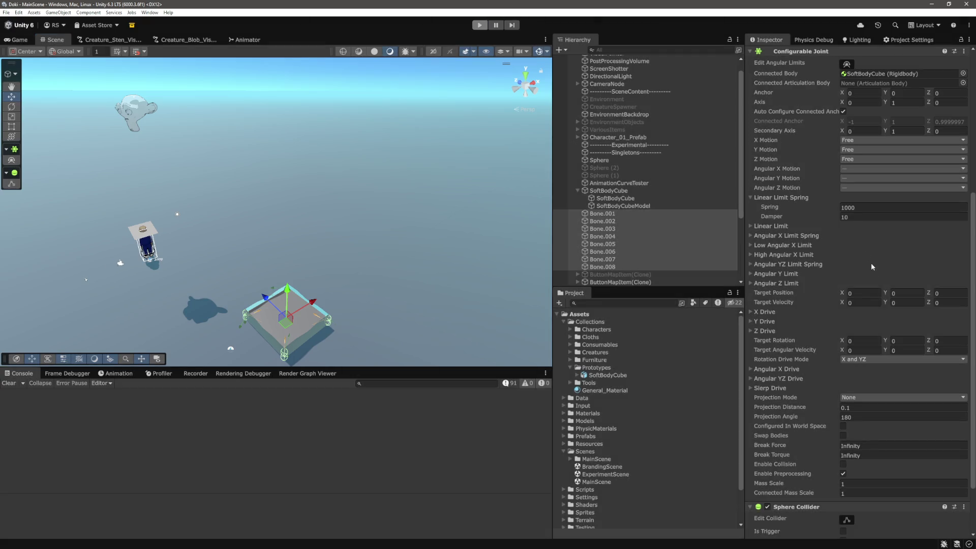
pyautogui.click(773, 217)
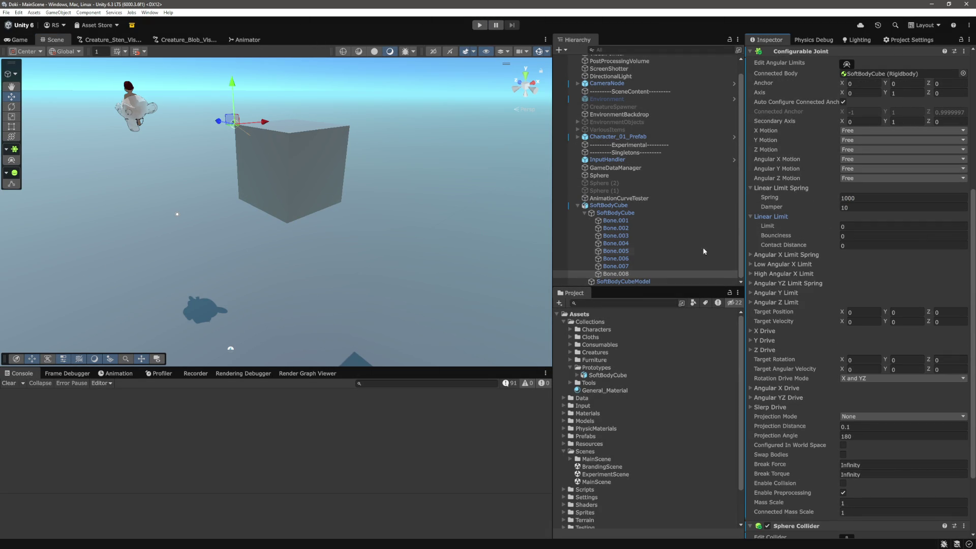
pyautogui.hotkey('alt', 'Tab')
# - Search Google for 'configurable join unity' from the address bar
pyautogui.hotkey('ctrl', 'l')
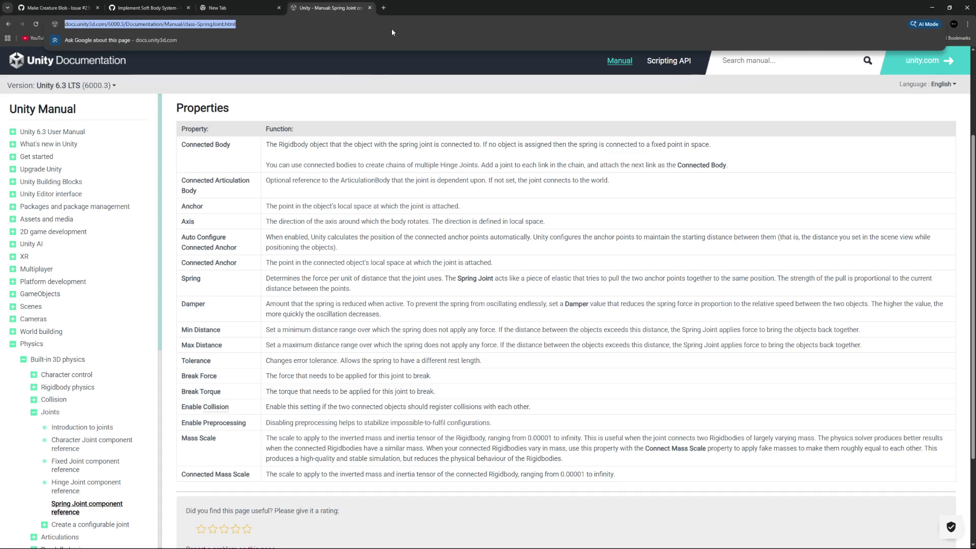
pyautogui.write('configure')
pyautogui.press('BackSpace')
pyautogui.write('a')
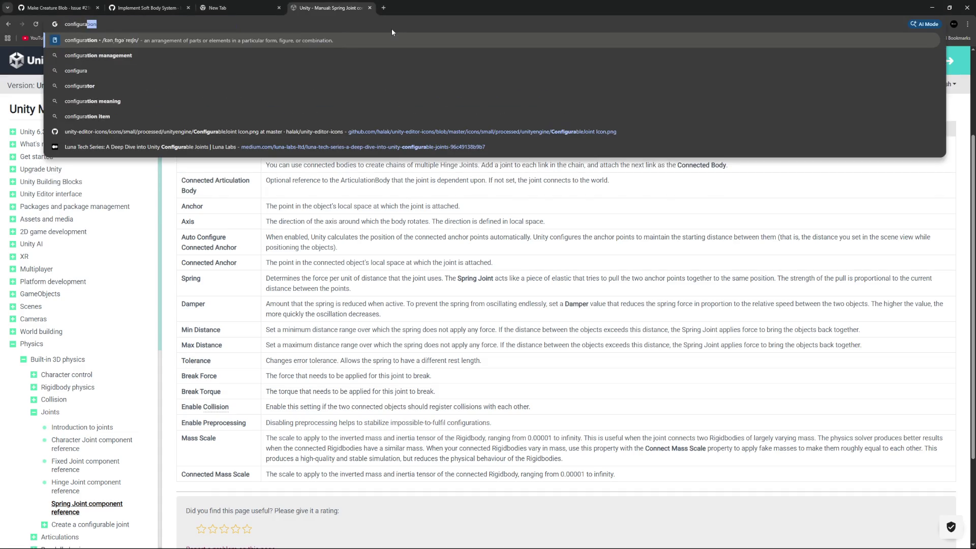
pyautogui.write('ble join unity')
pyautogui.press('Return')
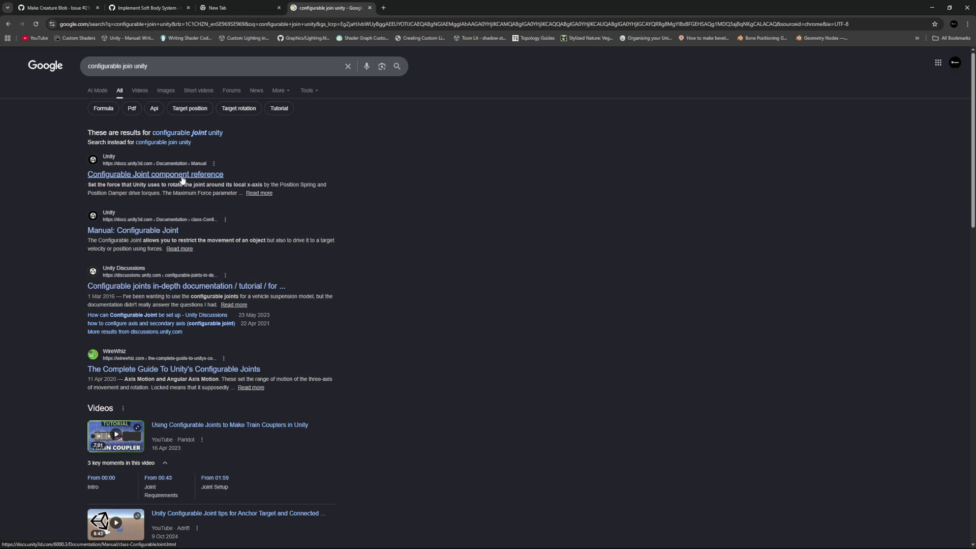
# - Open the Configurable Joint component reference and read the Linear Limit Spring and Linear Limit descriptions
pyautogui.click(151, 232)
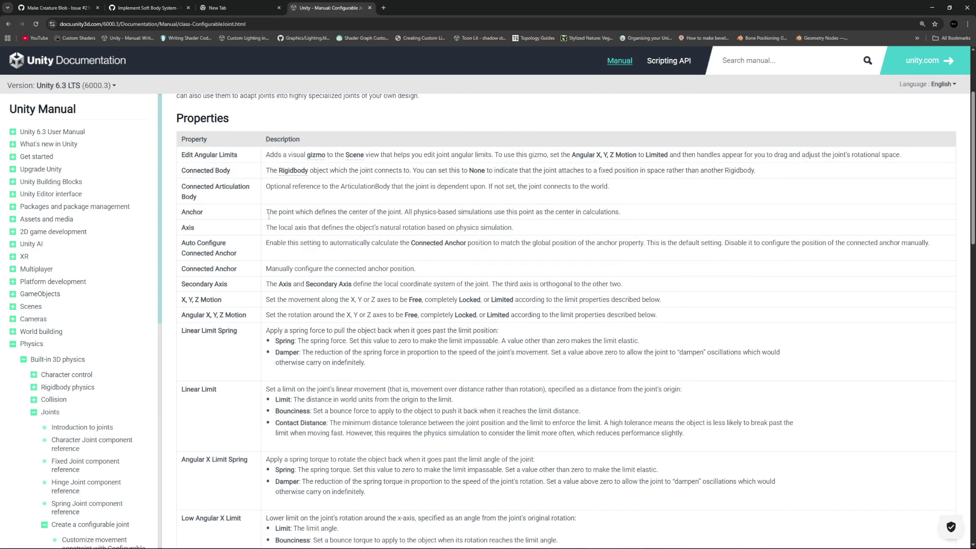
pyautogui.scroll(-3, 272, 228)
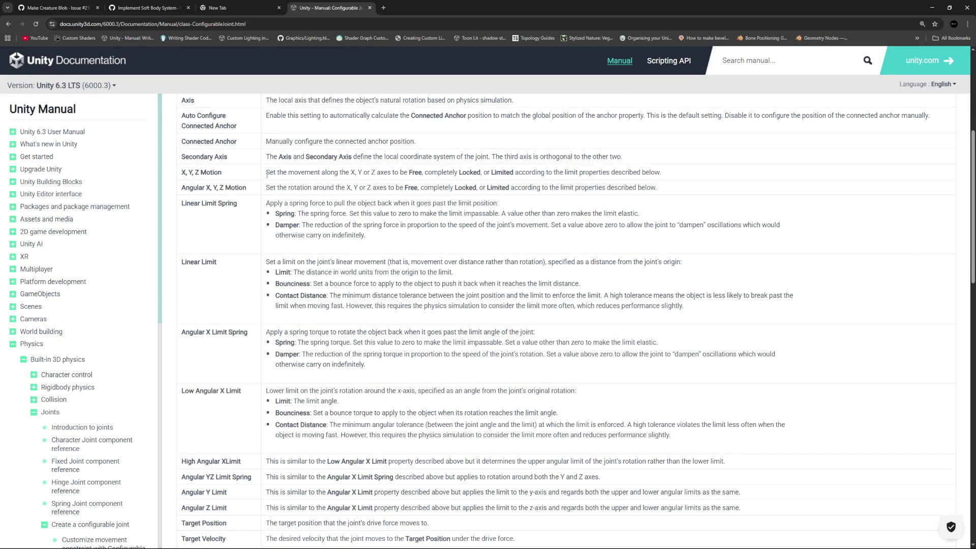
pyautogui.moveTo(266, 203); pyautogui.dragTo(508, 204)
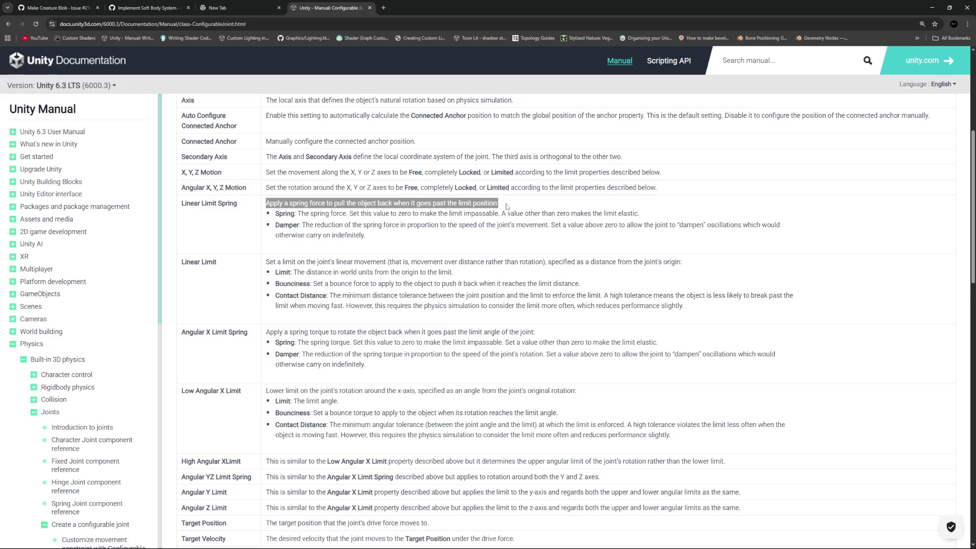
pyautogui.click(508, 203)
pyautogui.moveTo(266, 262)
pyautogui.mouseDown()
pyautogui.moveTo(682, 264)
pyautogui.moveTo(686, 276)
pyautogui.mouseUp()
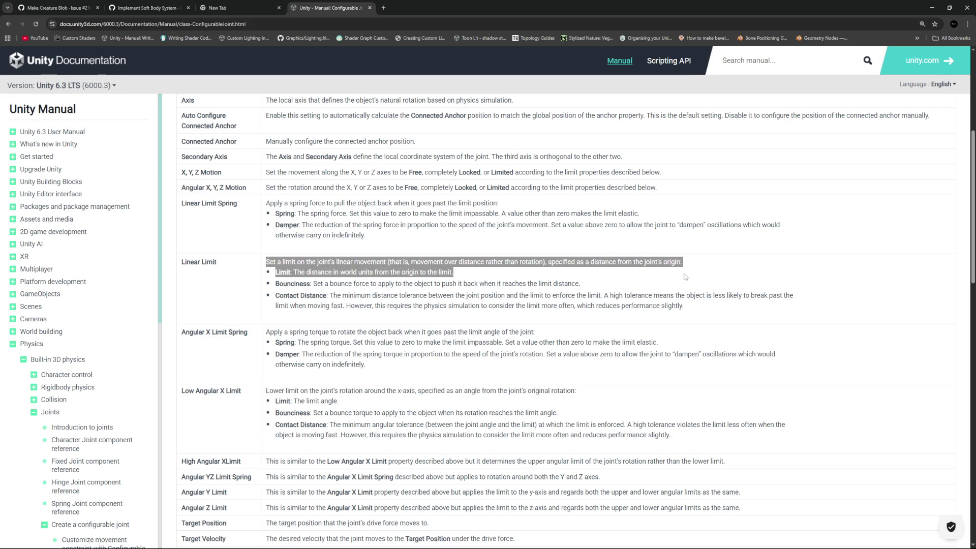
pyautogui.click(277, 283)
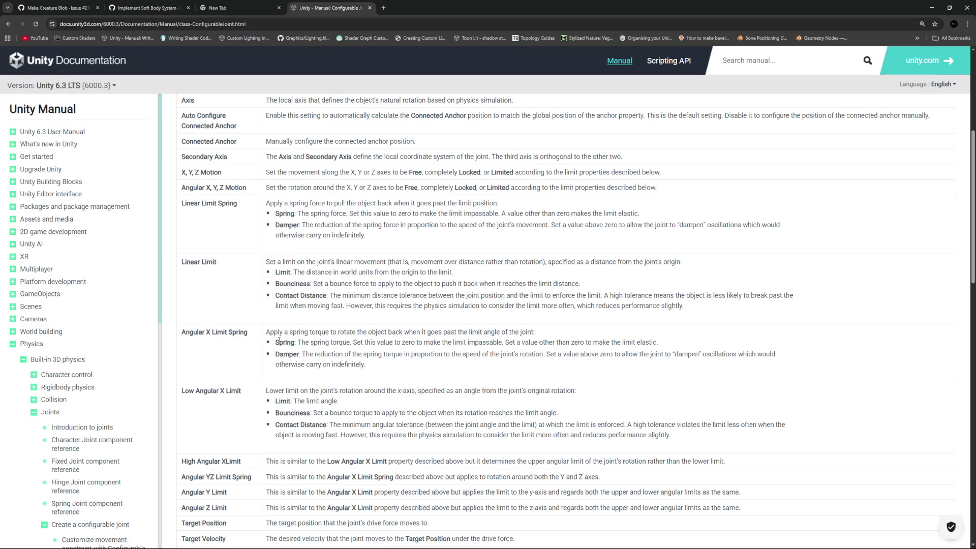
# - Read further down the property table, including the X/Y/Z Drive rows
pyautogui.scroll(-2, 277, 341)
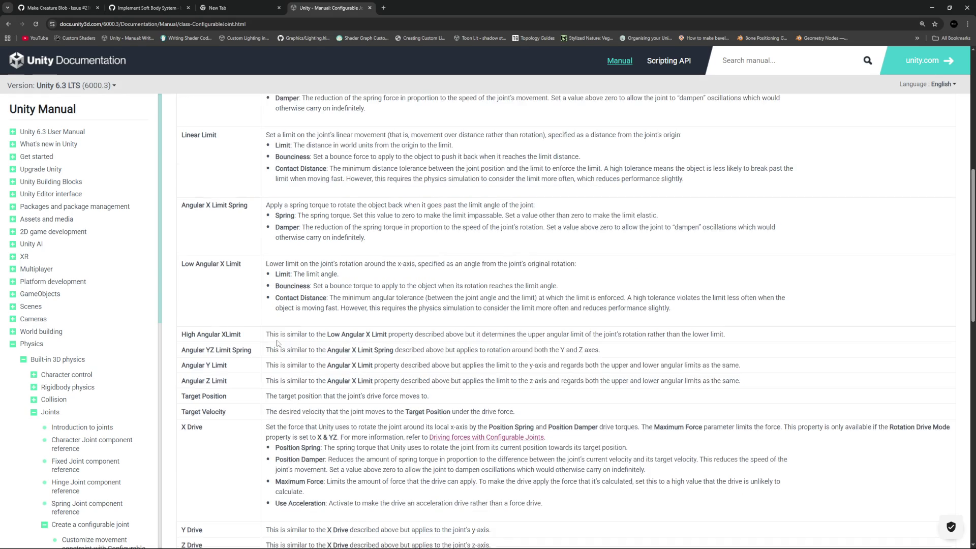
pyautogui.scroll(-2, 278, 344)
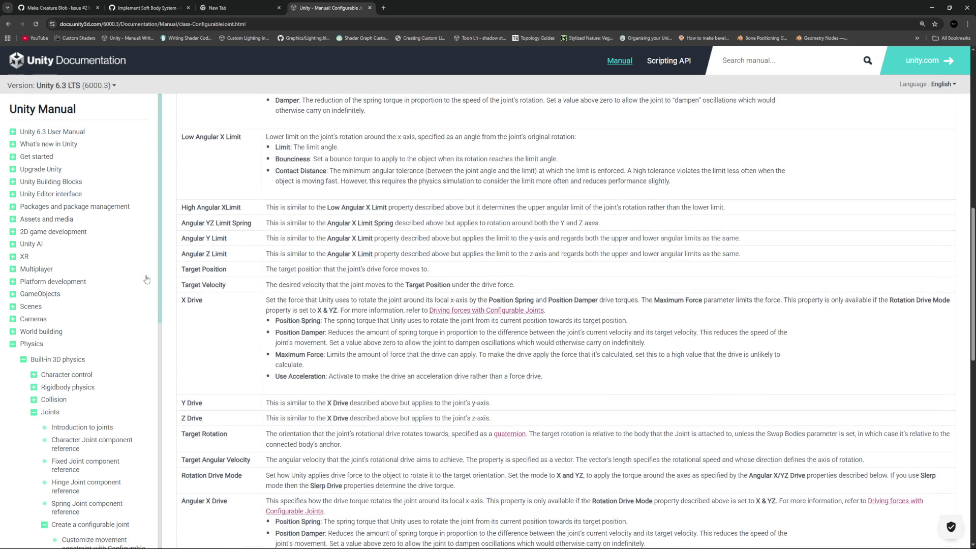
pyautogui.scroll(-2, 198, 279)
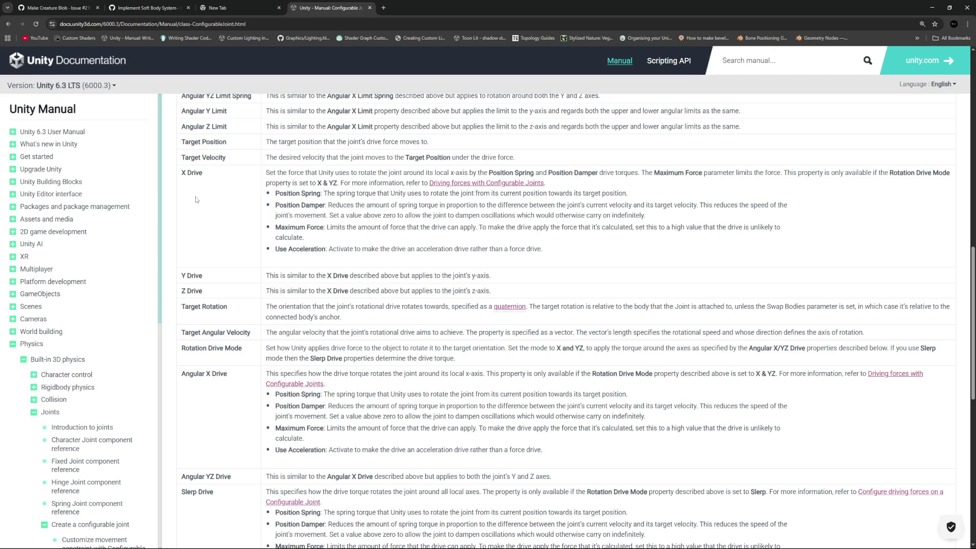
pyautogui.scroll(-2, 255, 259)
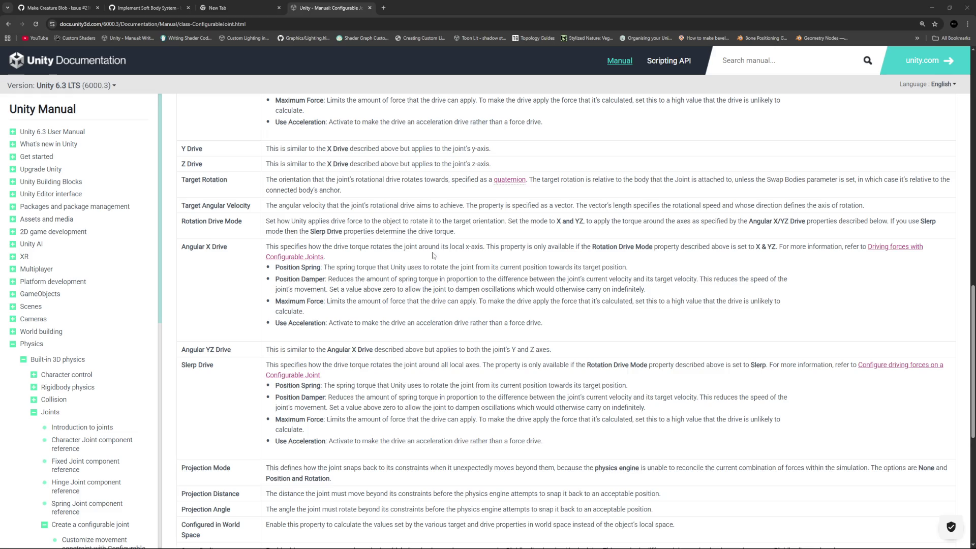
pyautogui.scroll(7, 353, 321)
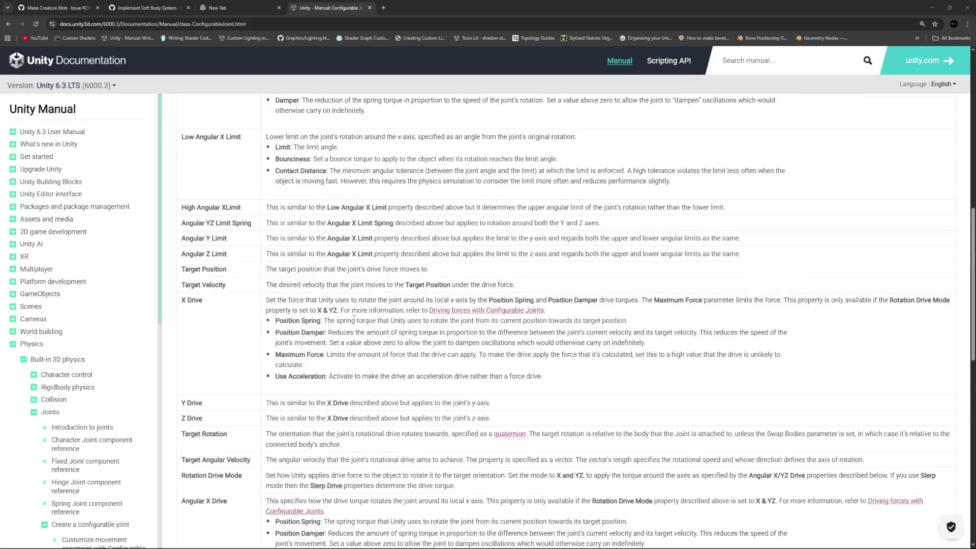
pyautogui.scroll(5, 352, 324)
pyautogui.scroll(-2, 302, 279)
pyautogui.scroll(2, 303, 279)
pyautogui.scroll(-2, 228, 281)
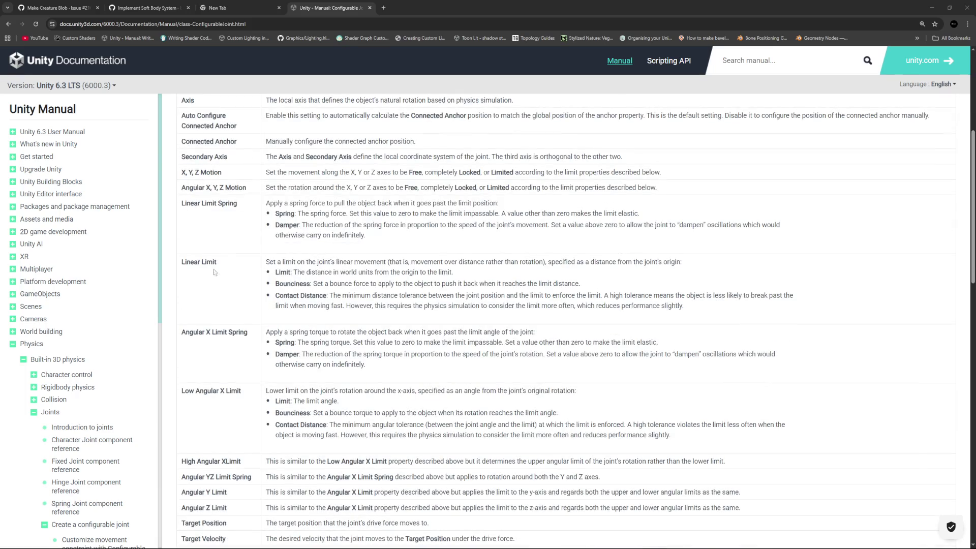
pyautogui.moveTo(190, 262); pyautogui.dragTo(238, 277)
pyautogui.click(218, 297)
# - Back in Unity, set the joint's Linear Limit to 1 and Bounciness to 1
pyautogui.hotkey('alt', 'Tab')
pyautogui.scroll(-2, 805, 236)
pyautogui.scroll(1, 858, 185)
pyautogui.click(852, 200)
pyautogui.write('1')
pyautogui.click(852, 210)
pyautogui.click(852, 200)
pyautogui.click(850, 210)
pyautogui.press('Return')
# - Start Play, frame the cube in the Scene view and select Bone.001–Bone.008
pyautogui.click(479, 25)
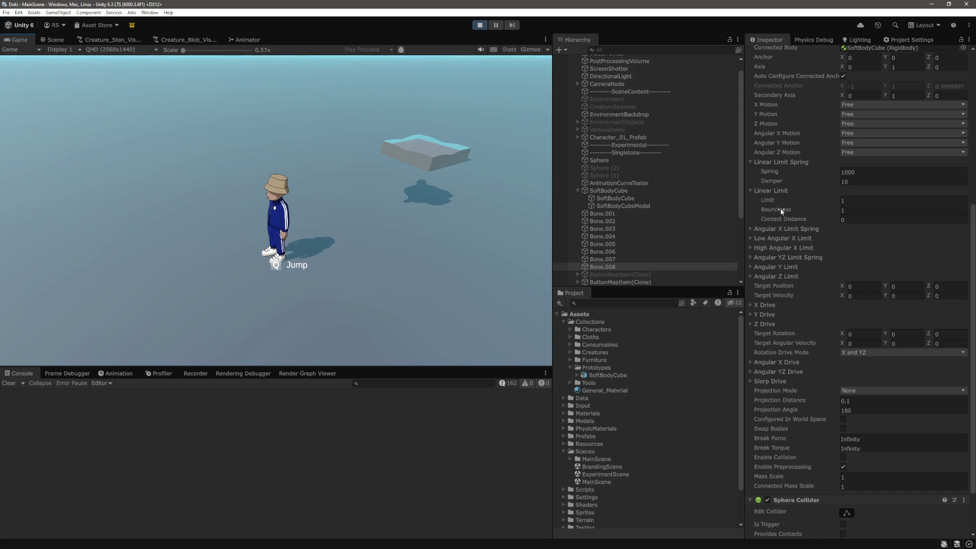
pyautogui.click(602, 214)
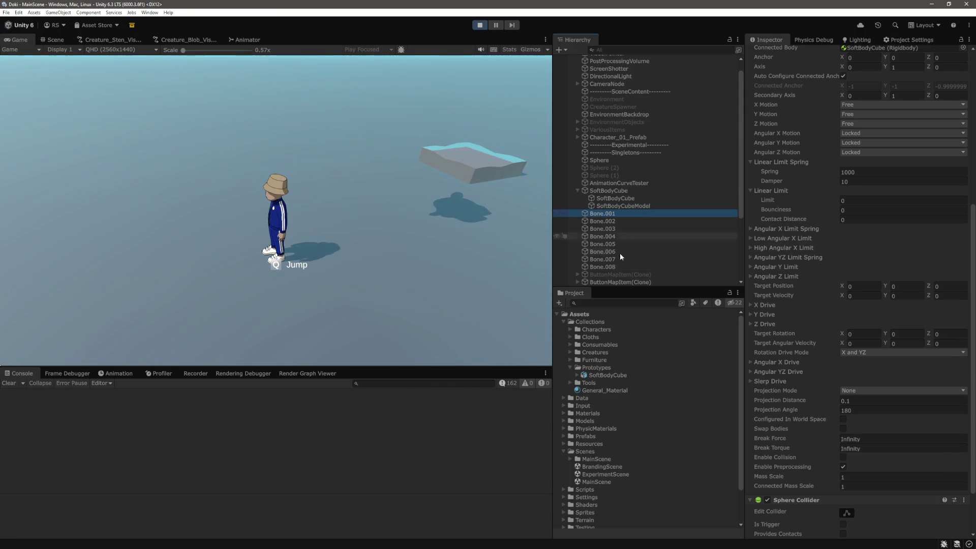
pyautogui.keyDown('shift'); pyautogui.click(603, 267); pyautogui.keyUp('shift')
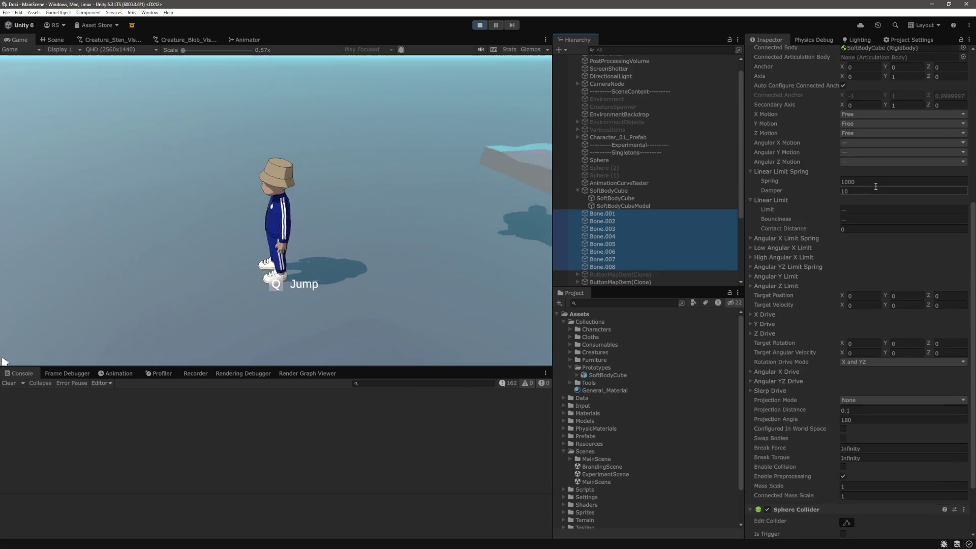
pyautogui.click(51, 40)
pyautogui.press('q')
pyautogui.press('f')
pyautogui.press('w')
pyautogui.click(622, 211)
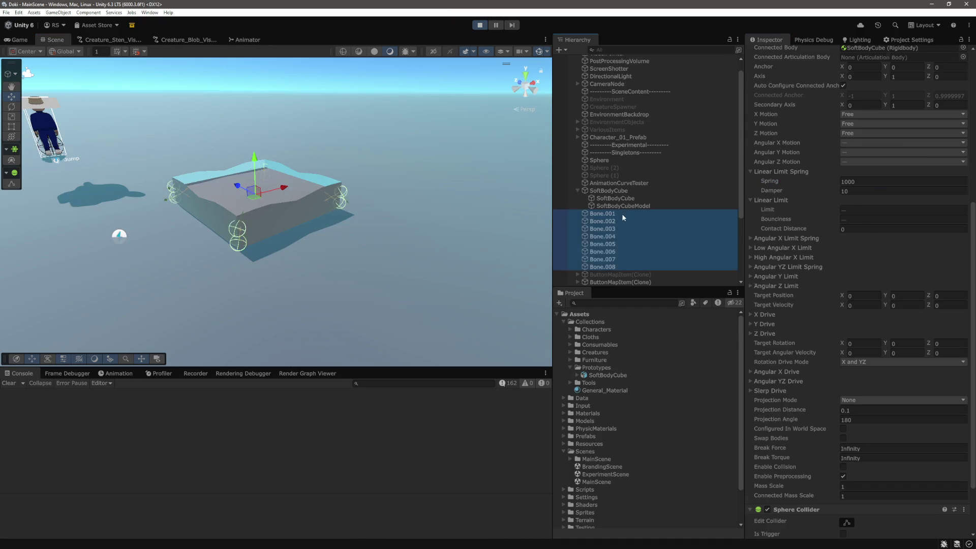
# - Give all eight bones Linear Limit Spring 10000 and Limit, Bounciness, Contact Distance of 1
pyautogui.keyDown('shift'); pyautogui.click(602, 266); pyautogui.keyUp('shift')
pyautogui.click(883, 180)
pyautogui.write('0')
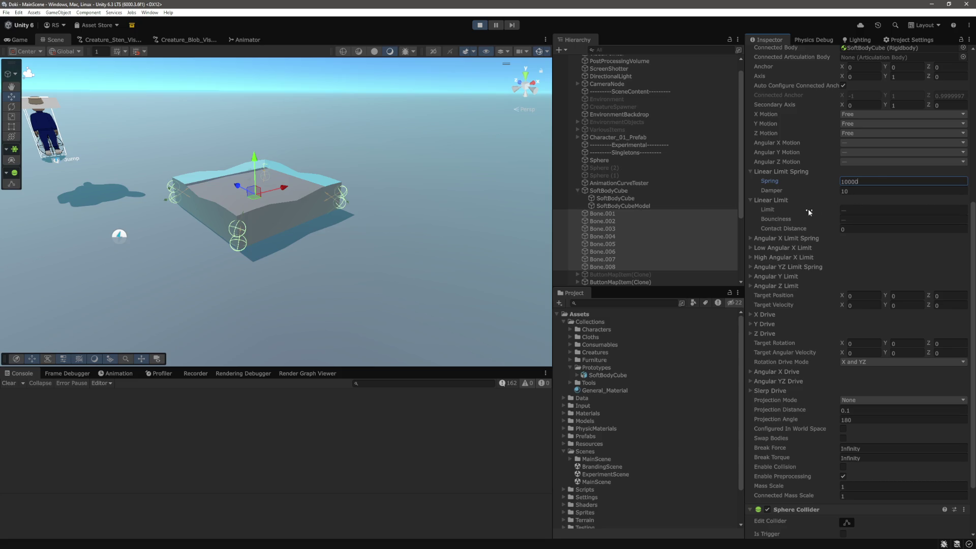
pyautogui.click(854, 210)
pyautogui.write('1')
pyautogui.click(856, 219)
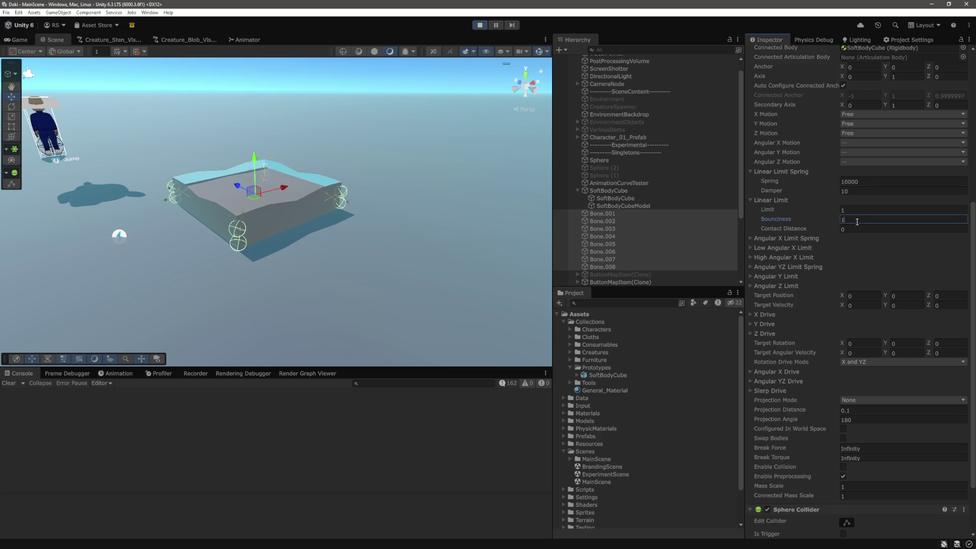
pyautogui.click(867, 228)
pyautogui.scroll(-2, 773, 211)
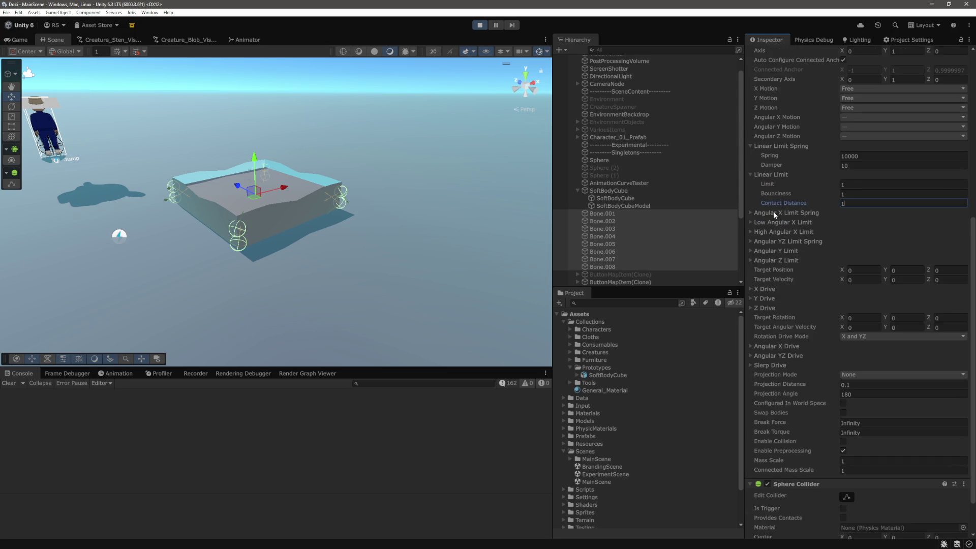
pyautogui.click(773, 212)
pyautogui.click(773, 211)
pyautogui.scroll(-2, 776, 239)
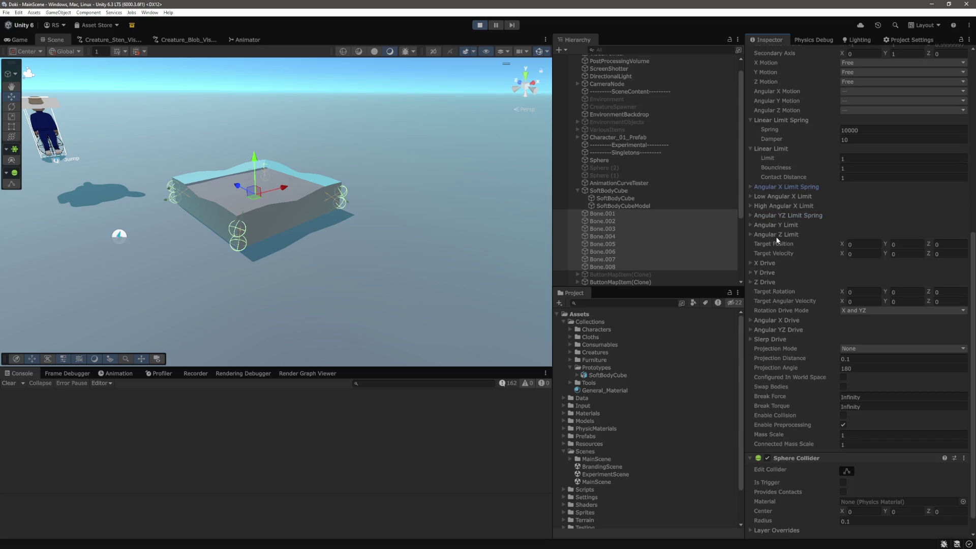
pyautogui.scroll(5, 856, 193)
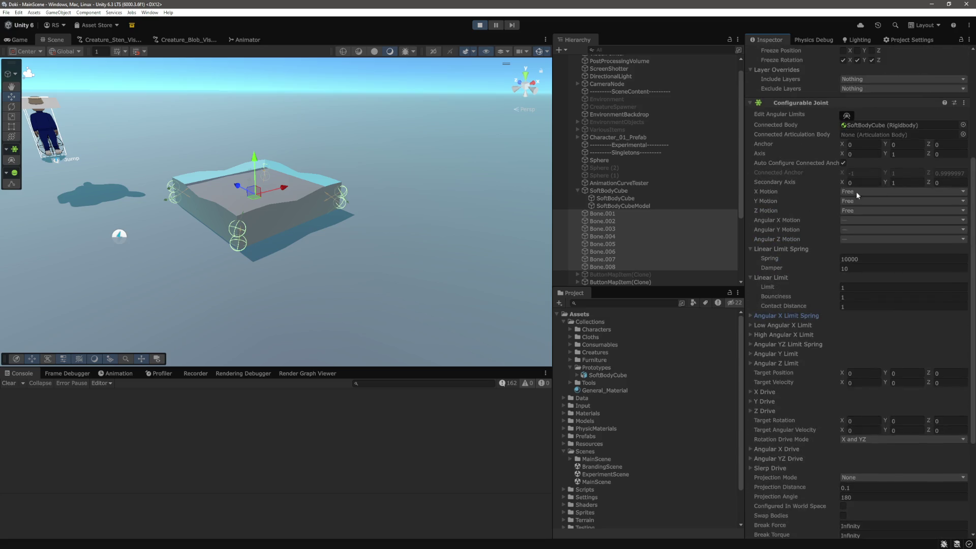
# - Set the bones' Angular X, Y and Z Motion to Locked
pyautogui.click(865, 221)
pyautogui.click(864, 230)
pyautogui.click(864, 230)
pyautogui.click(860, 239)
pyautogui.click(864, 239)
pyautogui.click(860, 248)
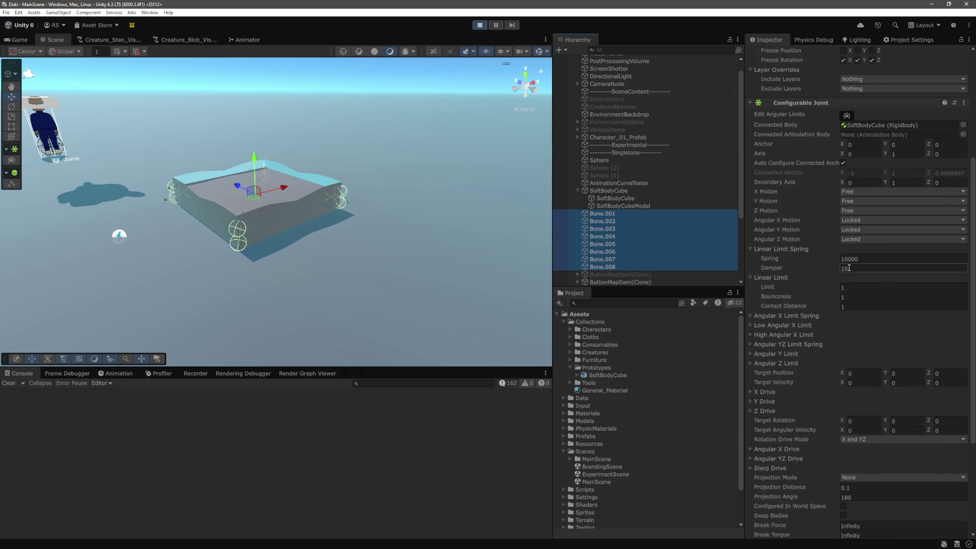
# - Expand X Drive, try then clear a Position Spring of 10, and stop the game
pyautogui.scroll(-4, 793, 249)
pyautogui.scroll(-3, 806, 223)
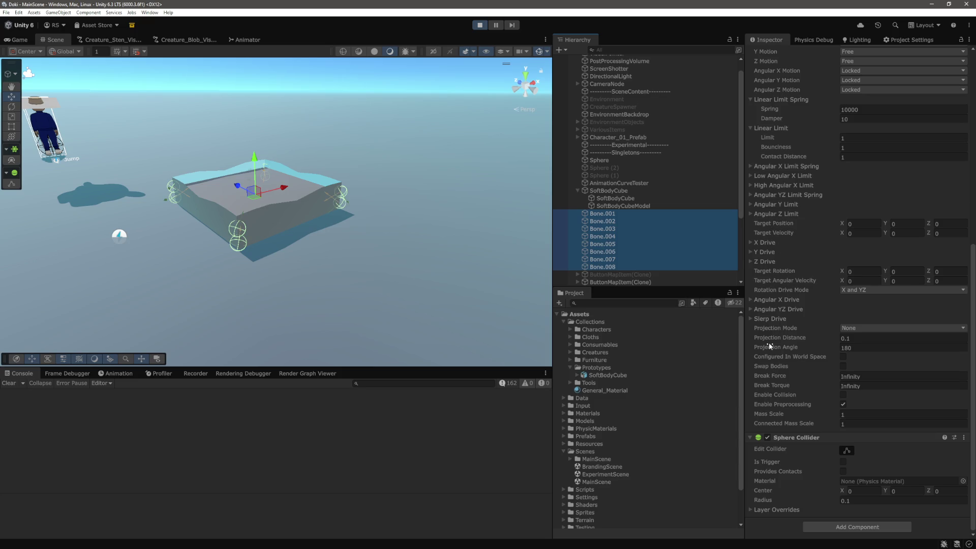
pyautogui.scroll(1, 773, 340)
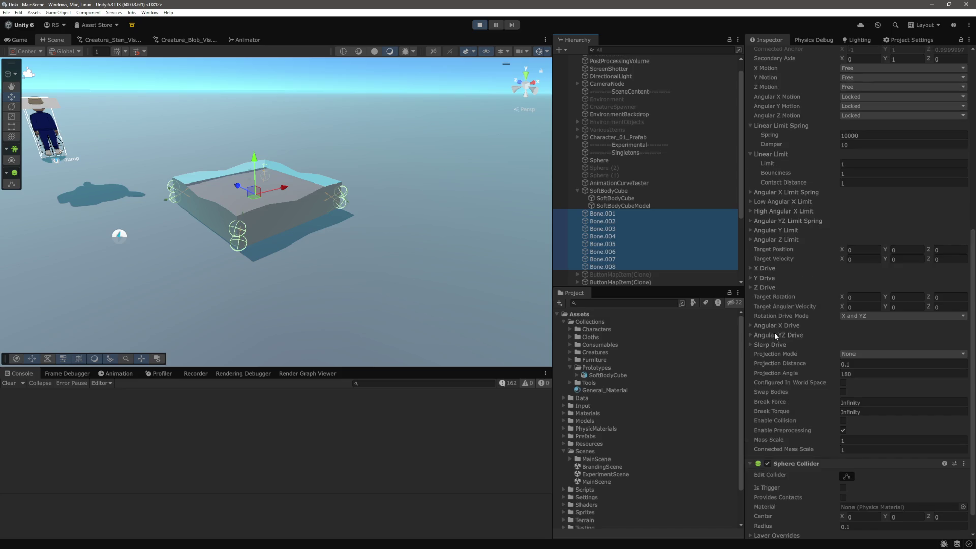
pyautogui.click(764, 270)
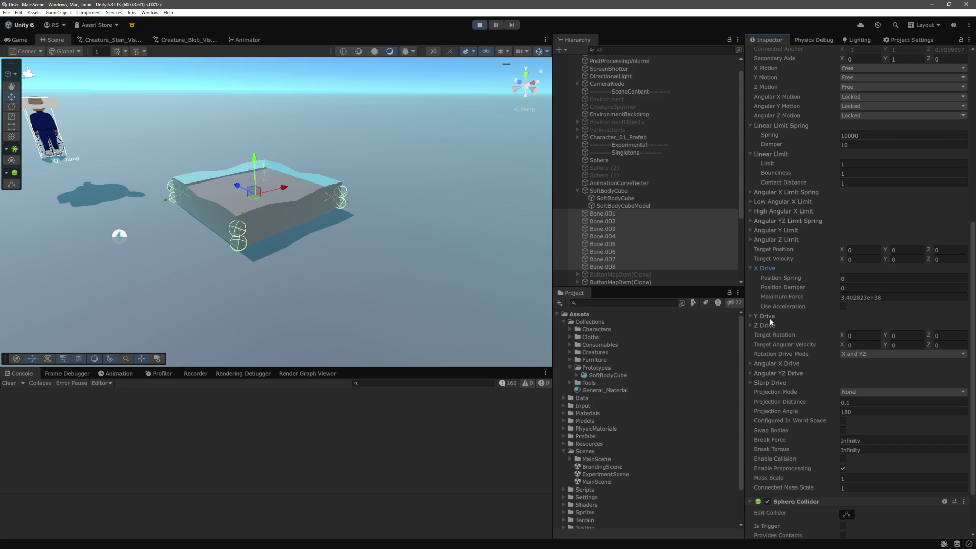
pyautogui.click(769, 317)
pyautogui.click(770, 316)
pyautogui.write('10')
pyautogui.press('BackSpace')
pyautogui.press('BackSpace')
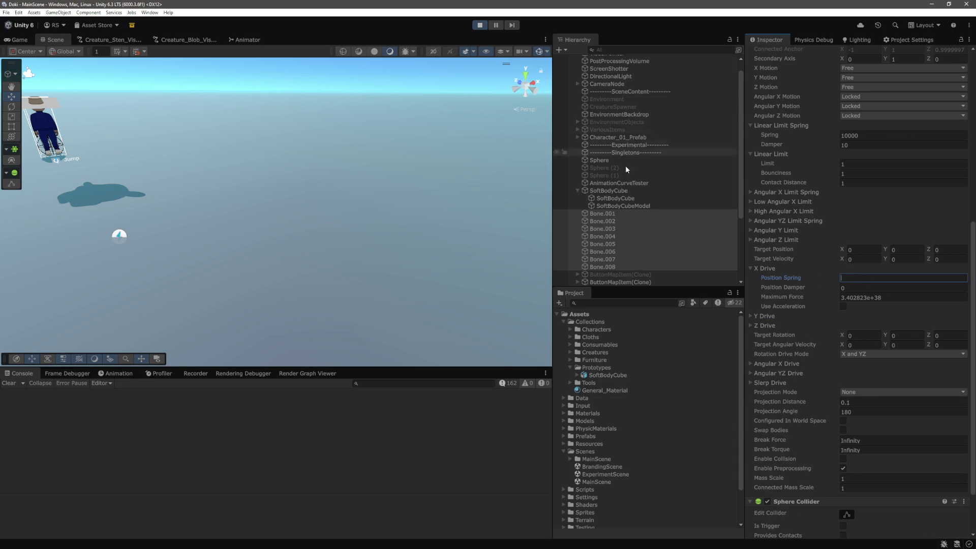
pyautogui.click(480, 25)
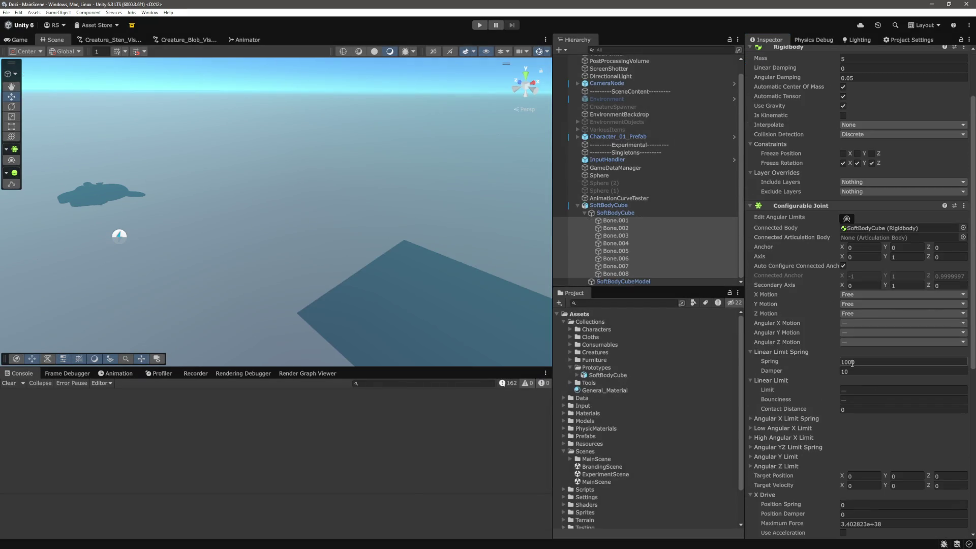
# - Frame the SoftBodyCube in the Scene view and confirm Secondary Axis Y as 0
pyautogui.scroll(-3, 844, 373)
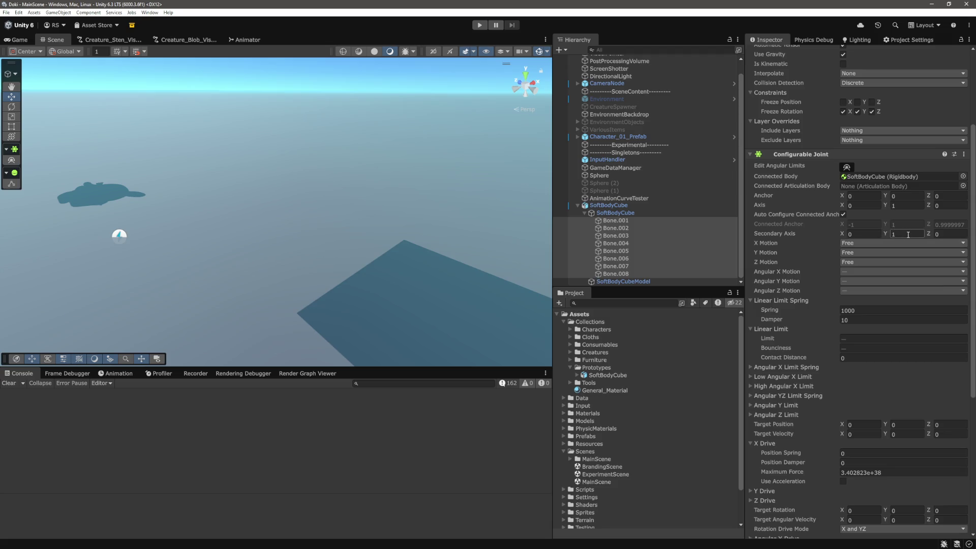
pyautogui.scroll(-1, 908, 236)
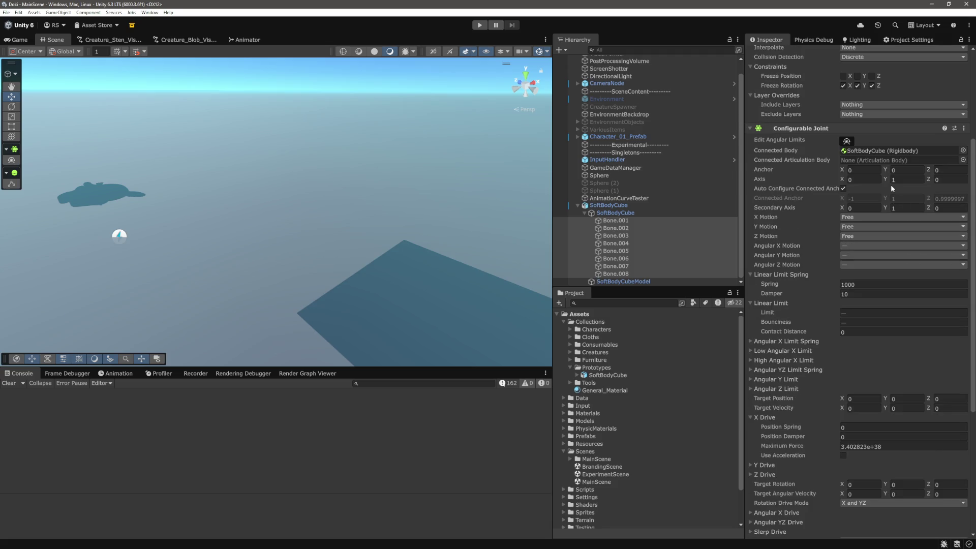
pyautogui.scroll(-2, 891, 188)
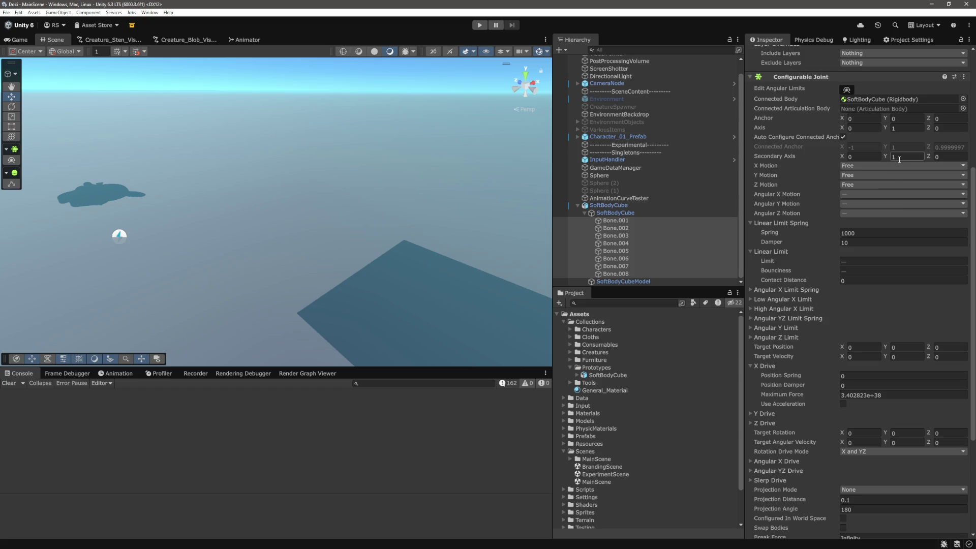
pyautogui.press('f')
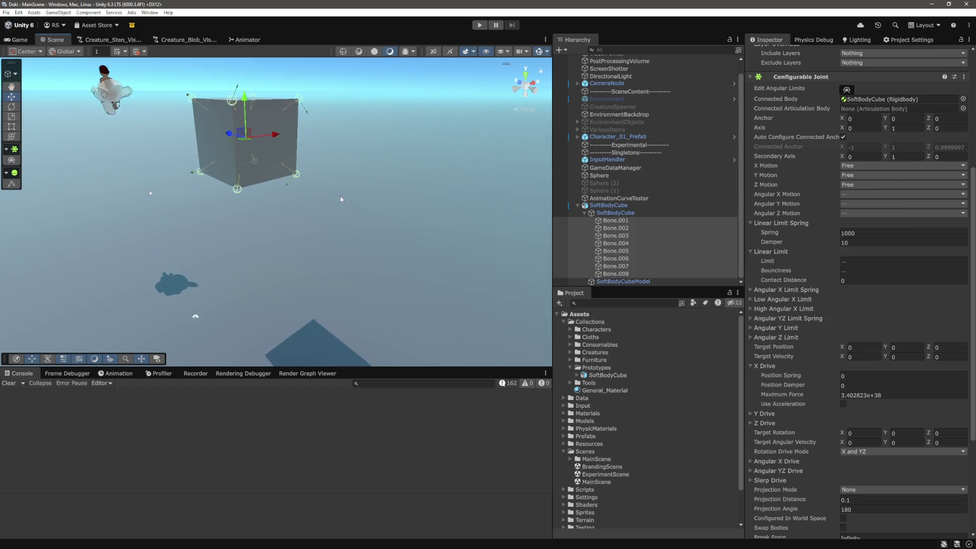
pyautogui.scroll(5, 340, 197)
pyautogui.scroll(3, 405, 193)
pyautogui.press('w')
pyautogui.write('0')
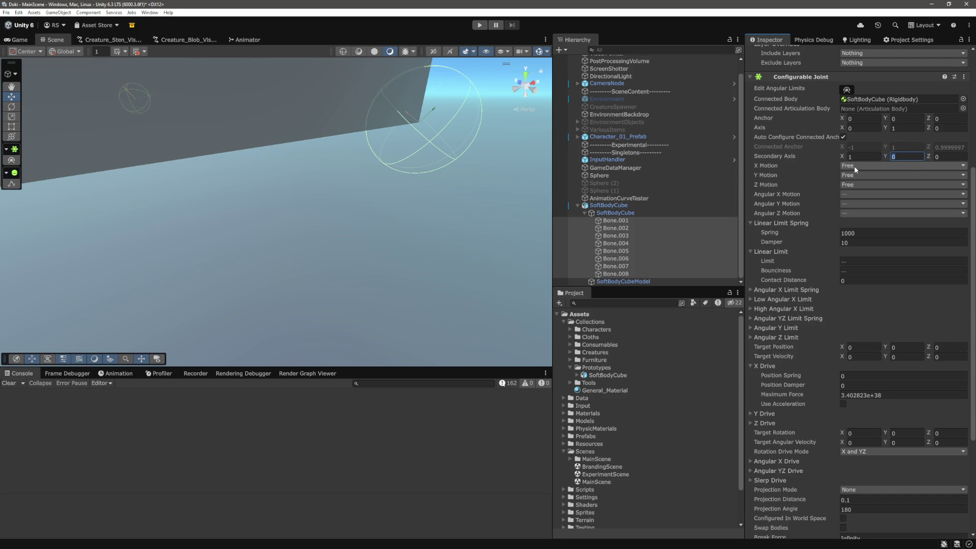
pyautogui.press('Return')
pyautogui.press('f')
pyautogui.scroll(-5, 835, 267)
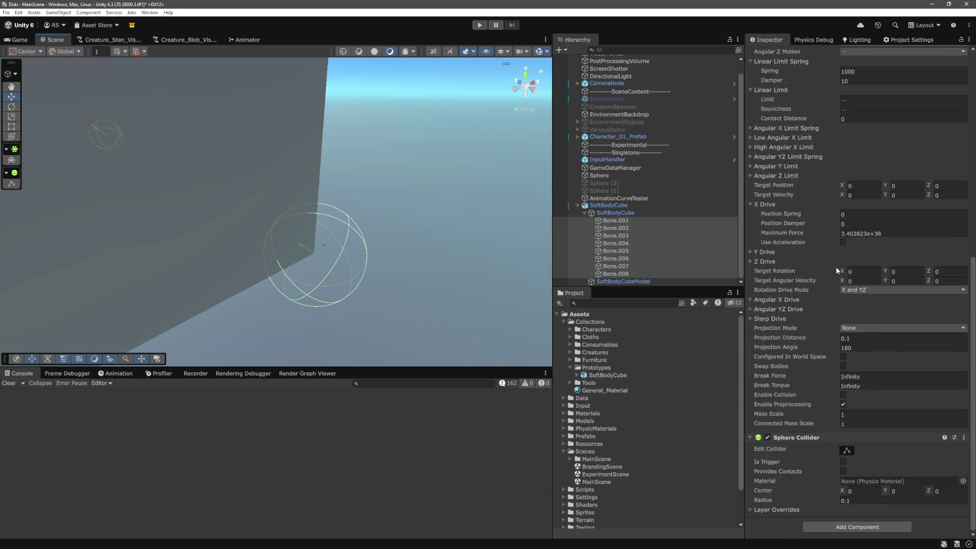
# - Give the bone joints' Y Drive Position Spring 1000 and Damper 10, then start Play mode
pyautogui.click(762, 253)
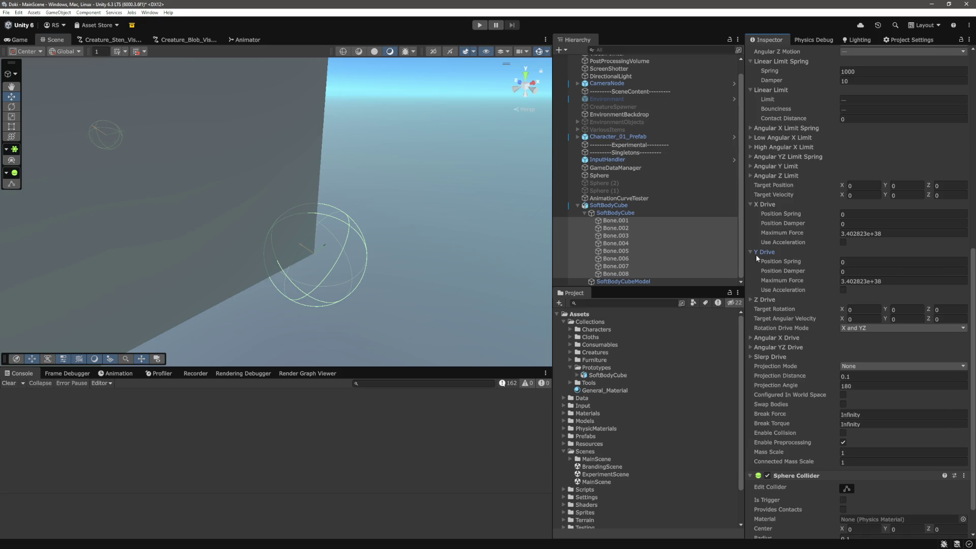
pyautogui.scroll(-5, 425, 249)
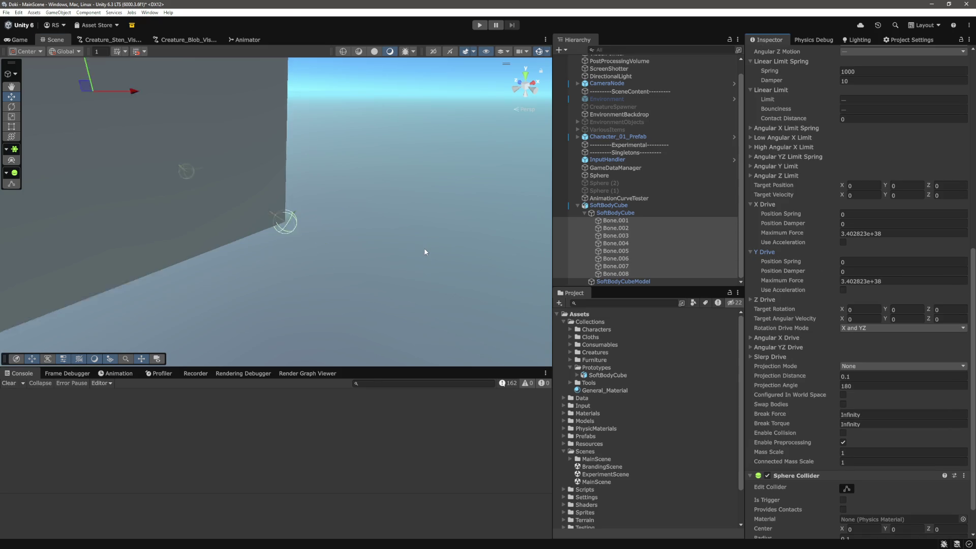
pyautogui.scroll(-5, 424, 251)
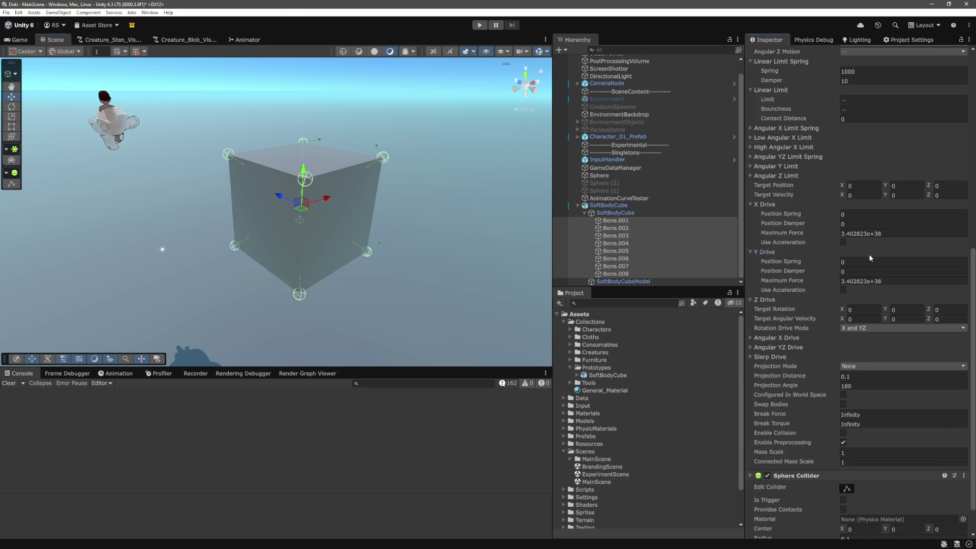
pyautogui.write('000')
pyautogui.press('Tab')
pyautogui.hotkey('ctrl', 'p')
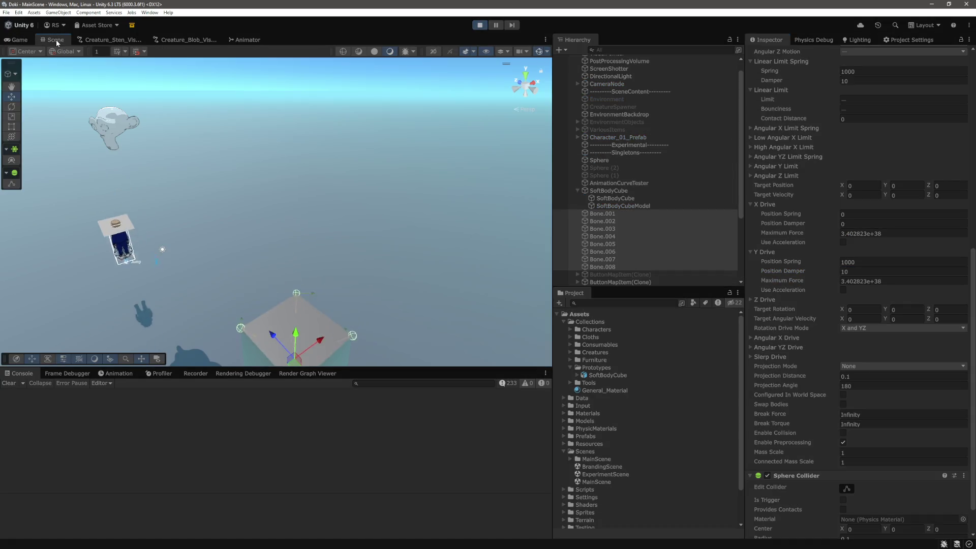
# - Select the soft-body cube, orbit around it, and stop the running game
pyautogui.click(392, 303)
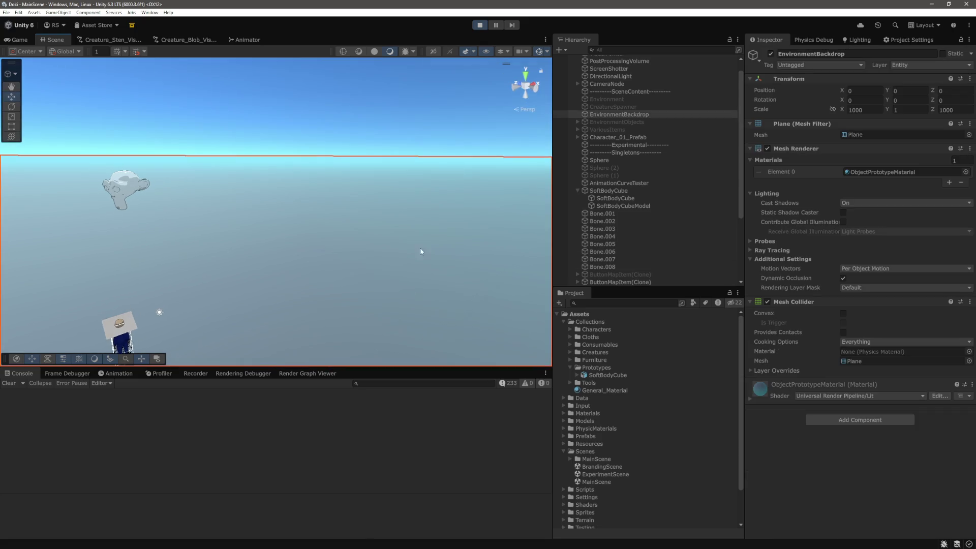
pyautogui.click(359, 215)
pyautogui.moveTo(359, 215)
pyautogui.mouseDown()
pyautogui.moveTo(398, 233)
pyautogui.moveTo(446, 233)
pyautogui.moveTo(521, 185)
pyautogui.mouseUp()
pyautogui.click(481, 25)
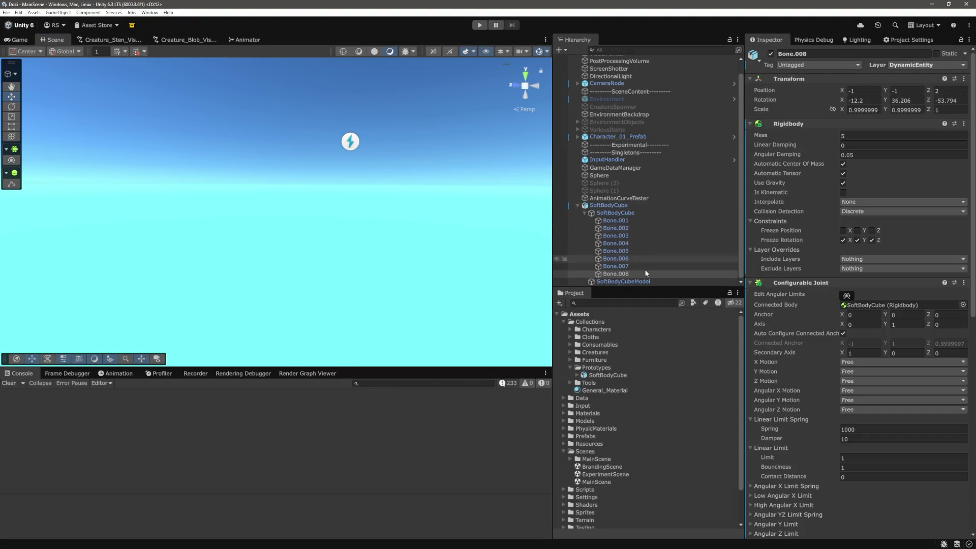
# - Select Bone.001–Bone.008 and set their X Drive Position Spring 1000 and Damper 10
pyautogui.keyDown('shift'); pyautogui.click(627, 223); pyautogui.keyUp('shift')
pyautogui.scroll(-10, 846, 349)
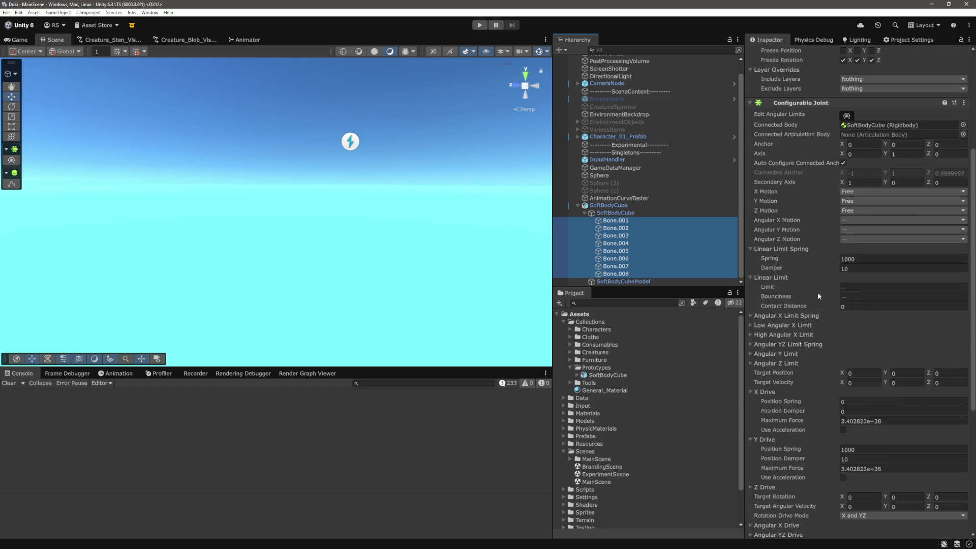
pyautogui.scroll(-3, 800, 198)
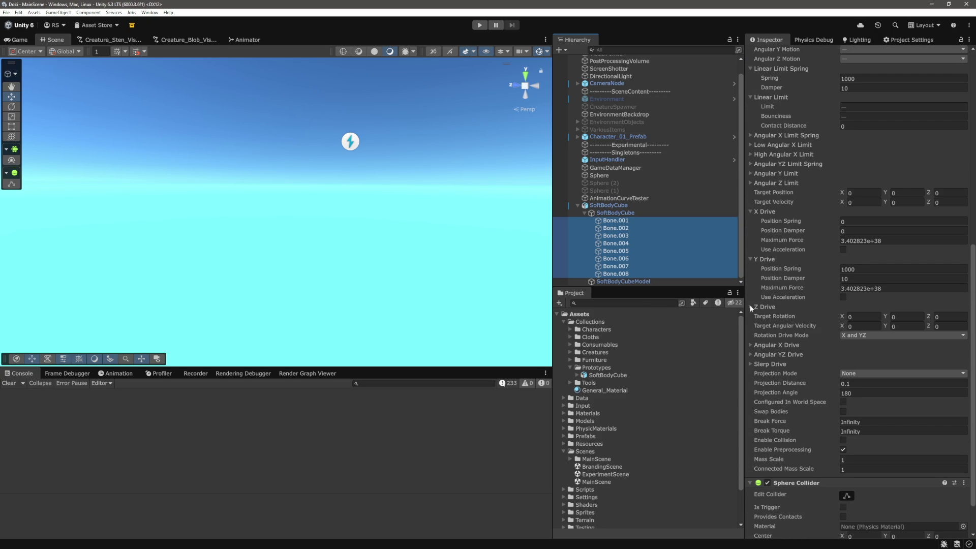
pyautogui.click(750, 307)
pyautogui.scroll(-2, 798, 283)
pyautogui.click(842, 203)
pyautogui.click(844, 195)
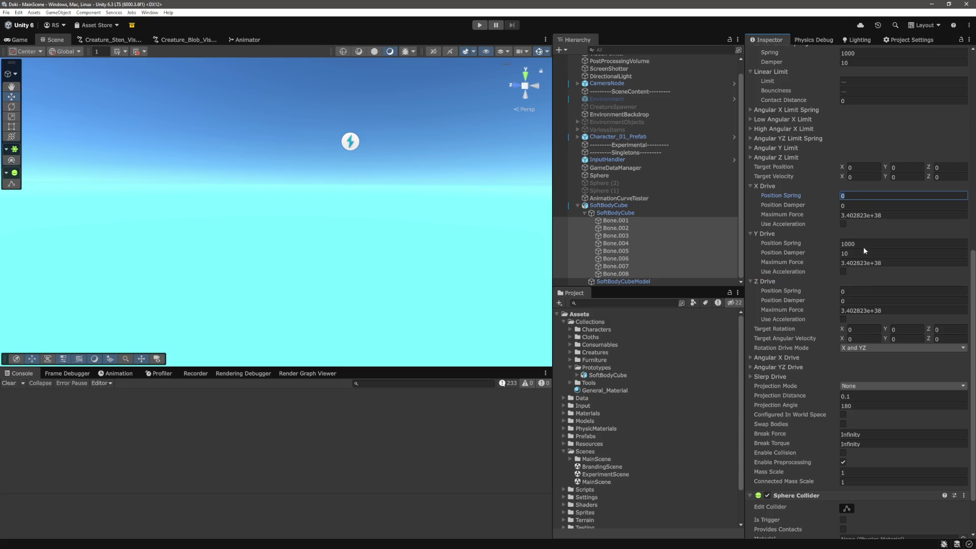
pyautogui.write('00')
pyautogui.press('Tab')
pyautogui.write('10')
pyautogui.press('Return')
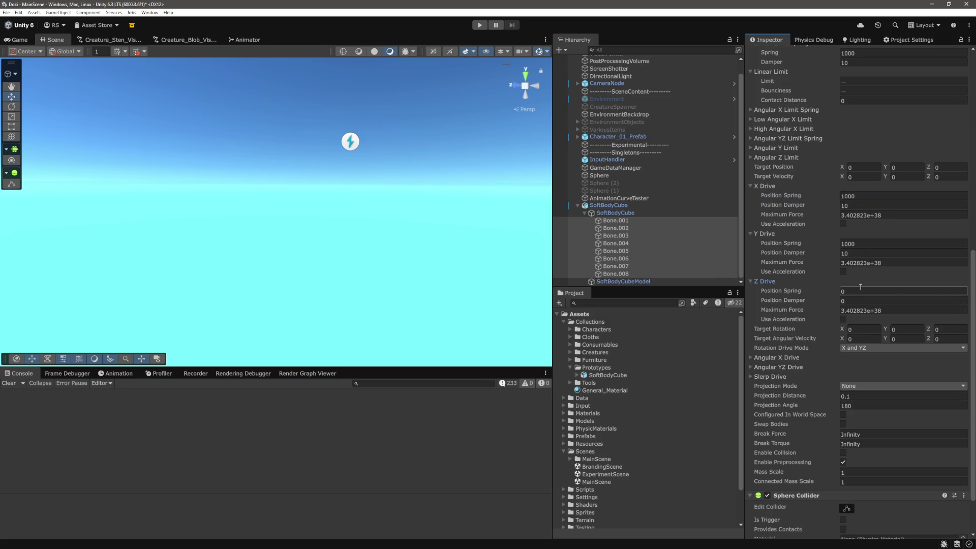
pyautogui.write('1000')
# - Set the Z Drive Position Spring 1000 and Damper 10, then run Play again
pyautogui.press('Tab')
pyautogui.write('10')
pyautogui.press('Tab')
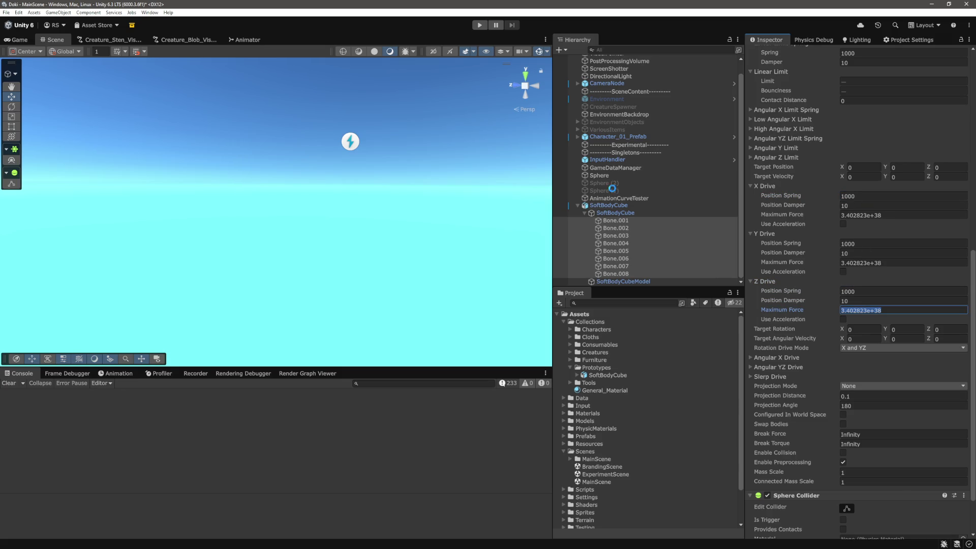
pyautogui.click(479, 24)
pyautogui.click(50, 40)
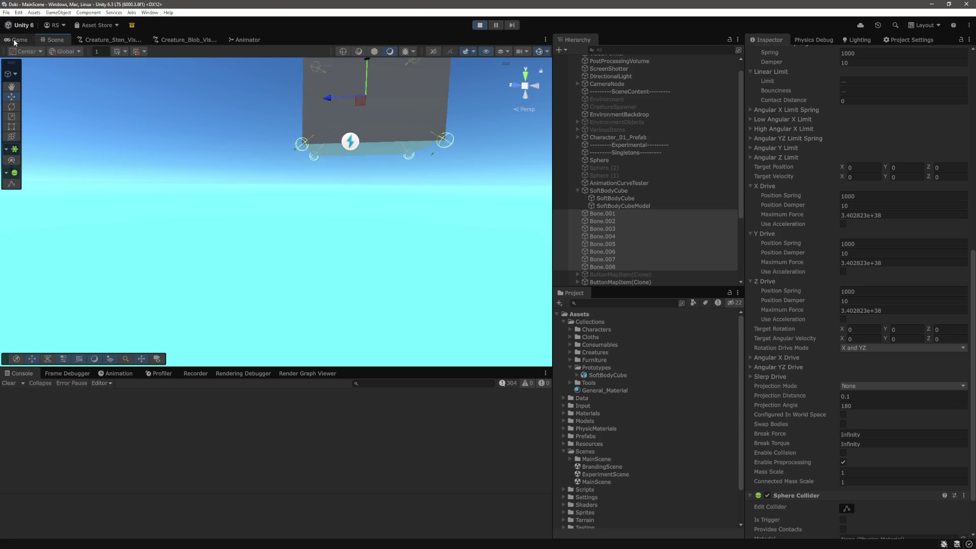
# - In the Game view, walk the character into the soft-body cube repeatedly with WASD
pyautogui.click(20, 39)
pyautogui.press('w')
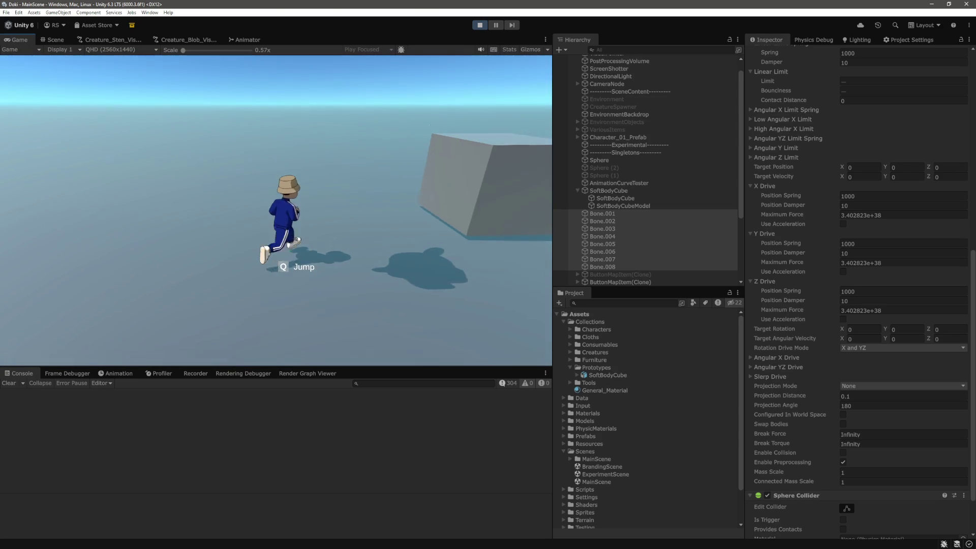
pyautogui.press('w')
pyautogui.press('s')
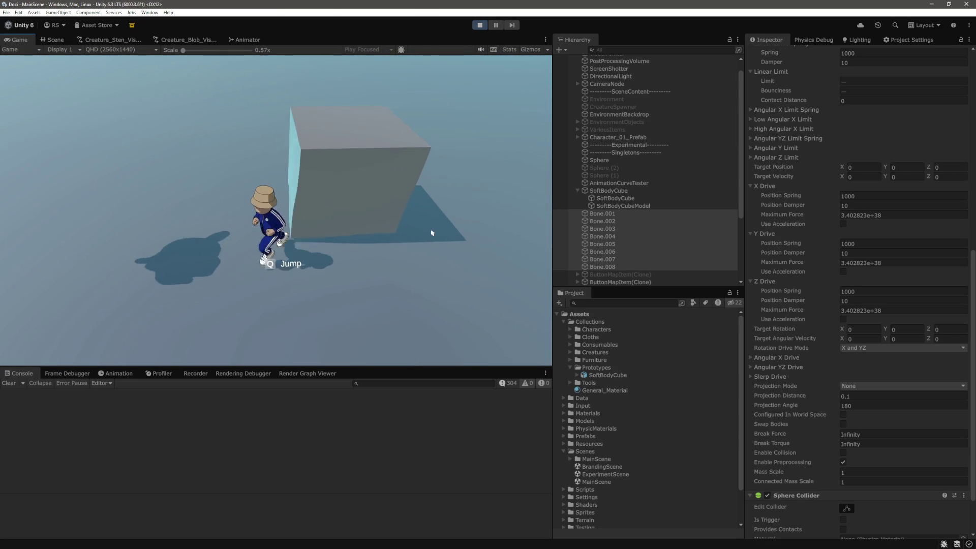
pyautogui.press('w')
pyautogui.press('s')
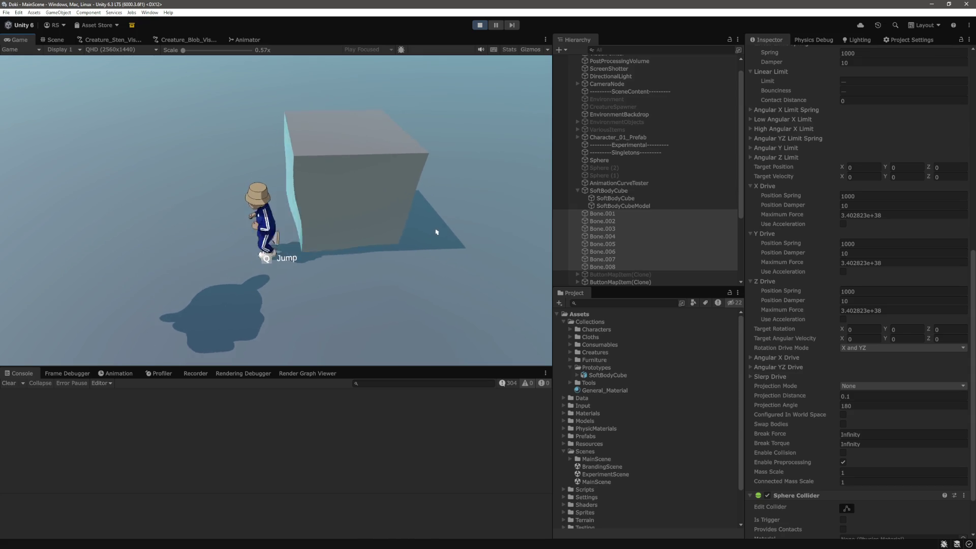
pyautogui.press('w')
pyautogui.press('s')
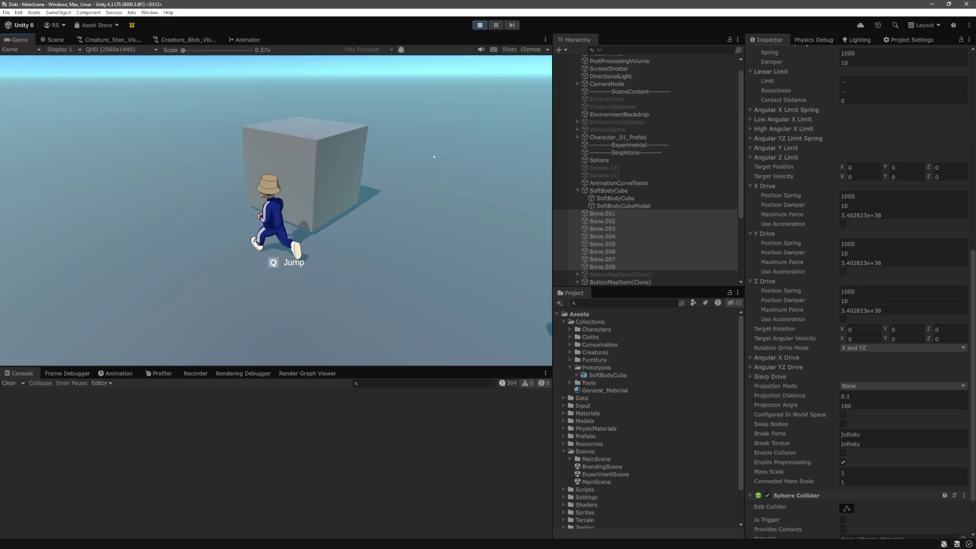
pyautogui.press('w')
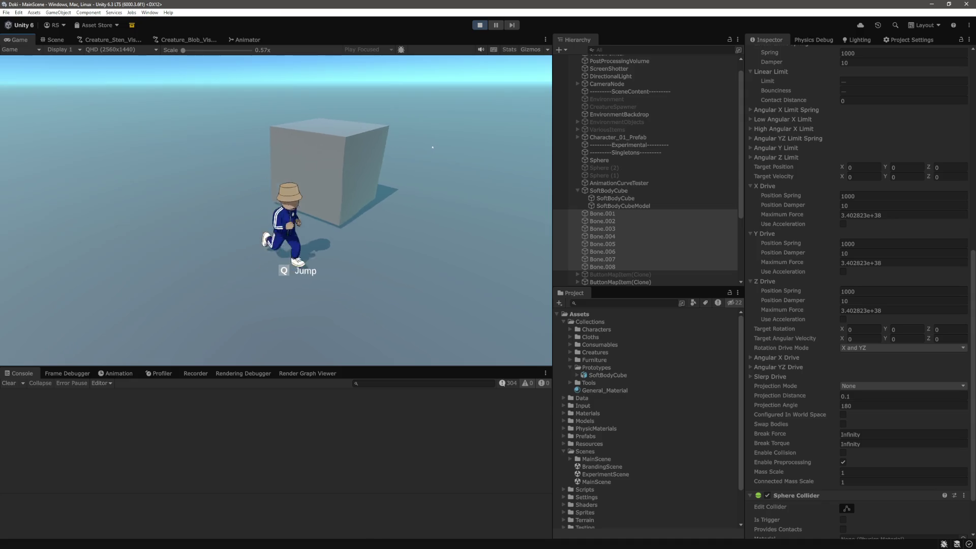
pyautogui.press('w')
pyautogui.press('d')
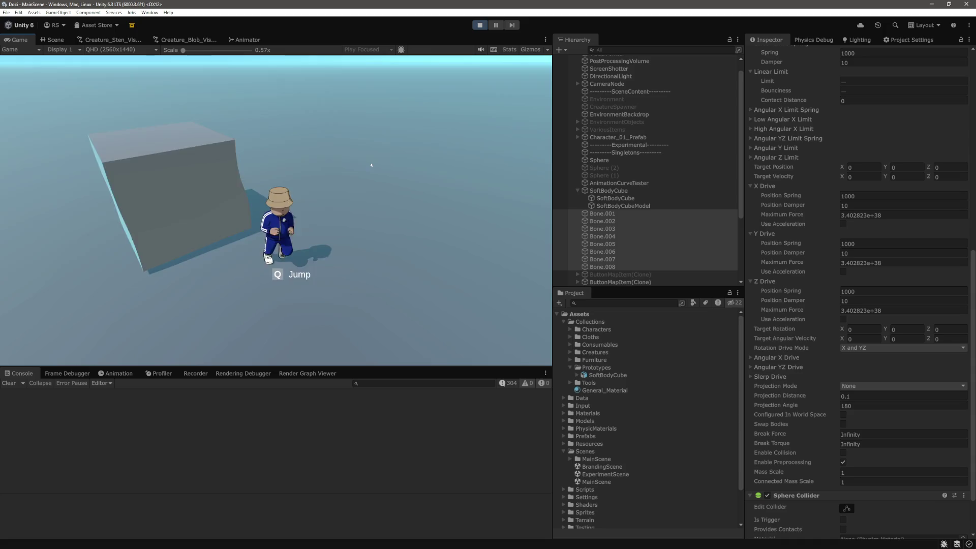
# - Keep running the character around and into the cube, then return to the Scene view
pyautogui.press('s')
pyautogui.press('w')
pyautogui.press('s')
pyautogui.press('w')
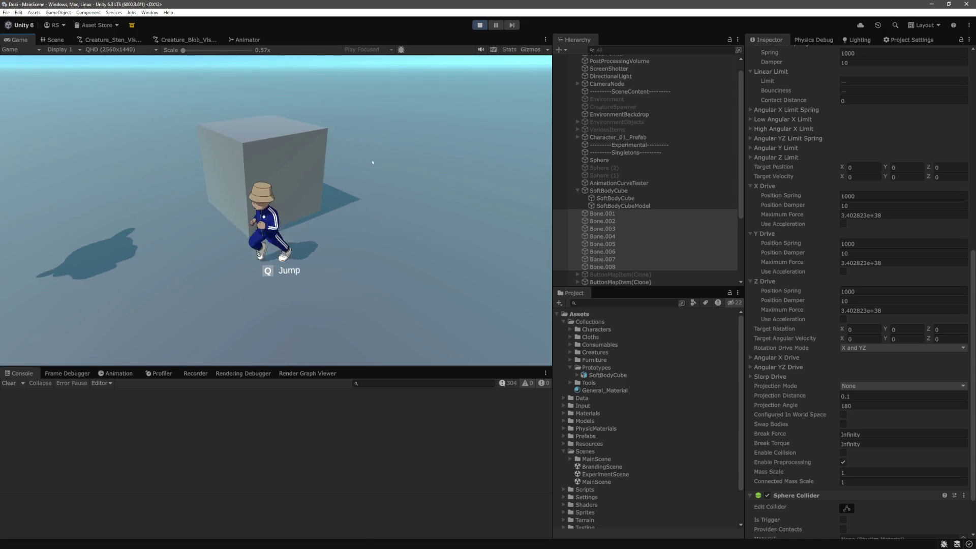
pyautogui.press('w')
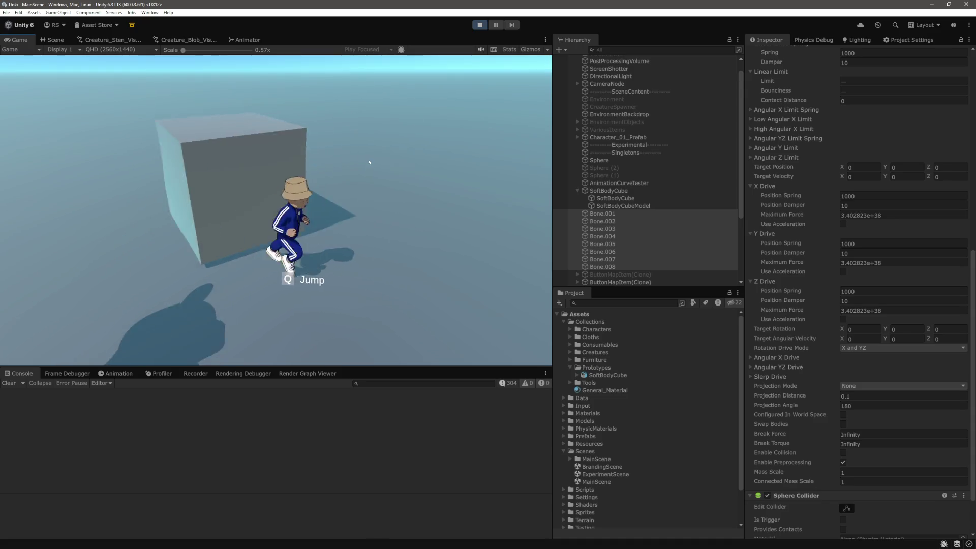
pyautogui.press('w')
pyautogui.press('w')
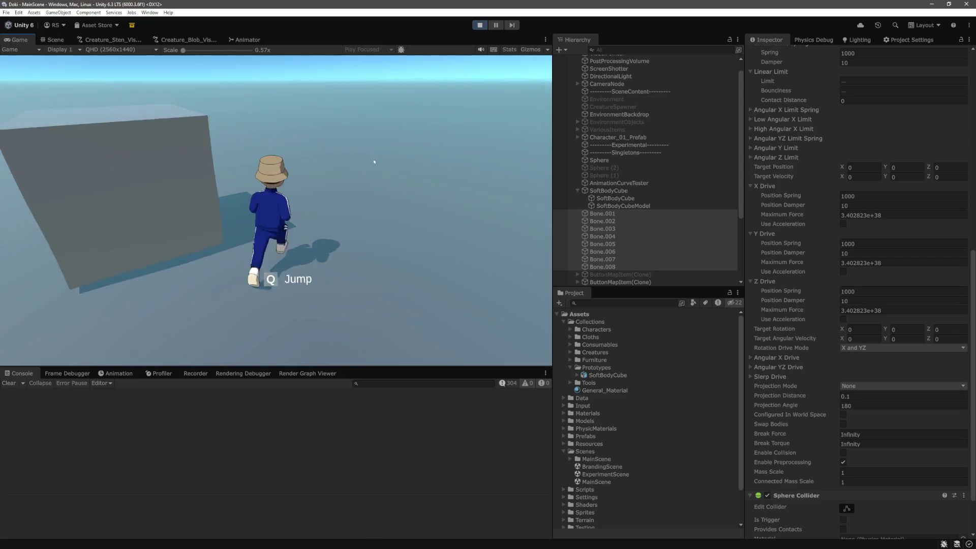
pyautogui.press('s')
pyautogui.press('w')
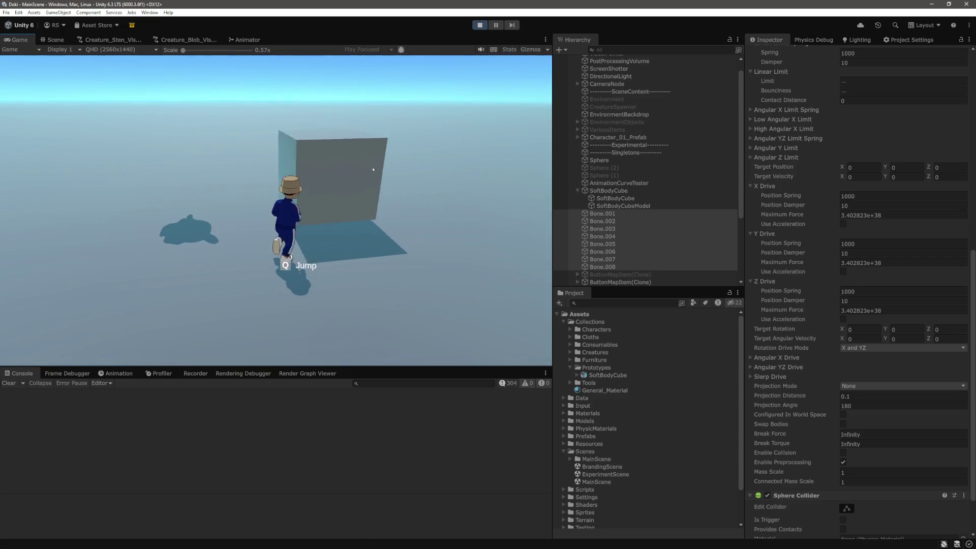
pyautogui.press('w')
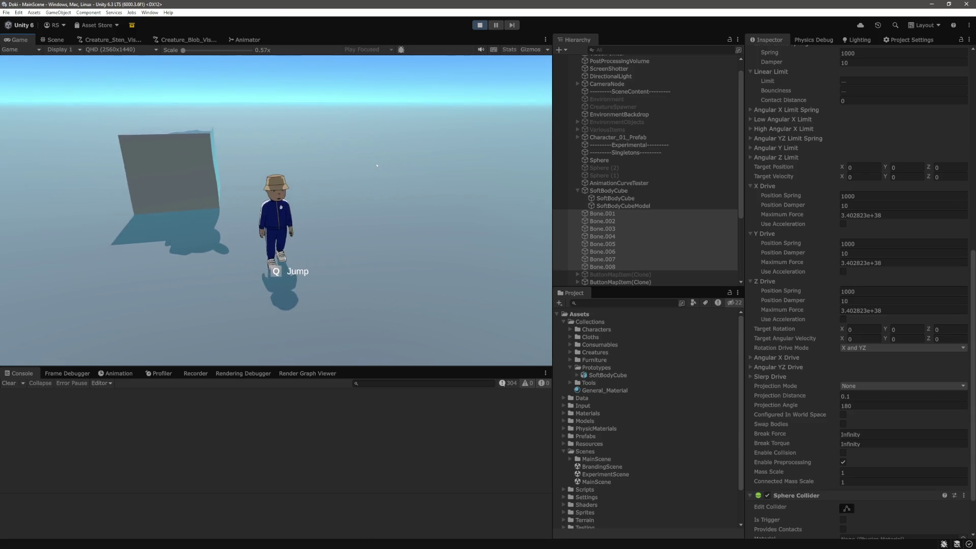
pyautogui.hotkey('ctrl', '1')
pyautogui.scroll(-10, 142, 76)
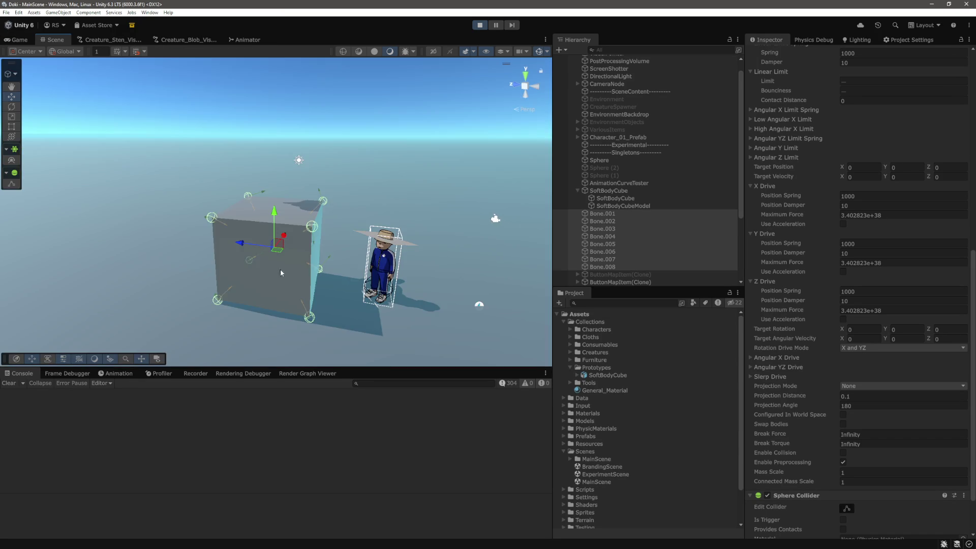
# - Select the SoftBodyCube parent and set its Rigidbody Mass to 100
pyautogui.click(279, 266)
pyautogui.moveTo(412, 202); pyautogui.dragTo(392, 133)
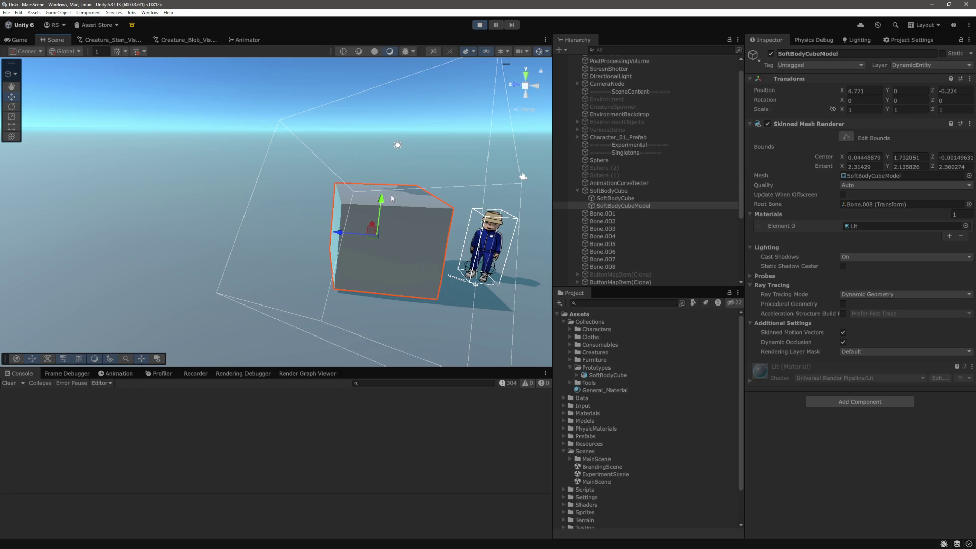
pyautogui.click(422, 198)
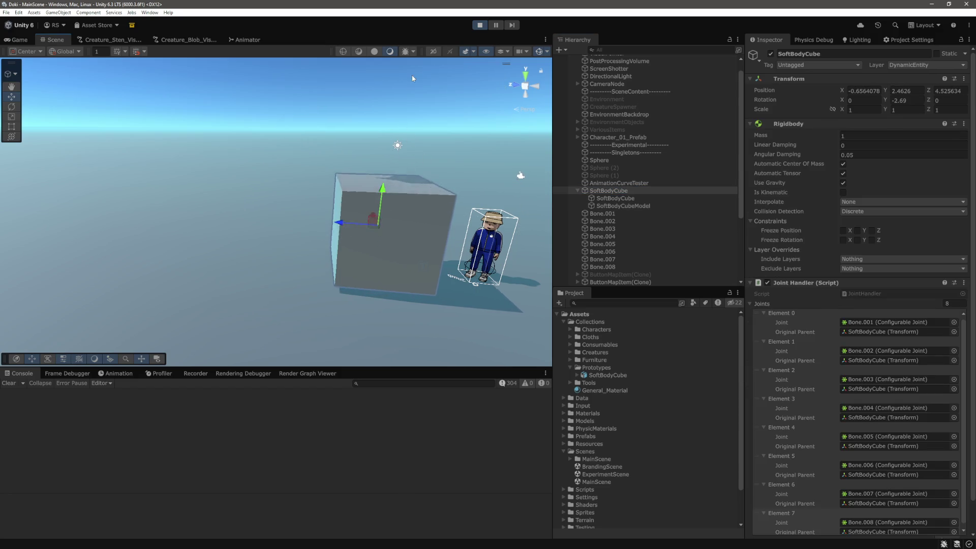
pyautogui.click(893, 135)
pyautogui.write('100')
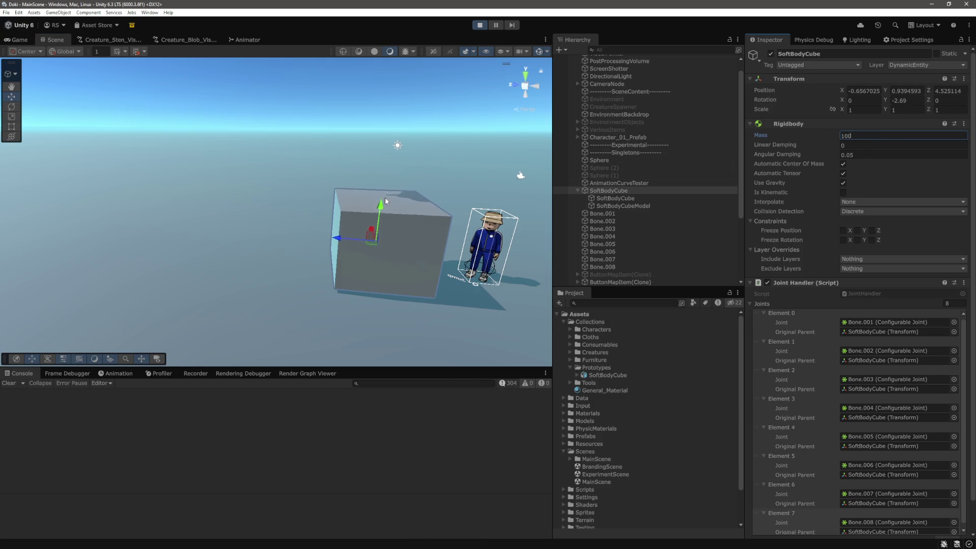
pyautogui.press('Return')
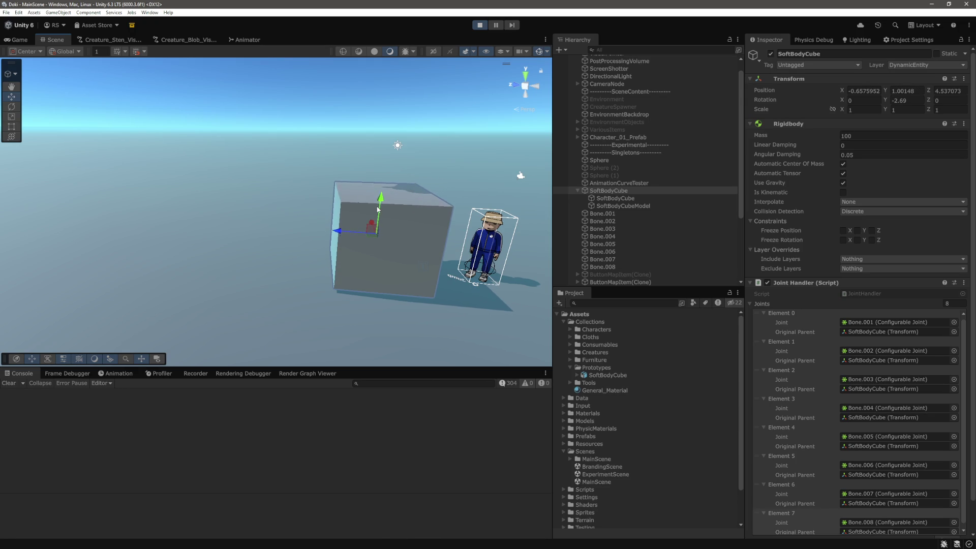
# - Lift the heavier cube with the Y move arrow, let it drop, then reselect SoftBodyCube
pyautogui.moveTo(380, 212)
pyautogui.mouseDown()
pyautogui.moveTo(398, 78)
pyautogui.moveTo(395, 200)
pyautogui.mouseUp()
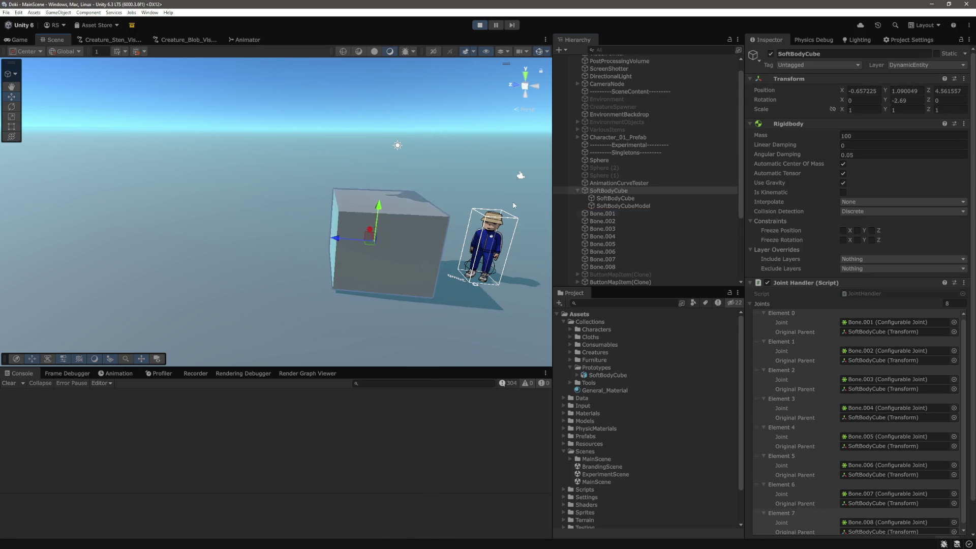
pyautogui.click(602, 214)
pyautogui.keyDown('shift'); pyautogui.click(602, 267); pyautogui.keyUp('shift')
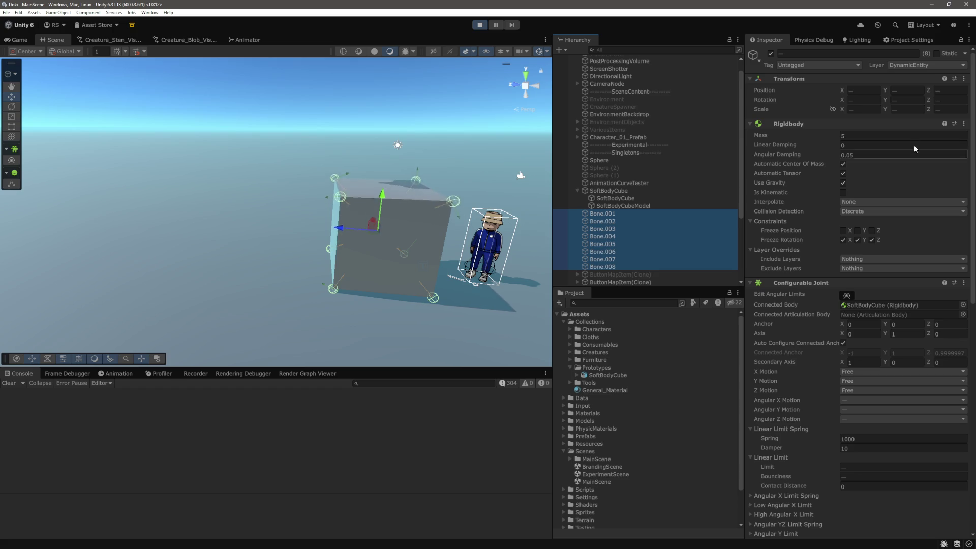
pyautogui.click(615, 190)
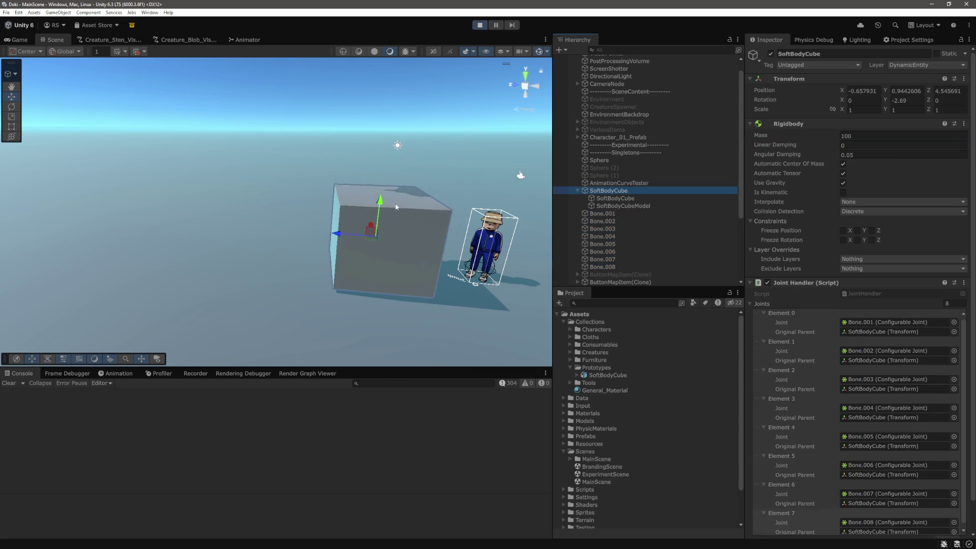
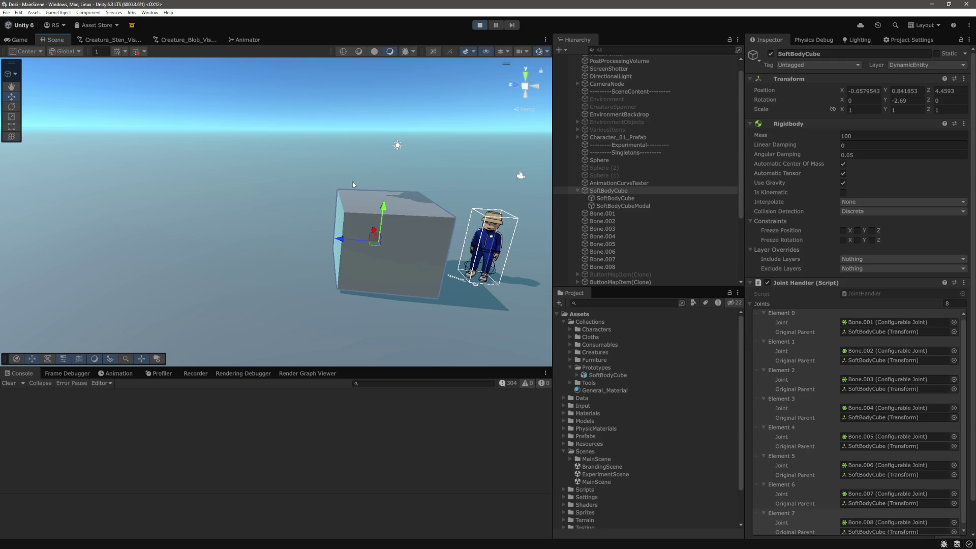
# - Select Bone.001 through Bone.008 together in the Hierarchy
pyautogui.moveTo(334, 195); pyautogui.dragTo(290, 139)
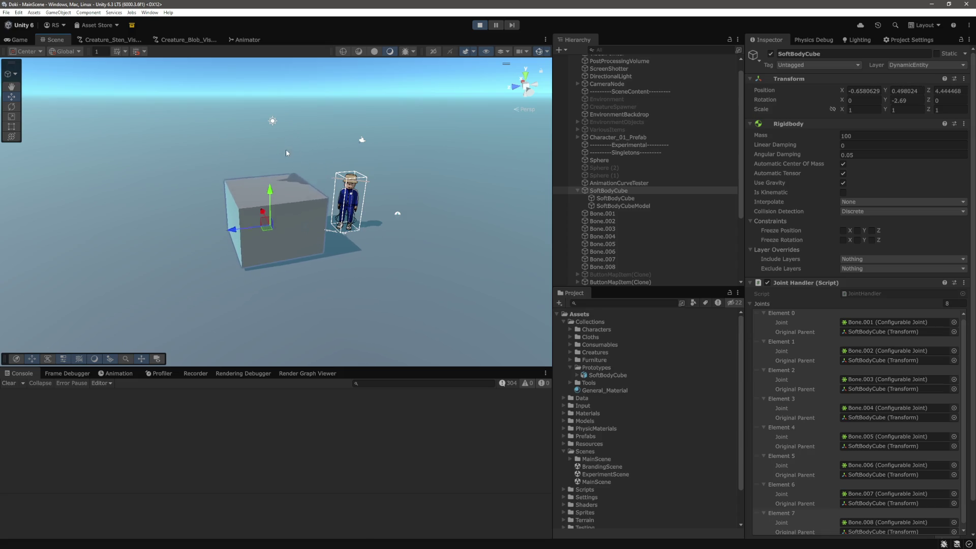
pyautogui.scroll(-3, 854, 407)
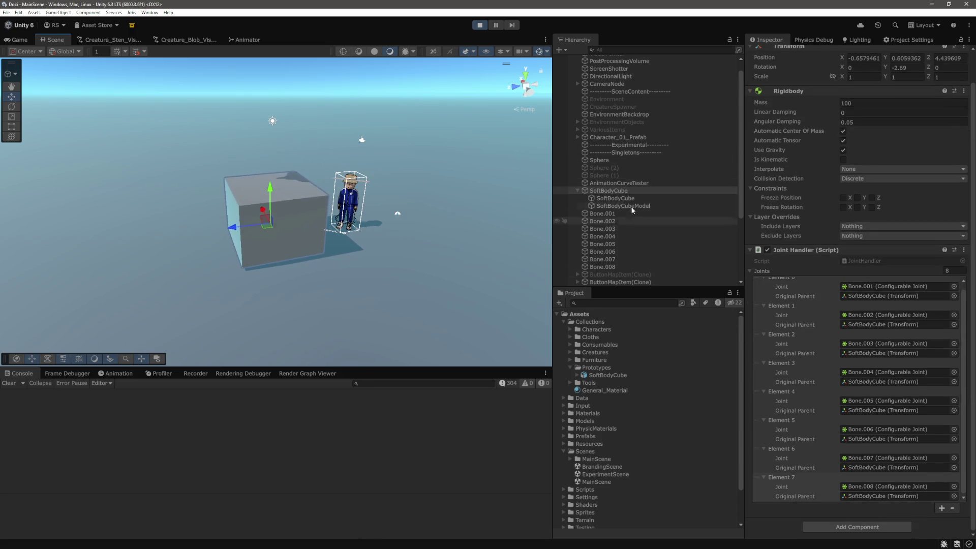
pyautogui.click(611, 214)
pyautogui.keyDown('shift'); pyautogui.click(612, 265); pyautogui.keyUp('shift')
pyautogui.scroll(-8, 839, 346)
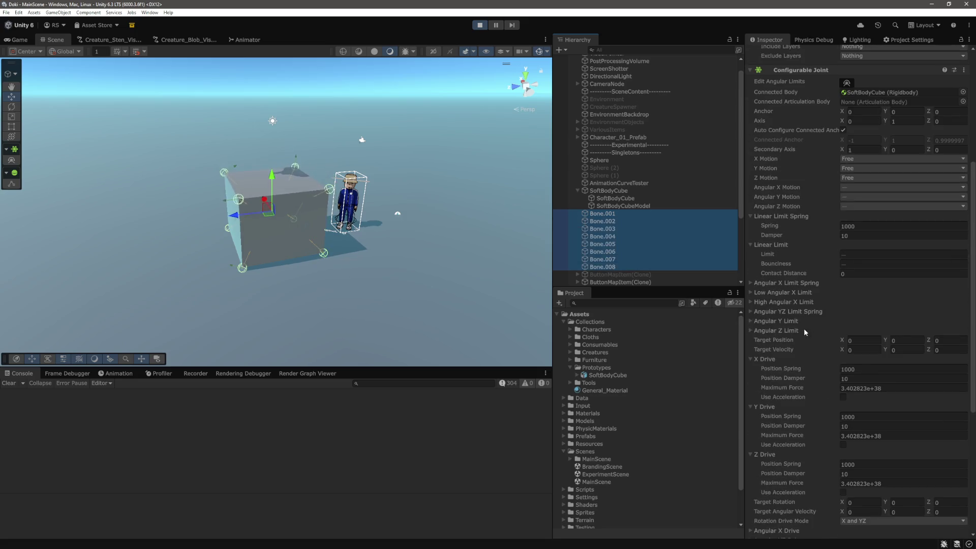
# - Set Linear Limit Spring and Damper to 0, keep Angular X Motion Free, then select SoftBodyCube
pyautogui.click(892, 150)
pyautogui.write('0')
pyautogui.press('Tab')
pyautogui.press('BackSpace')
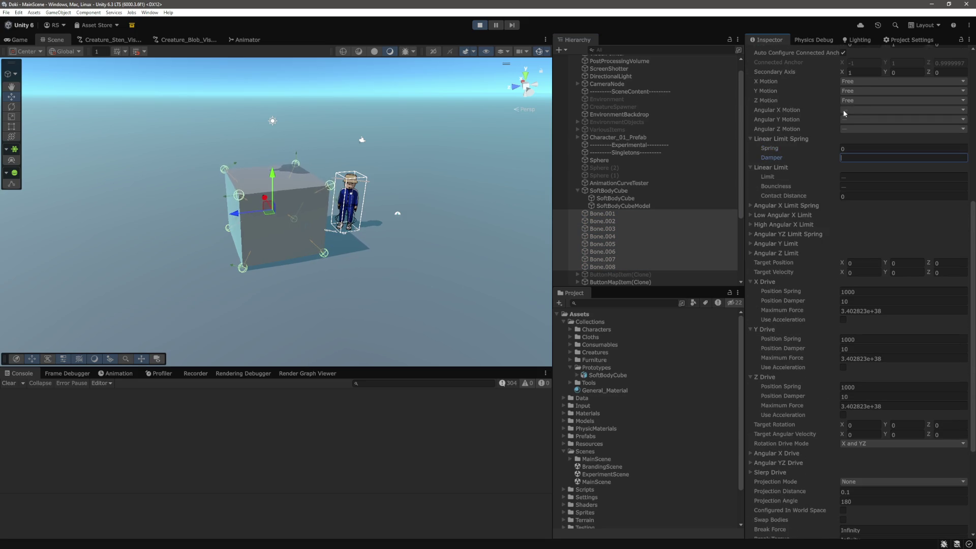
pyautogui.click(867, 110)
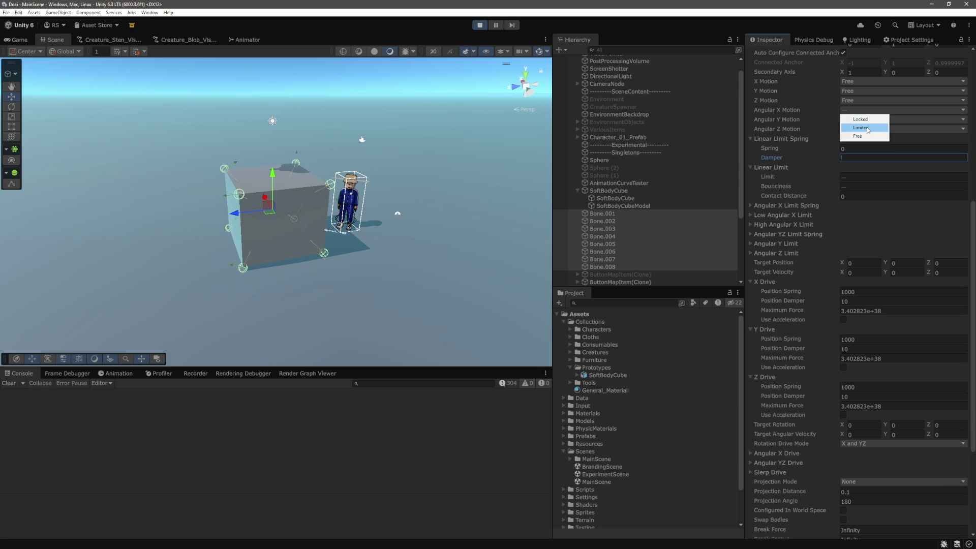
pyautogui.click(857, 136)
pyautogui.scroll(-3, 774, 239)
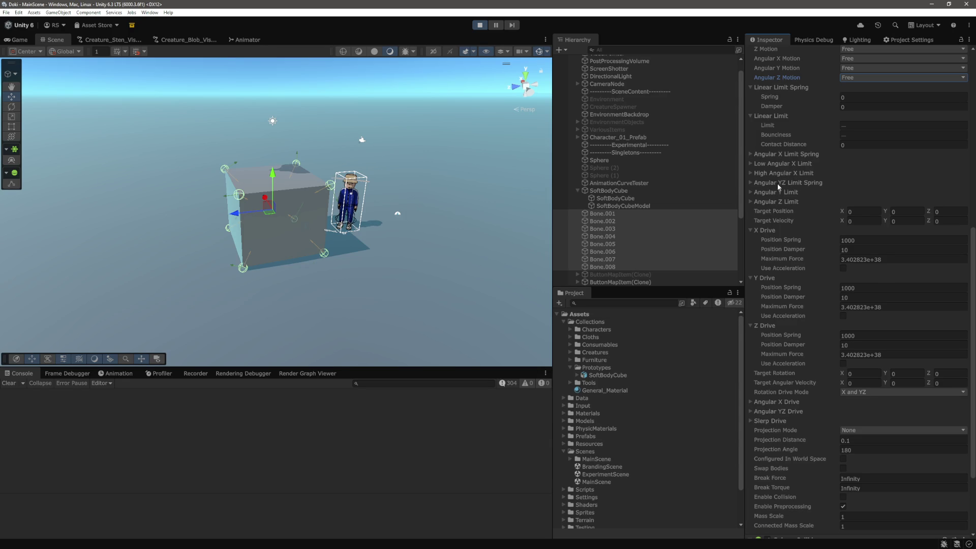
pyautogui.click(621, 193)
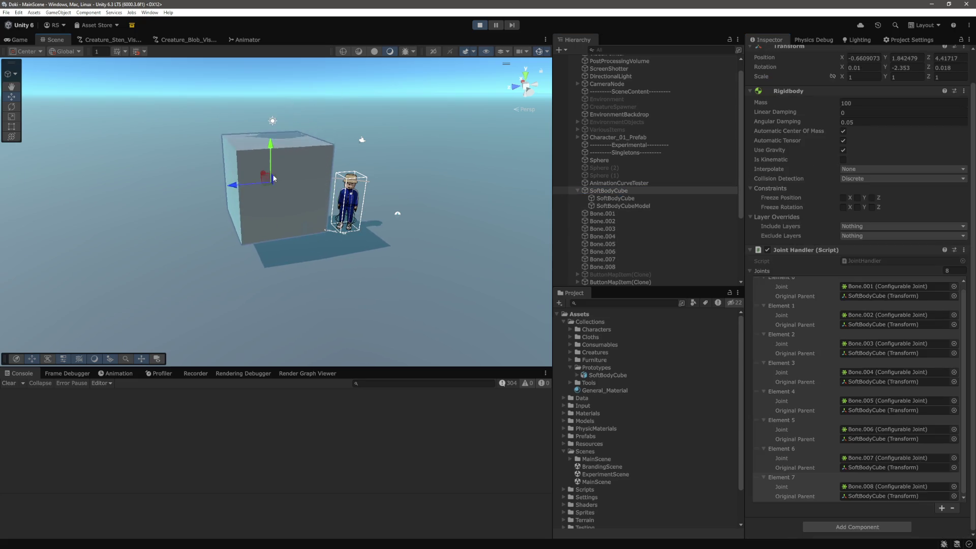
# - Check the cube's Y rotation, then select all eight bones Bone.001 through Bone.008
pyautogui.scroll(2, 890, 105)
pyautogui.click(898, 101)
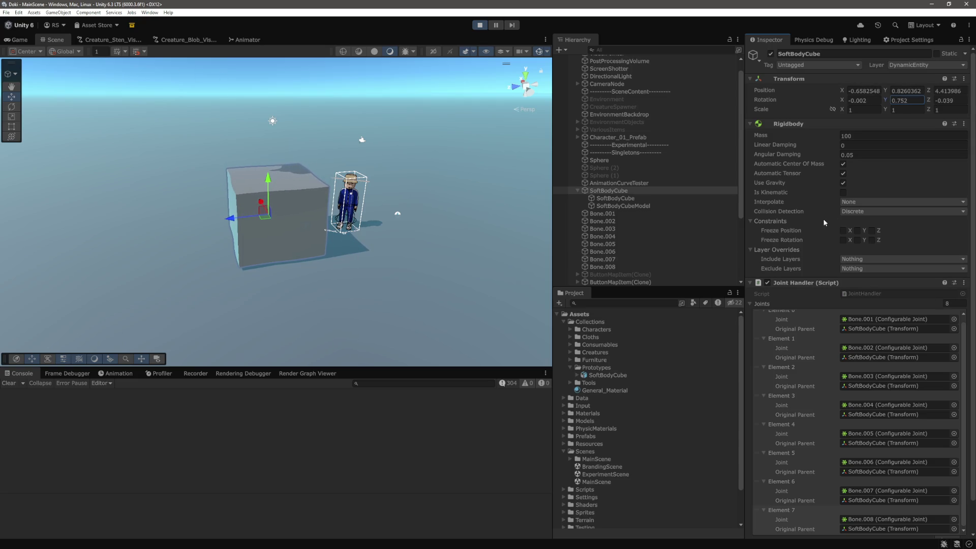
pyautogui.scroll(-2, 861, 288)
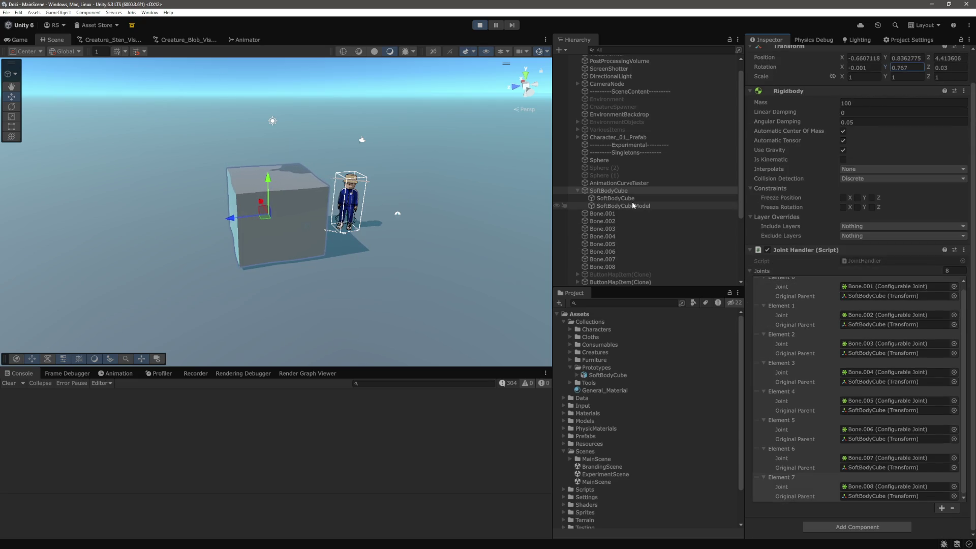
pyautogui.click(621, 214)
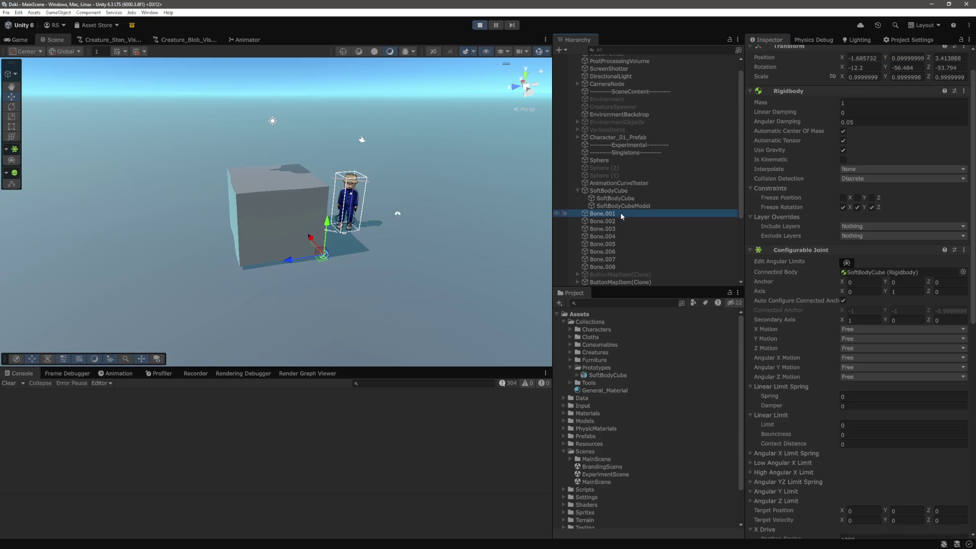
pyautogui.click(616, 221)
pyautogui.click(612, 214)
pyautogui.keyDown('shift'); pyautogui.click(605, 266); pyautogui.keyUp('shift')
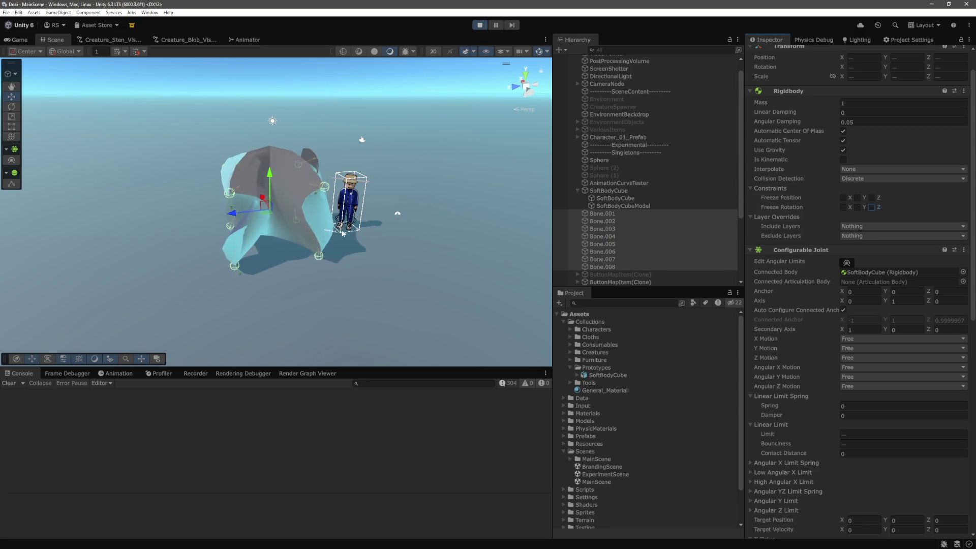
# - Expand the Angular Y, Angular Z, Low and High Angular X Limit foldouts, all still 0
pyautogui.scroll(-8, 793, 294)
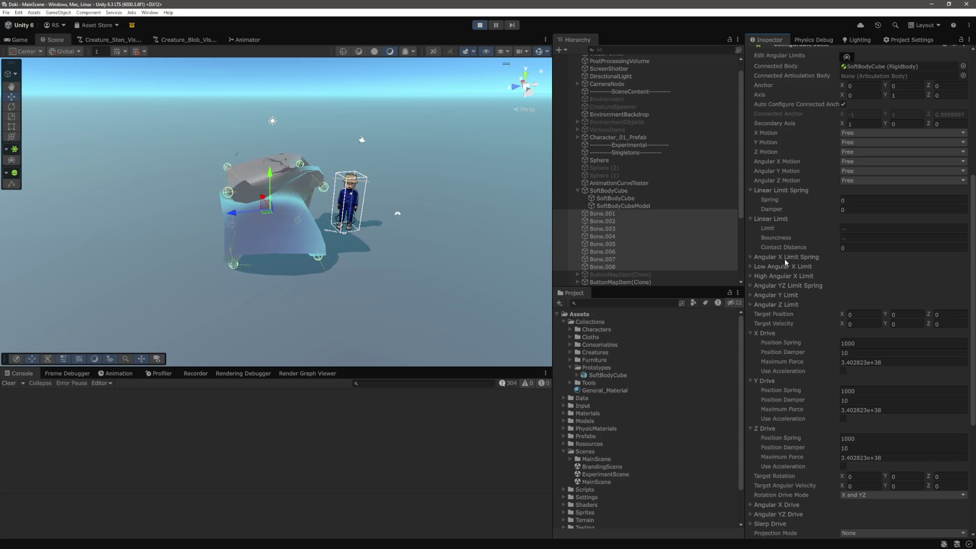
pyautogui.click(863, 161)
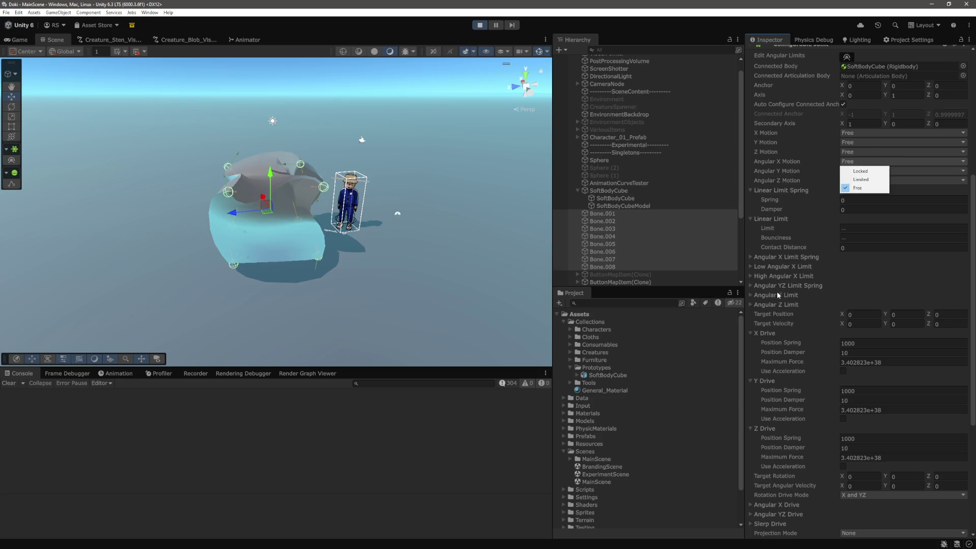
pyautogui.click(772, 257)
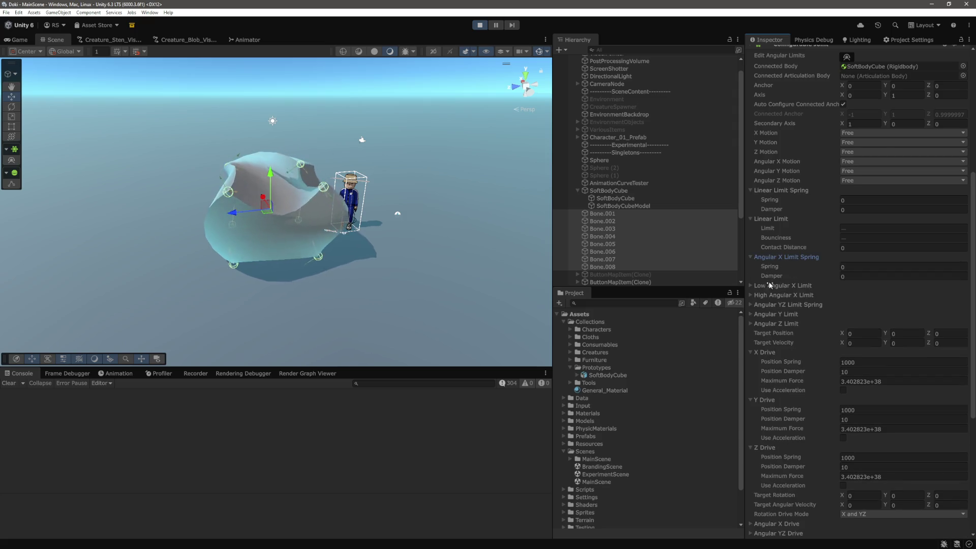
pyautogui.click(771, 314)
pyautogui.click(773, 352)
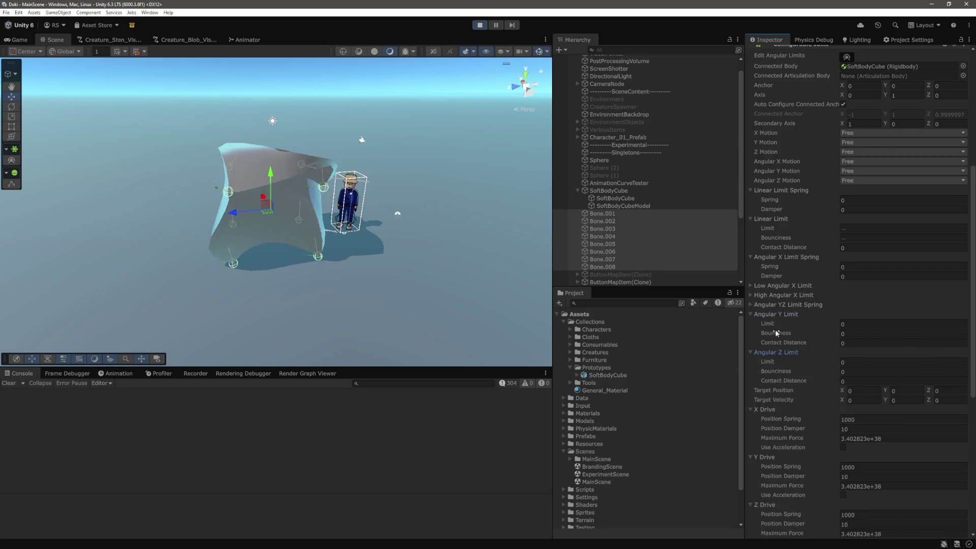
pyautogui.scroll(-2, 774, 305)
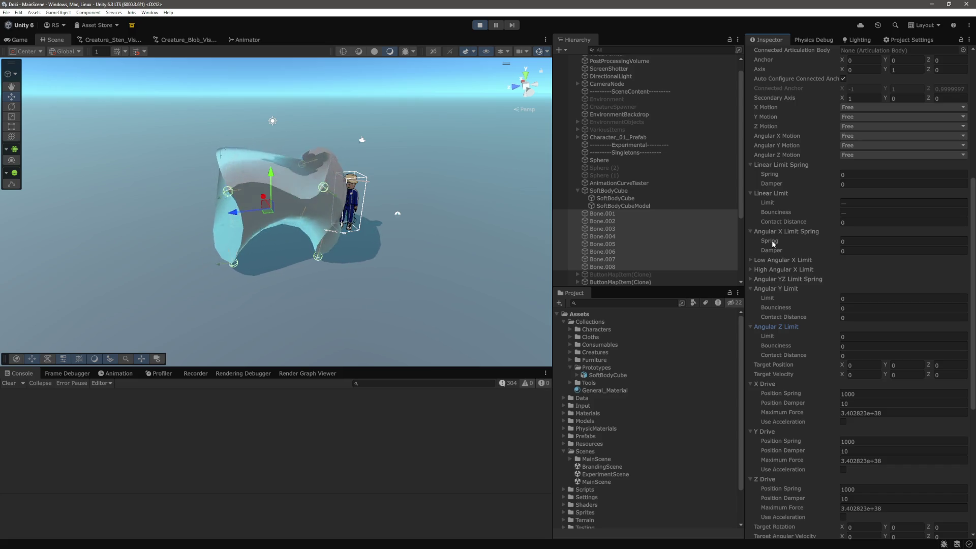
pyautogui.click(765, 231)
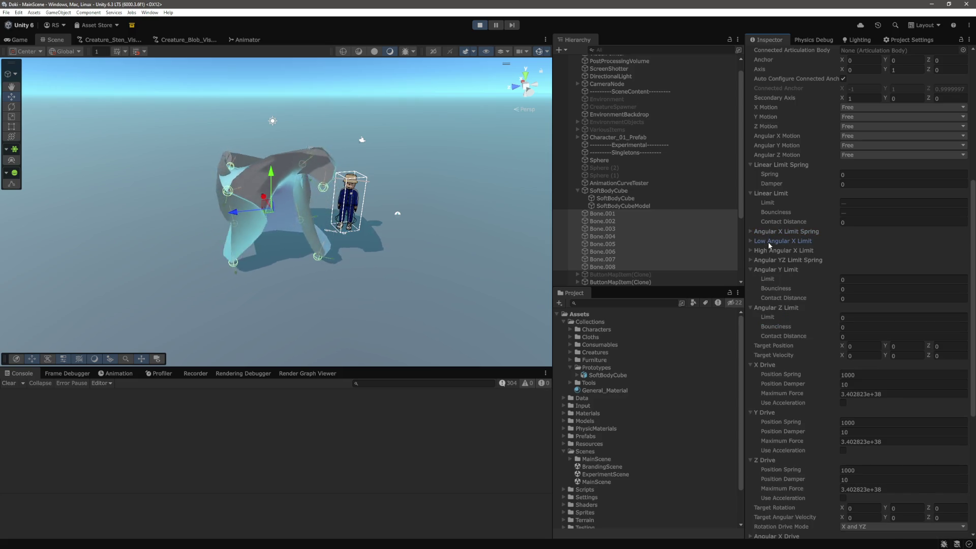
pyautogui.click(768, 241)
pyautogui.click(772, 280)
pyautogui.scroll(-1, 864, 238)
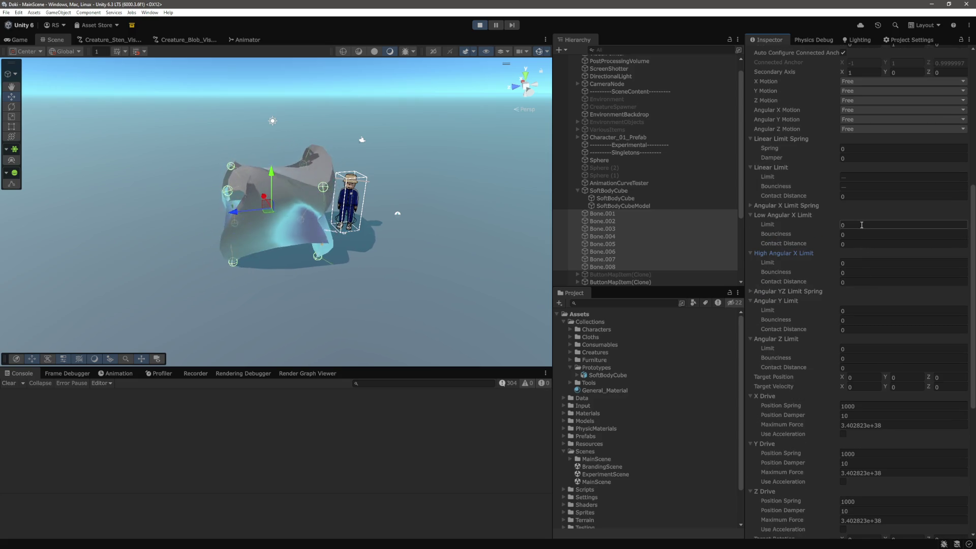
pyautogui.click(857, 225)
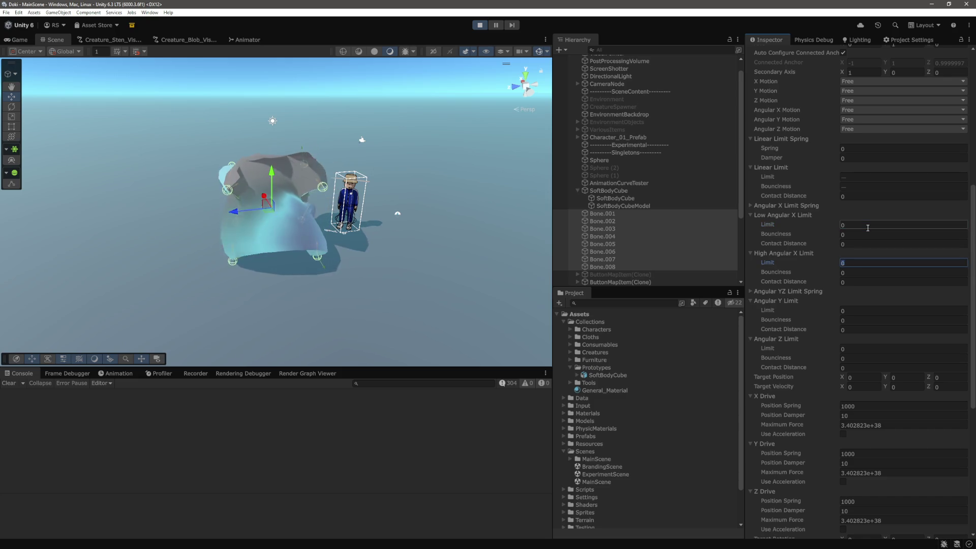
pyautogui.press('Tab')
# - Set Low Angular X bounciness and contact distance to 1, and High Angular X Limit 1 with bounciness 1
pyautogui.click(868, 228)
pyautogui.press('Tab')
pyautogui.write('1')
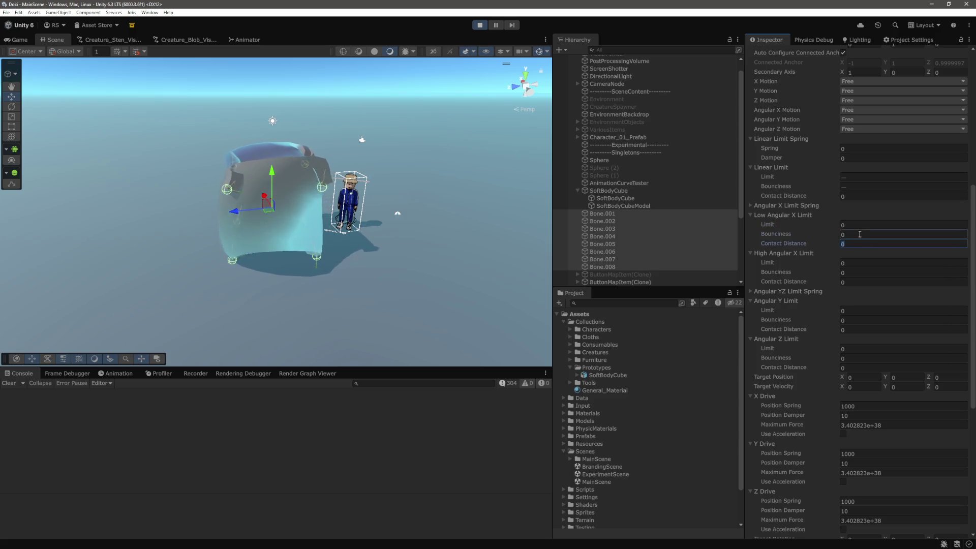
pyautogui.press('Tab')
pyautogui.write('1')
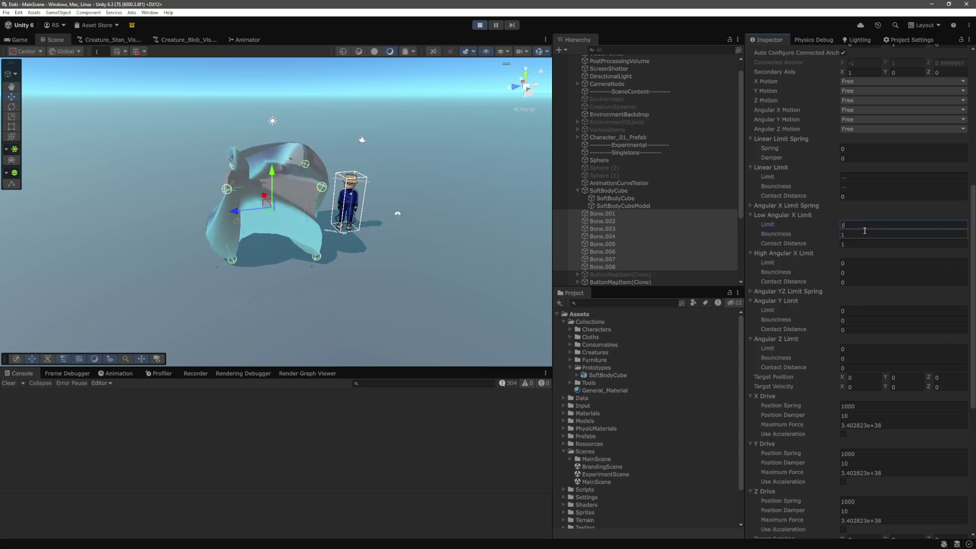
pyautogui.click(852, 272)
pyautogui.hotkey('shift', 'Tab')
pyautogui.write('1')
pyautogui.press('Tab')
pyautogui.write('1')
pyautogui.press('Tab')
pyautogui.write('1')
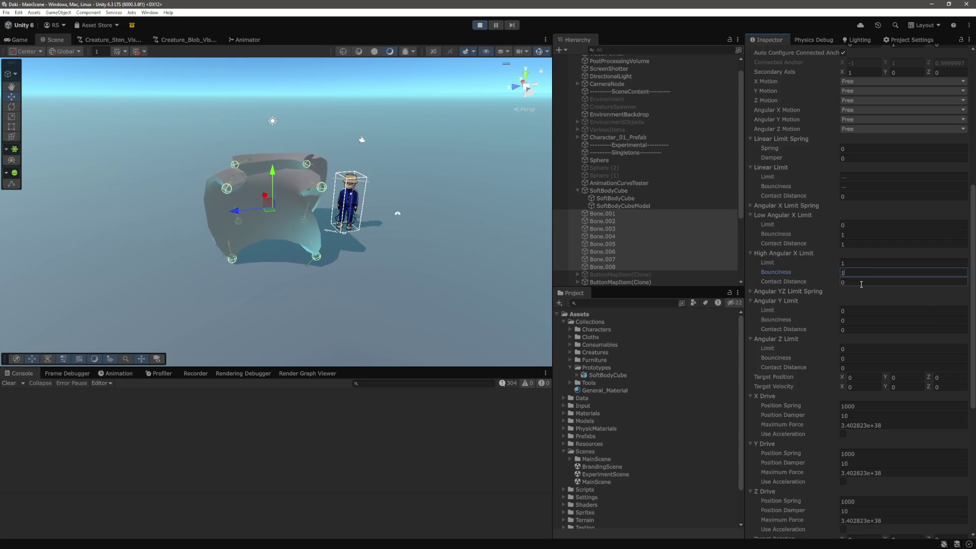
pyautogui.press('Tab')
pyautogui.click(865, 261)
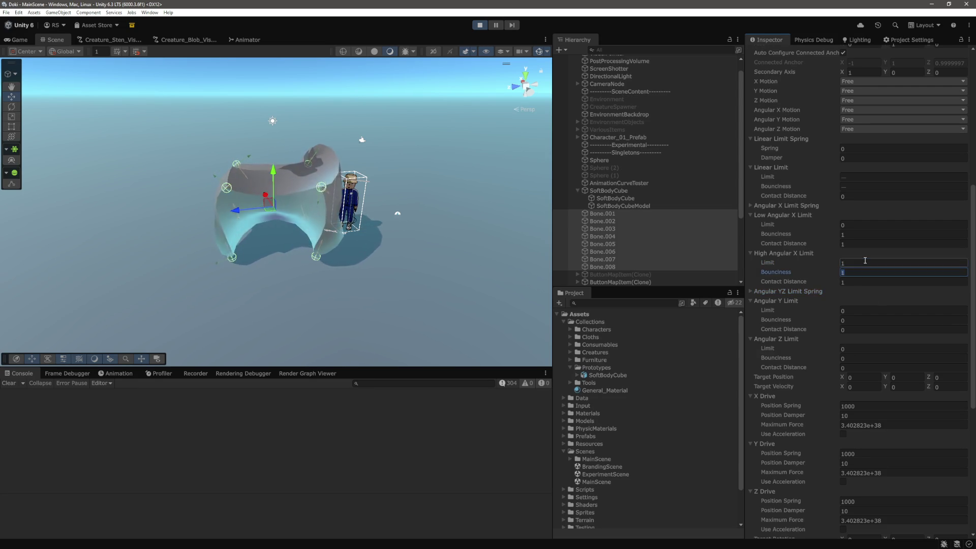
# - Set the Angular Y Limit to 3 with bounciness and contact distance 1
pyautogui.click(863, 310)
pyautogui.write('3')
pyautogui.click(863, 320)
pyautogui.write('1')
pyautogui.click(862, 329)
pyautogui.write('1')
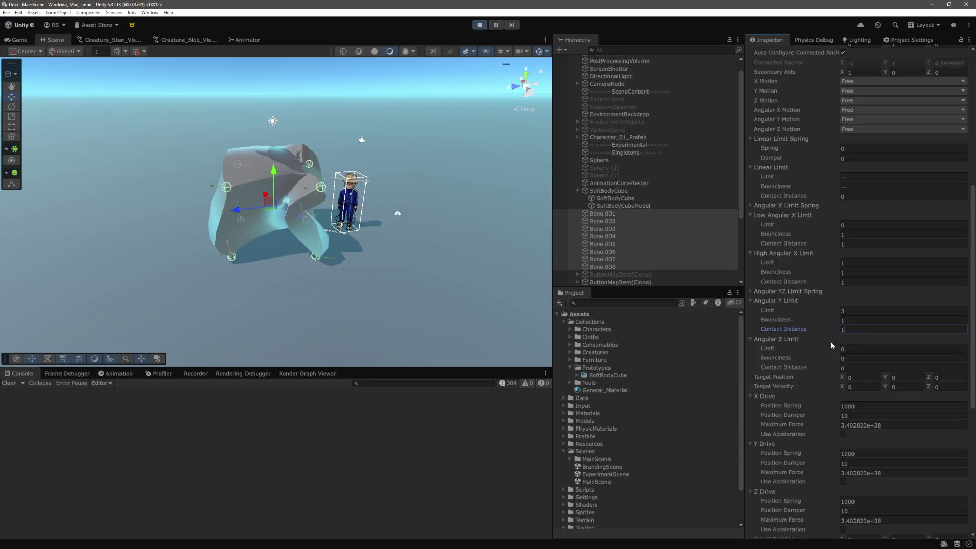
# - Set the Angular Z Limit to 3, bounciness 1, contact distance 1, and select Bone.007
pyautogui.click(849, 349)
pyautogui.write('3')
pyautogui.click(857, 358)
pyautogui.write('1')
pyautogui.click(856, 367)
pyautogui.write('1')
pyautogui.click(856, 358)
pyautogui.click(853, 350)
pyautogui.click(852, 358)
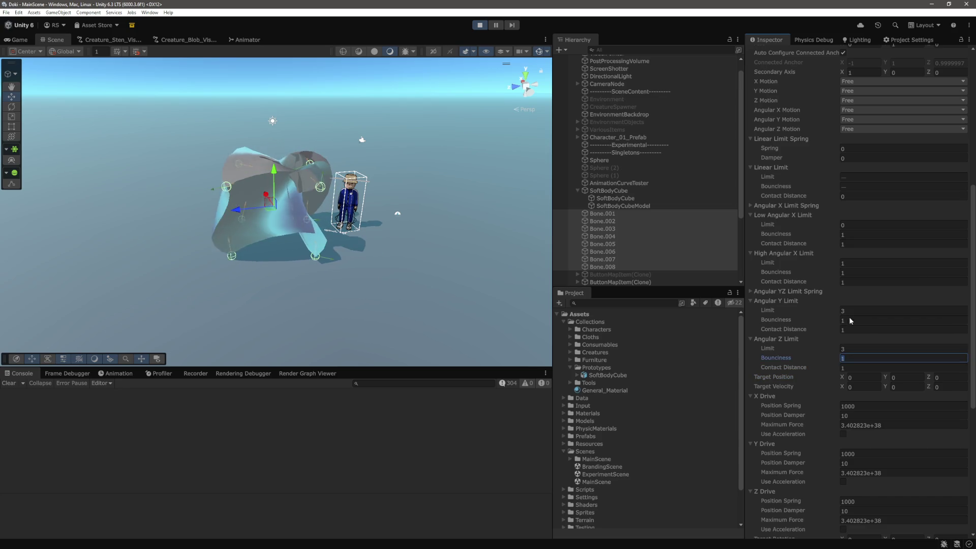
pyautogui.scroll(5, 434, 235)
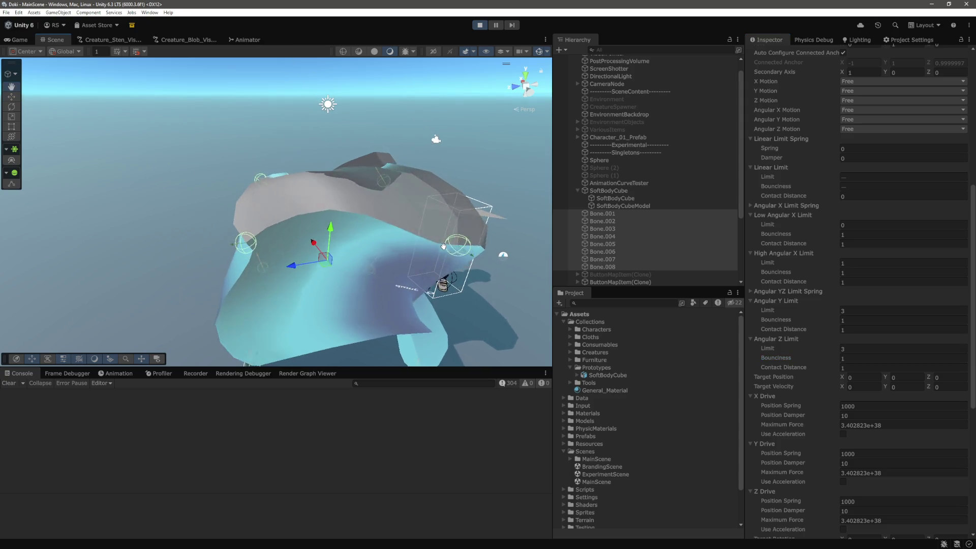
pyautogui.click(615, 261)
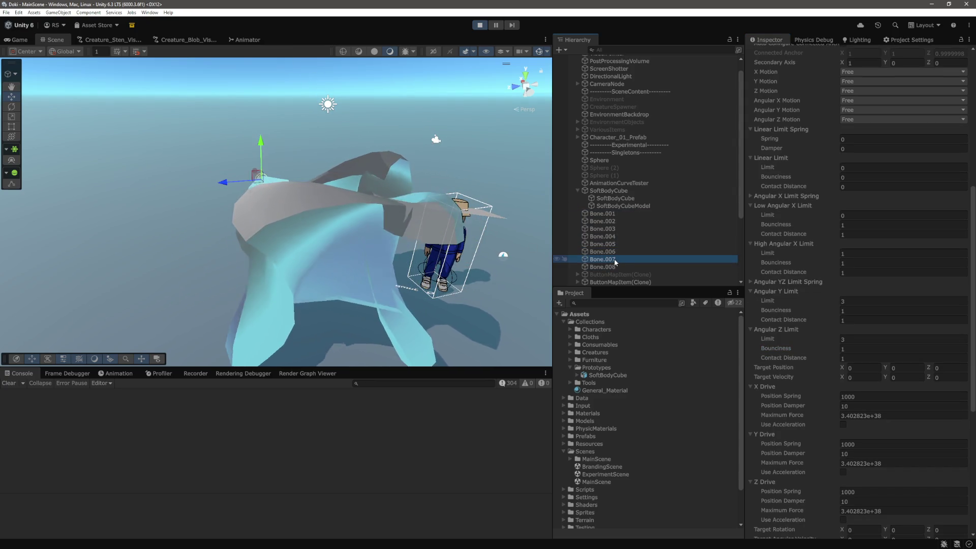
# - Stop play mode and select all eight bones Bone.001 through Bone.008
pyautogui.moveTo(528, 239)
pyautogui.mouseDown()
pyautogui.moveTo(463, 248)
pyautogui.moveTo(452, 239)
pyautogui.moveTo(468, 220)
pyautogui.moveTo(496, 255)
pyautogui.mouseUp()
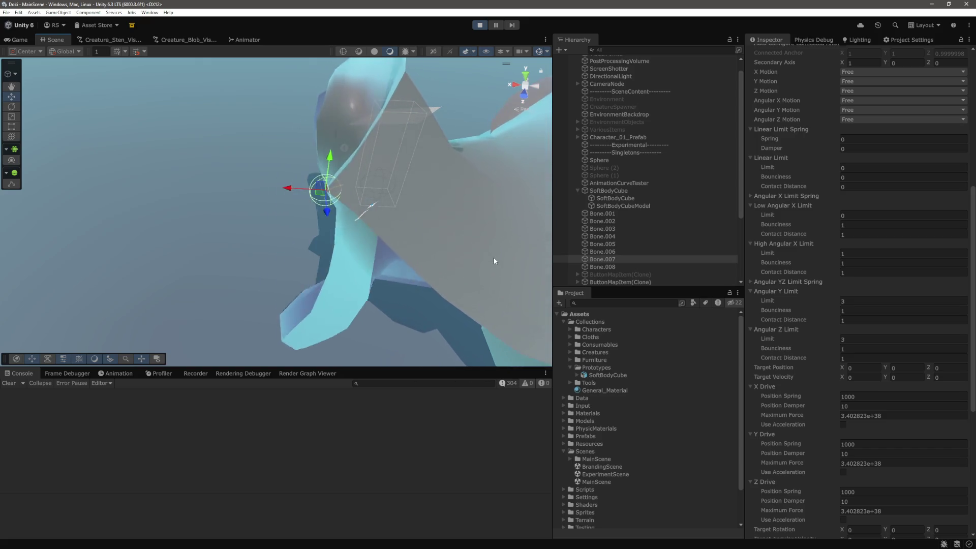
pyautogui.scroll(-5, 429, 119)
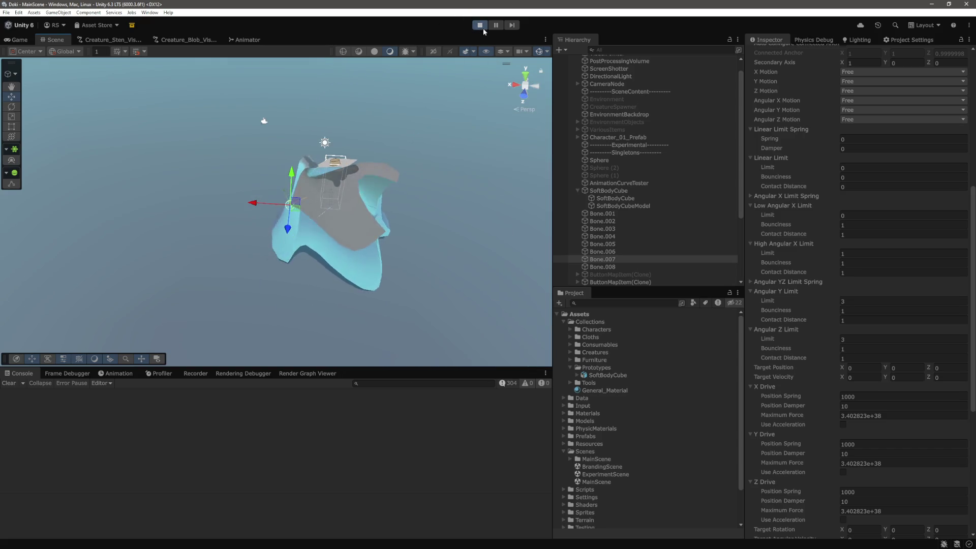
pyautogui.hotkey('ctrl', 'p')
pyautogui.scroll(5, 826, 268)
pyautogui.keyDown('shift'); pyautogui.click(616, 220); pyautogui.keyUp('shift')
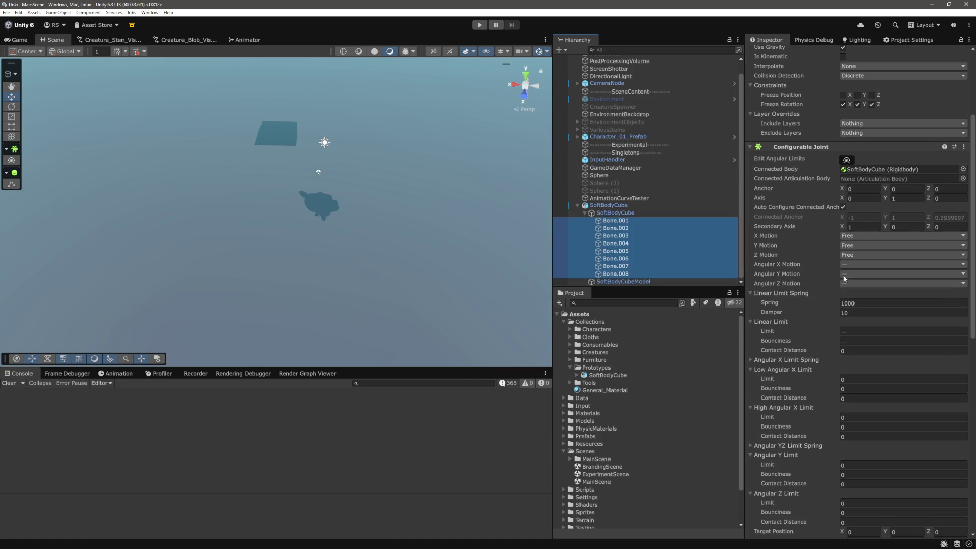
# - Set Angular X, Y and Z Motion to Free on all bones
pyautogui.click(859, 264)
pyautogui.click(858, 300)
pyautogui.click(859, 283)
pyautogui.click(859, 310)
# - Uncheck Rigidbody Freeze Rotation X, Y and Z on the bones
pyautogui.scroll(2, 881, 263)
pyautogui.click(842, 156)
pyautogui.click(857, 156)
pyautogui.click(871, 156)
pyautogui.scroll(-1, 837, 356)
pyautogui.scroll(-4, 837, 357)
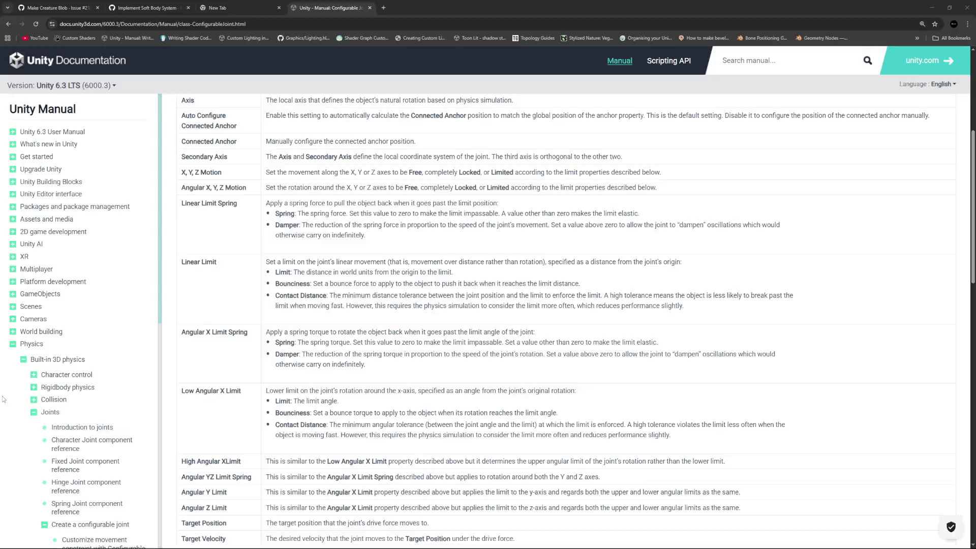
pyautogui.scroll(3, 223, 281)
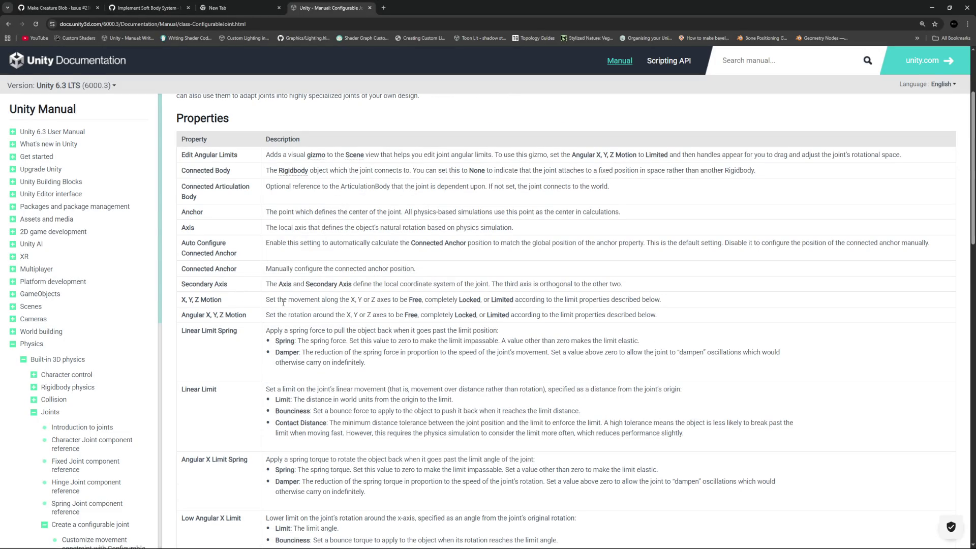
pyautogui.scroll(-3, 283, 305)
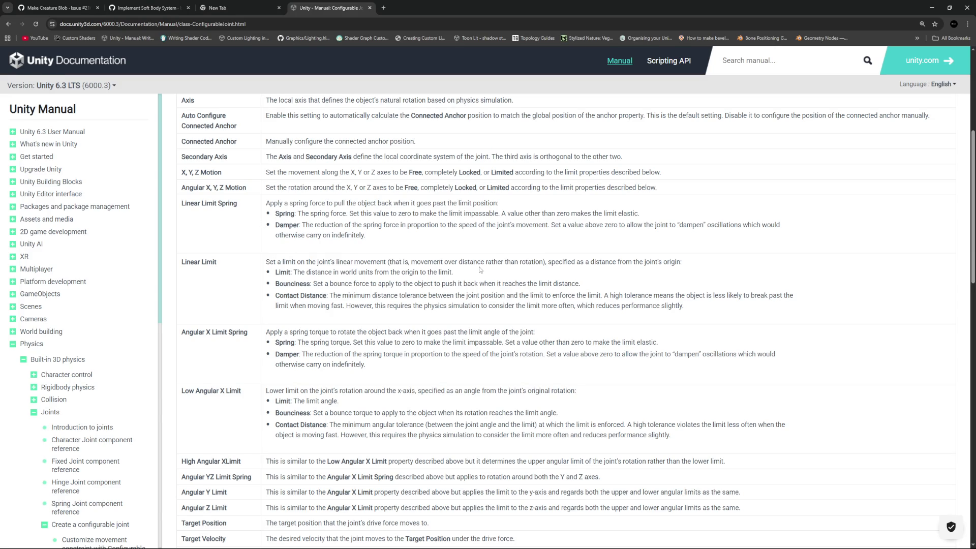
pyautogui.scroll(-3, 518, 265)
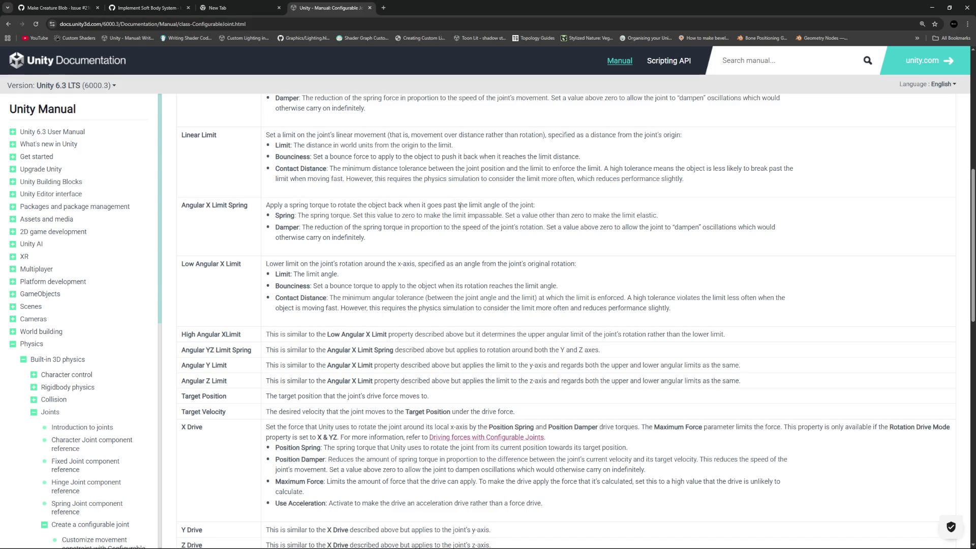
pyautogui.moveTo(262, 206); pyautogui.dragTo(538, 209)
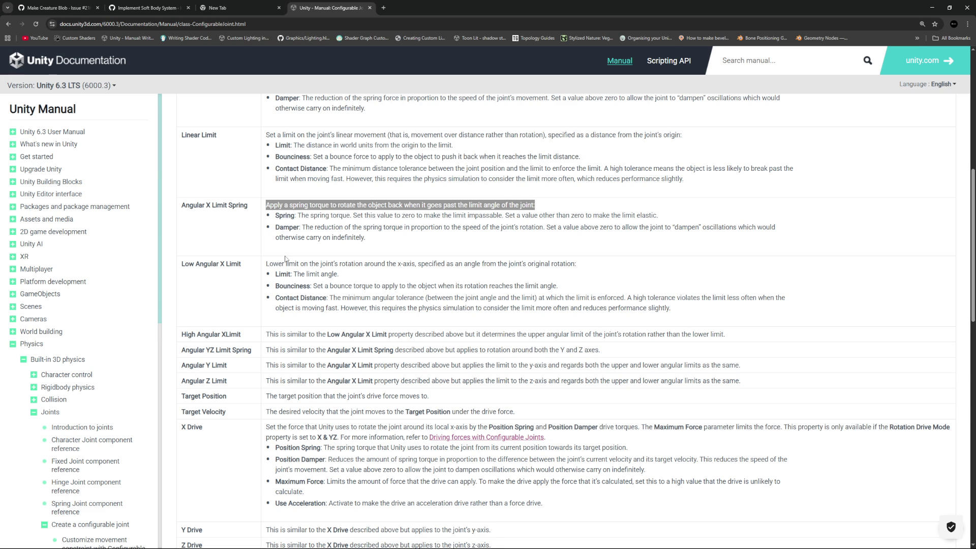
pyautogui.click(466, 222)
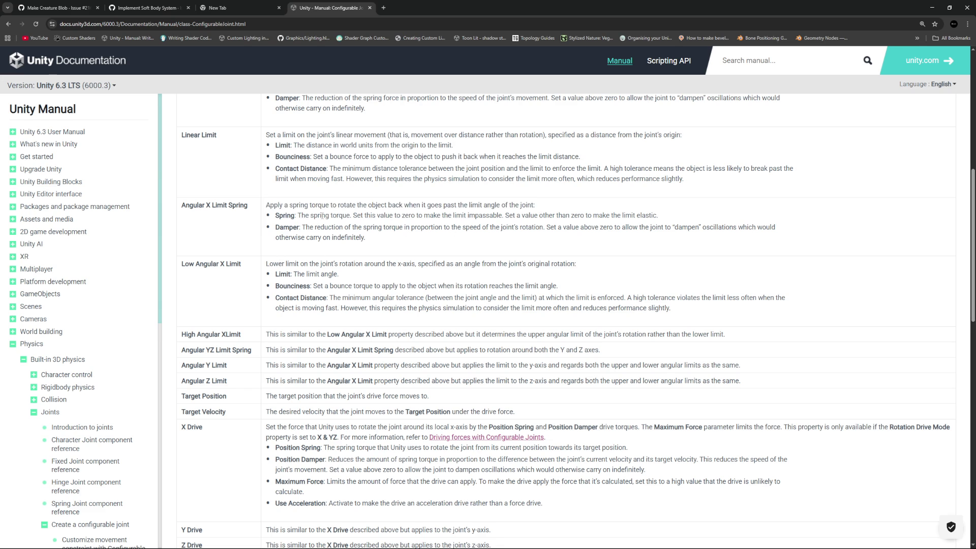
pyautogui.moveTo(379, 216); pyautogui.dragTo(660, 215)
pyautogui.click(392, 227)
pyautogui.moveTo(300, 235); pyautogui.dragTo(366, 237)
pyautogui.click(385, 238)
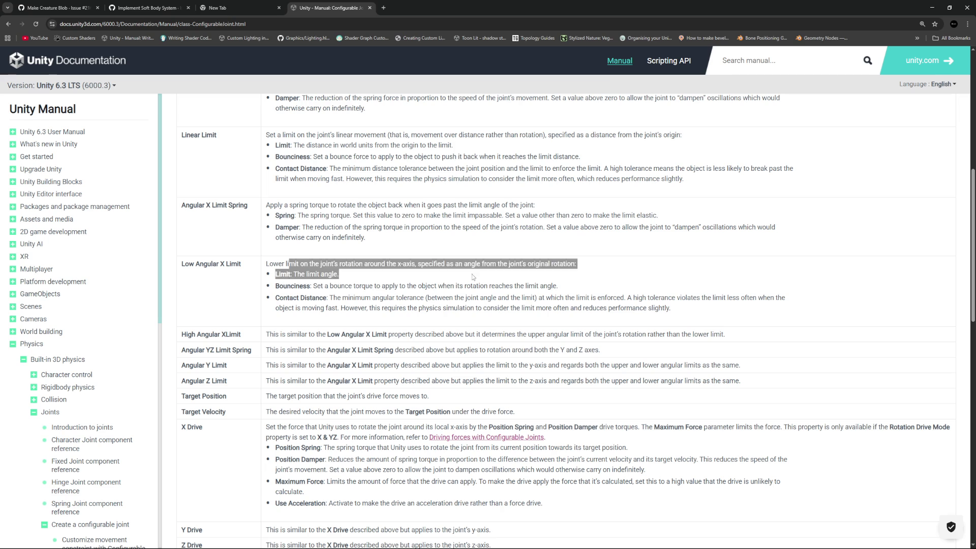
pyautogui.scroll(-1, 298, 264)
pyautogui.scroll(-3, 298, 265)
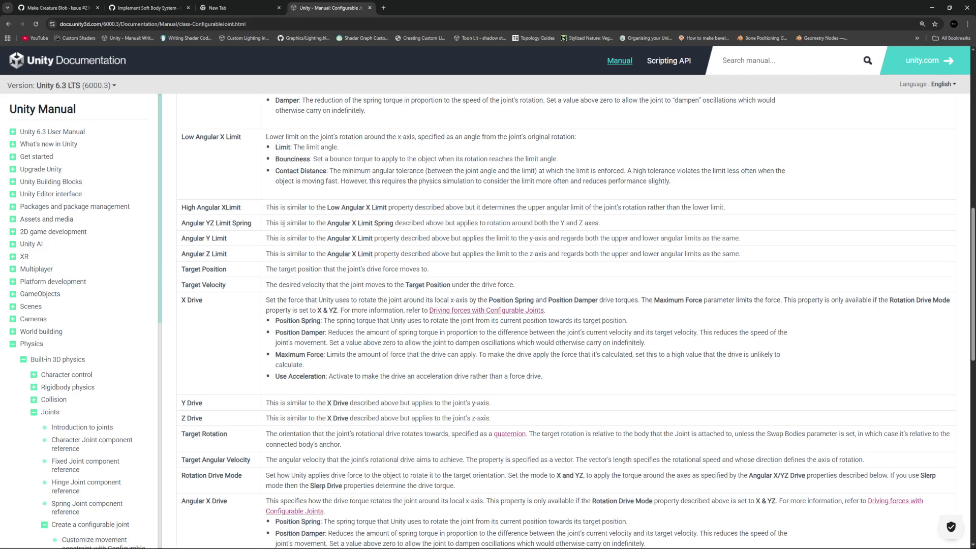
pyautogui.moveTo(282, 223); pyautogui.dragTo(513, 223)
pyautogui.click(513, 223)
pyautogui.moveTo(271, 239); pyautogui.dragTo(742, 243)
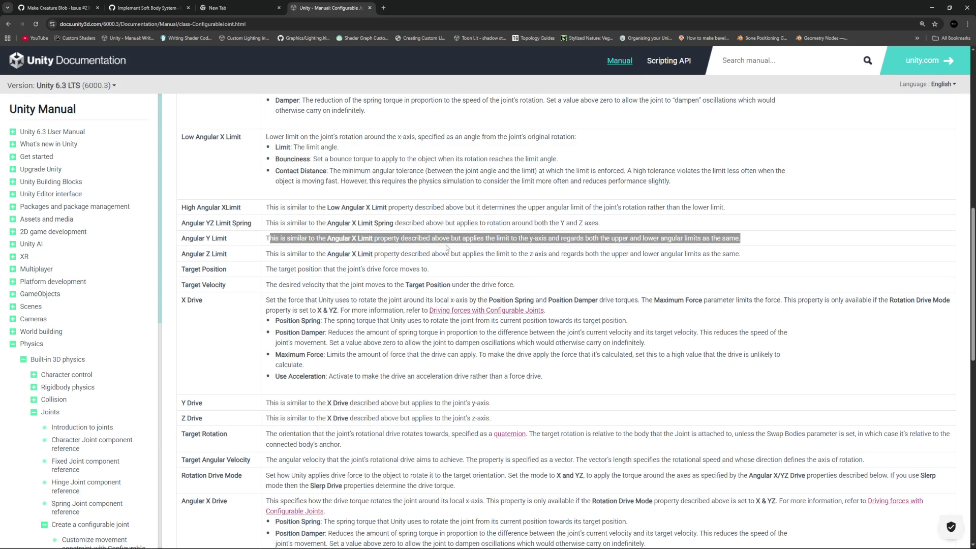
pyautogui.click(319, 246)
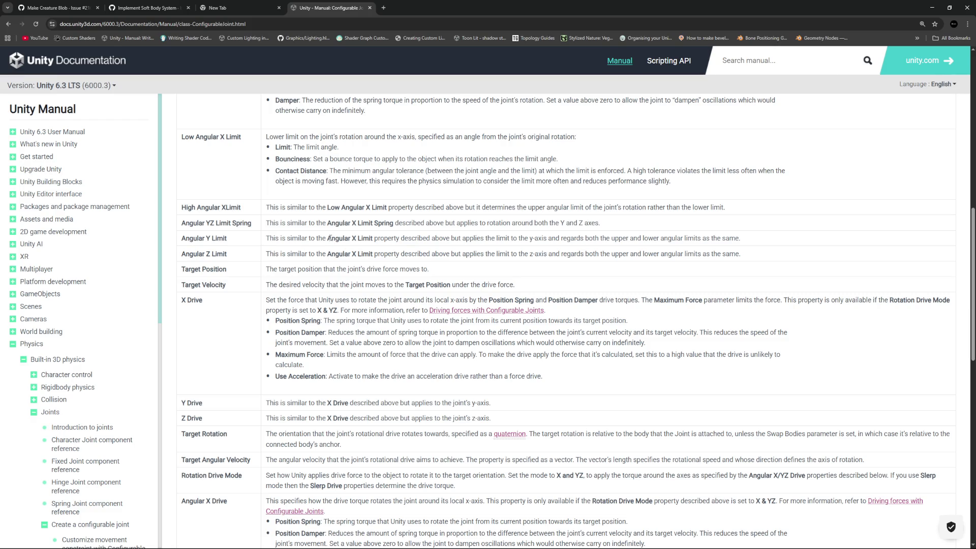
pyautogui.scroll(3, 285, 237)
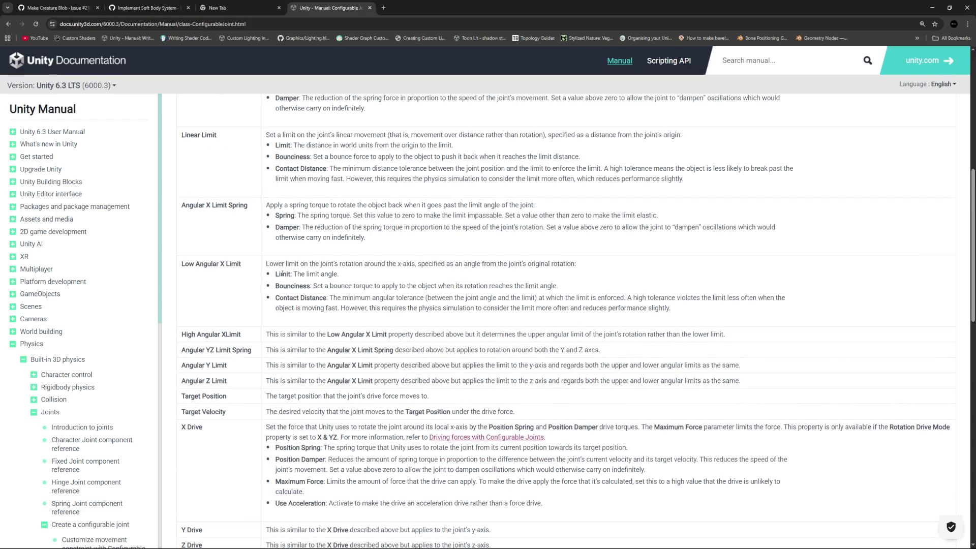
pyautogui.scroll(3, 319, 363)
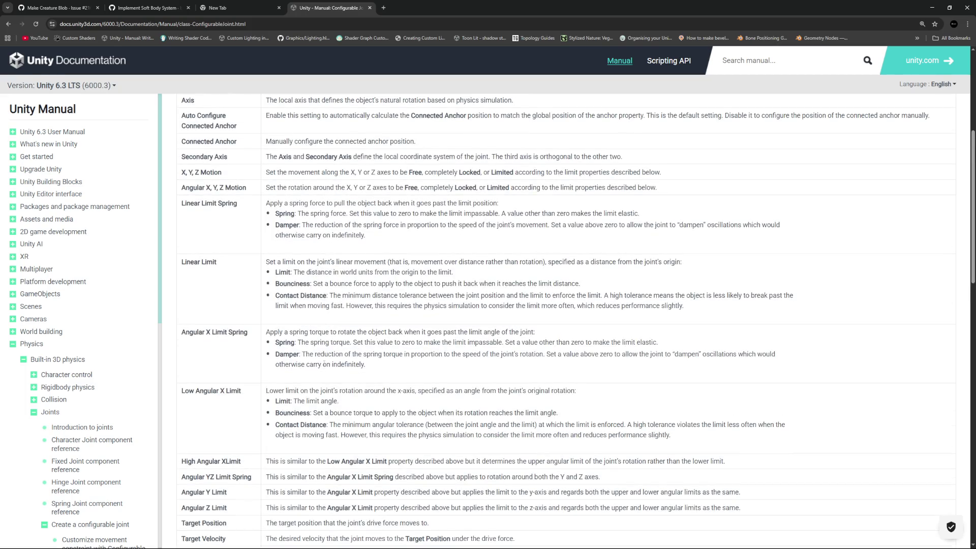
pyautogui.moveTo(301, 273); pyautogui.dragTo(459, 277)
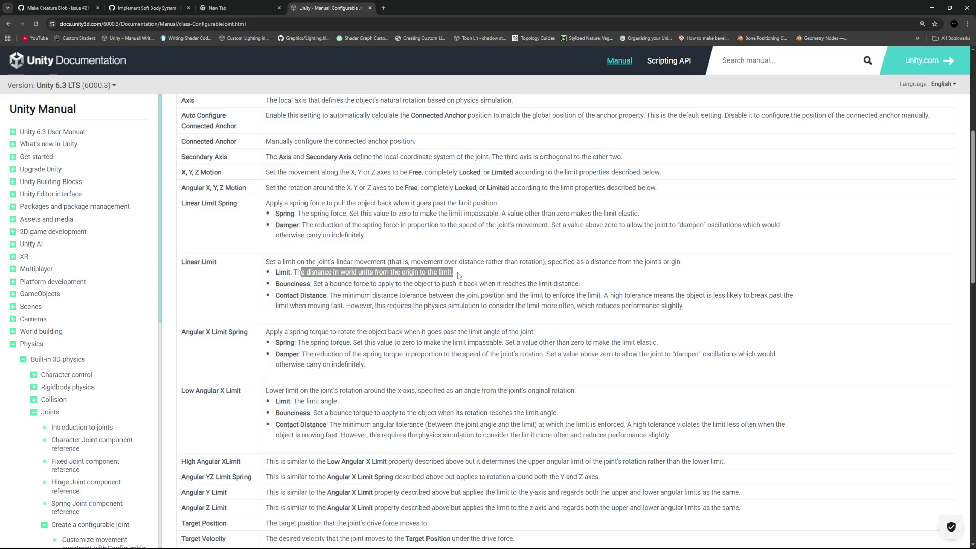
pyautogui.scroll(-3, 459, 276)
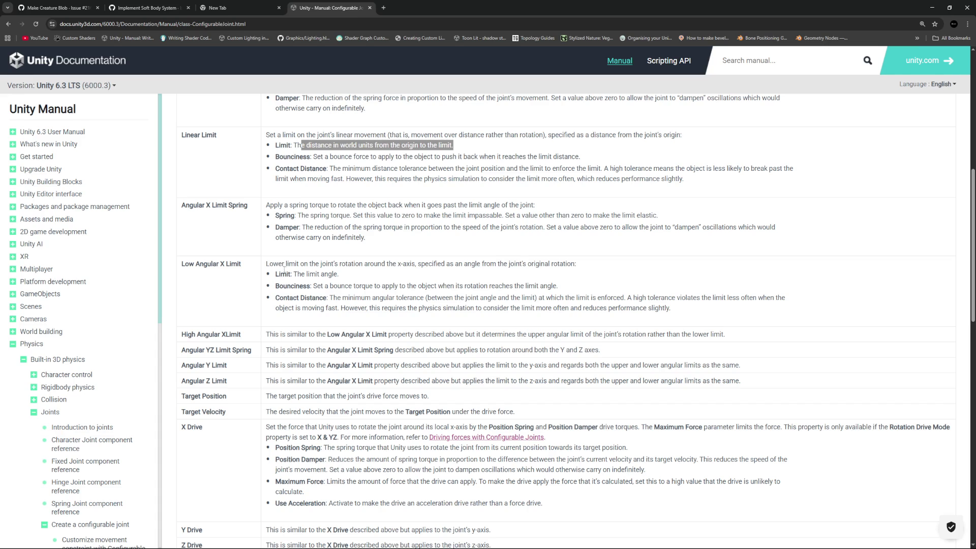
pyautogui.moveTo(271, 275)
pyautogui.mouseDown()
pyautogui.moveTo(343, 277)
pyautogui.moveTo(309, 281)
pyautogui.mouseUp()
pyautogui.click(342, 277)
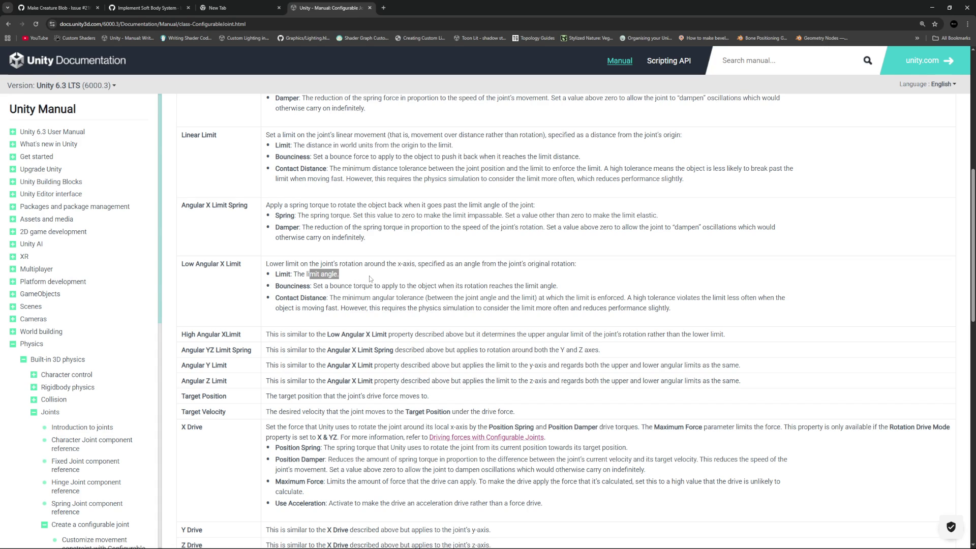
pyautogui.hotkey('alt', 'Tab')
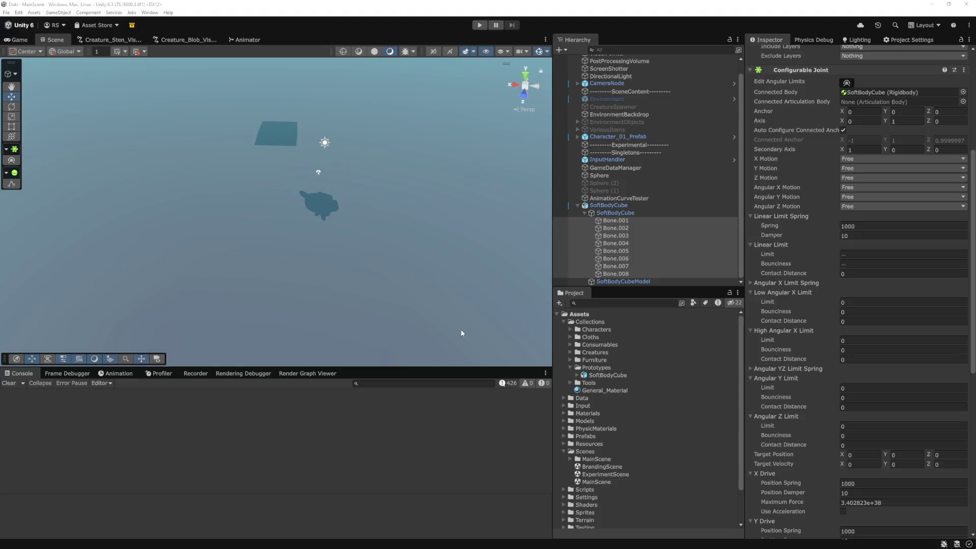
pyautogui.hotkey('alt', 'Tab')
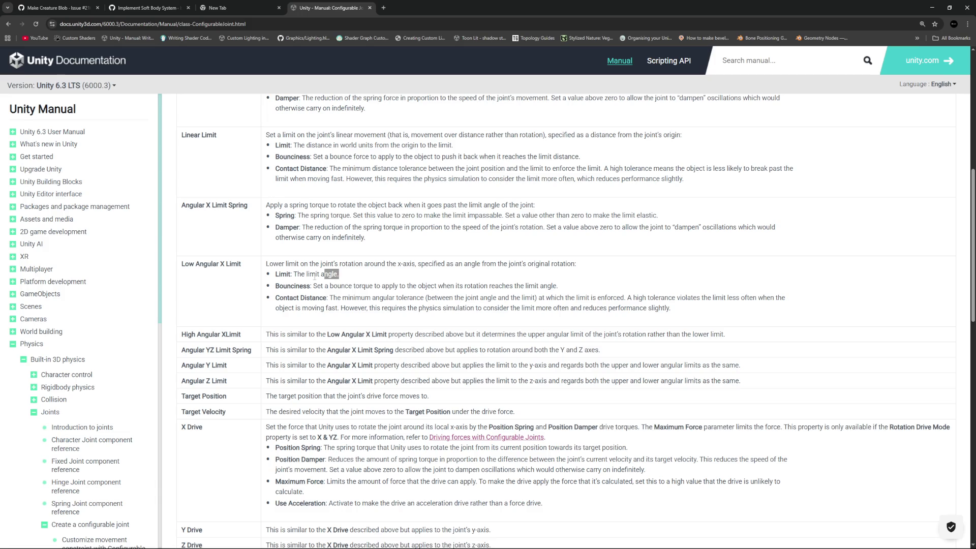
# - Back in Unity, inspect Bone.003 and Bone.001, then select all eight bones
pyautogui.hotkey('alt', 'Tab')
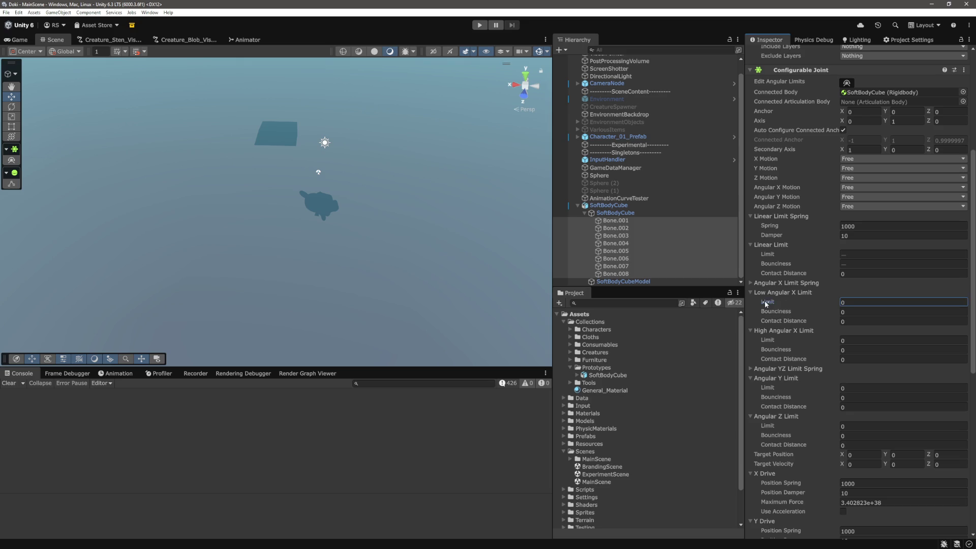
pyautogui.click(633, 236)
pyautogui.click(635, 222)
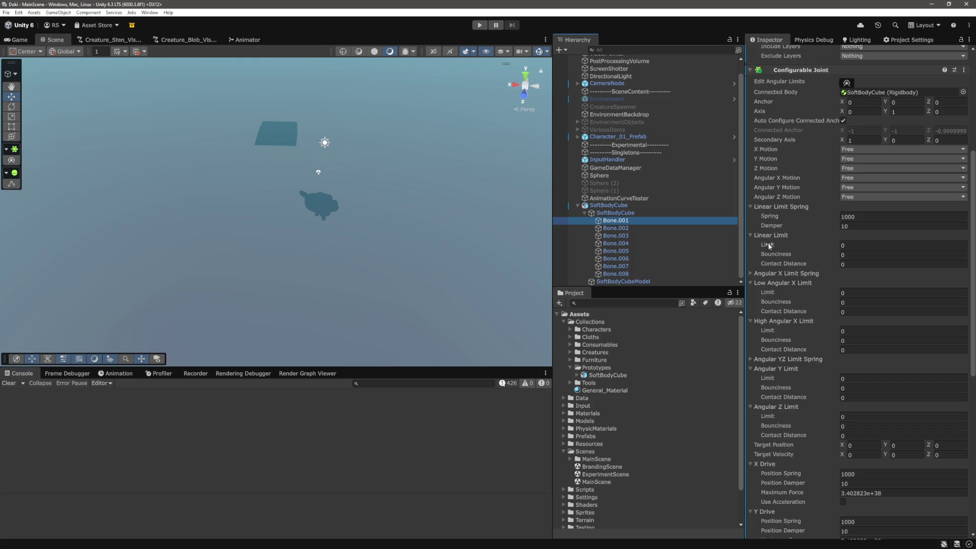
pyautogui.moveTo(768, 227)
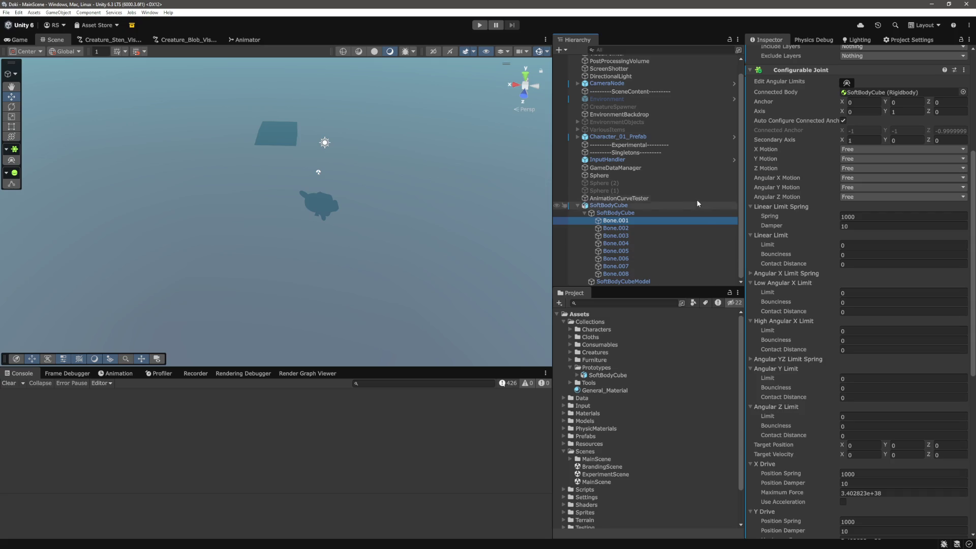
pyautogui.keyDown('shift'); pyautogui.click(615, 273); pyautogui.keyUp('shift')
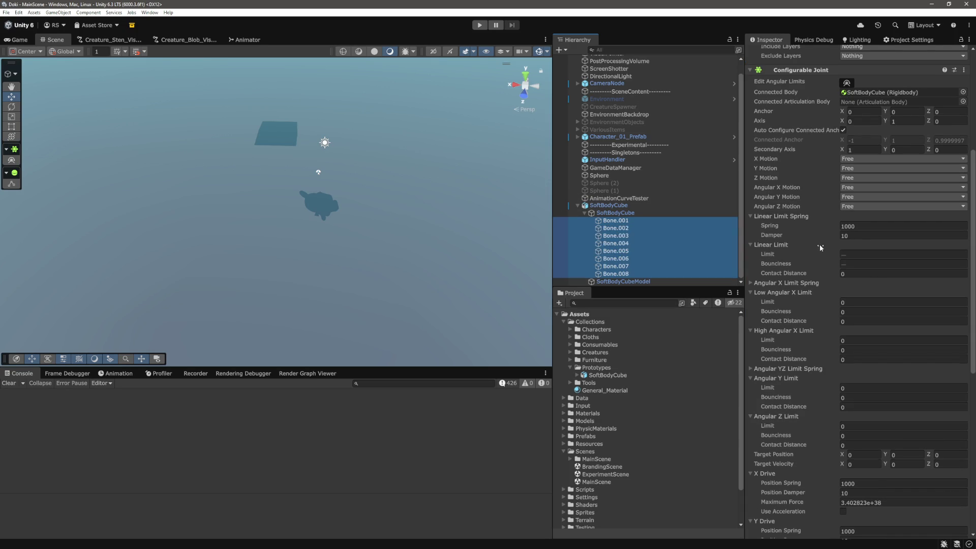
pyautogui.scroll(-3, 812, 239)
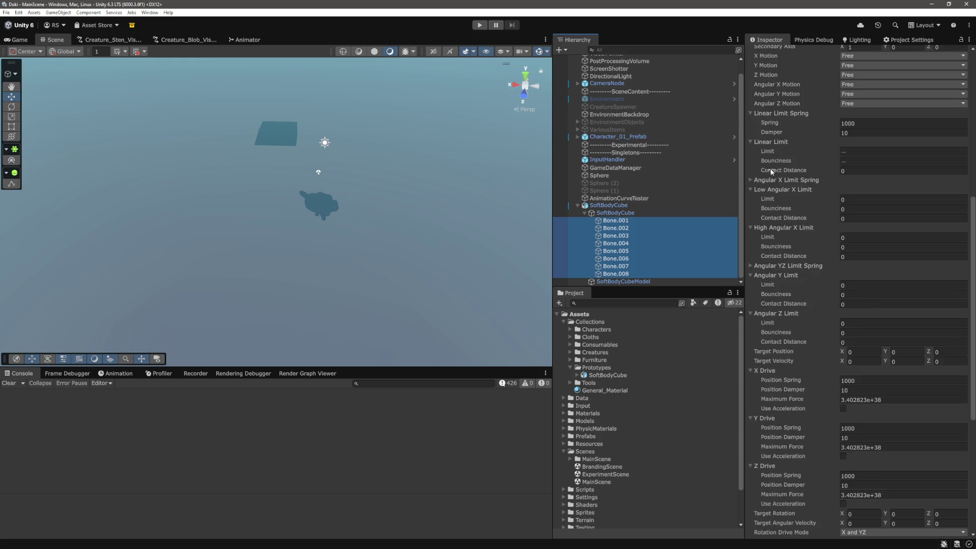
# - Give the Angular X Limit Spring a spring of 1000 and damper of 10
pyautogui.click(749, 179)
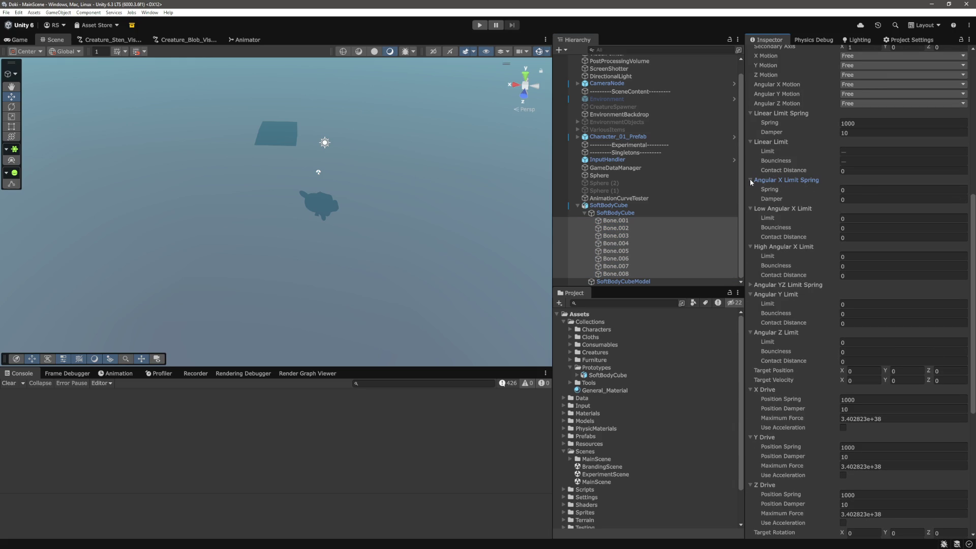
pyautogui.click(859, 188)
pyautogui.write('1000')
pyautogui.press('Tab')
pyautogui.write('10')
pyautogui.press('Tab')
pyautogui.scroll(-2, 797, 239)
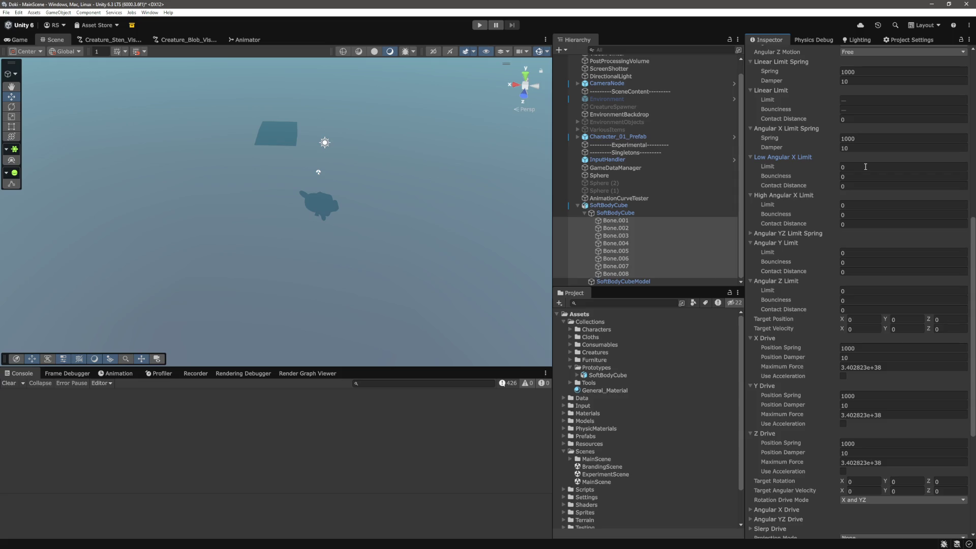
pyautogui.click(865, 166)
# - Give the Angular YZ Limit Spring spring 1000 and damper 10, then return to the manual
pyautogui.click(750, 234)
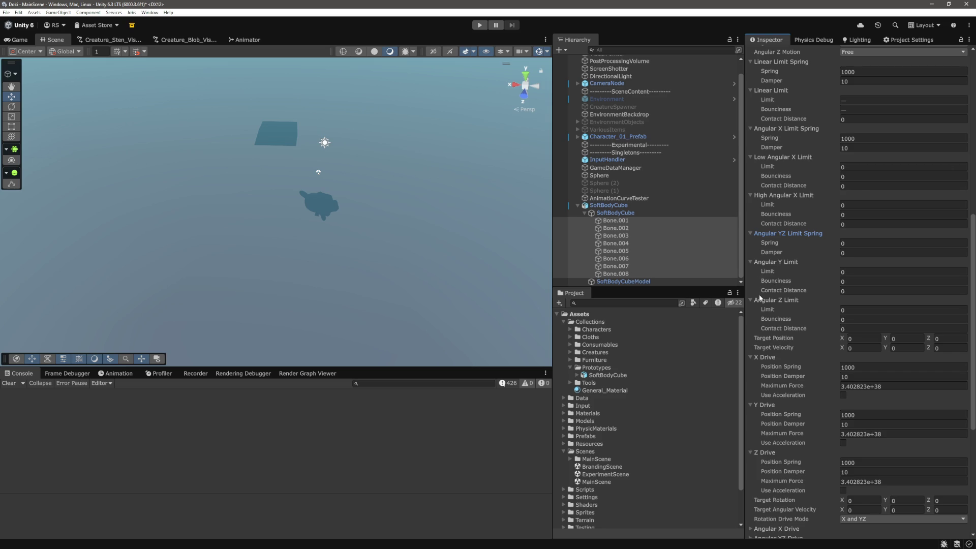
pyautogui.click(868, 242)
pyautogui.write('00')
pyautogui.press('Tab')
pyautogui.write('10')
pyautogui.press('Tab')
pyautogui.hotkey('alt', 'Tab')
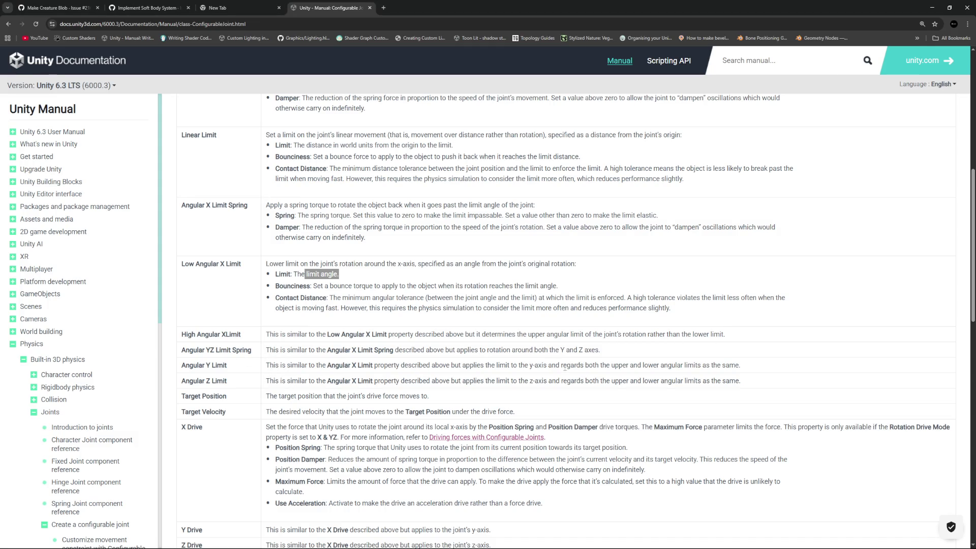
# - Set the High Angular X Limit to 20 with bounciness 1
pyautogui.hotkey('alt', 'Tab')
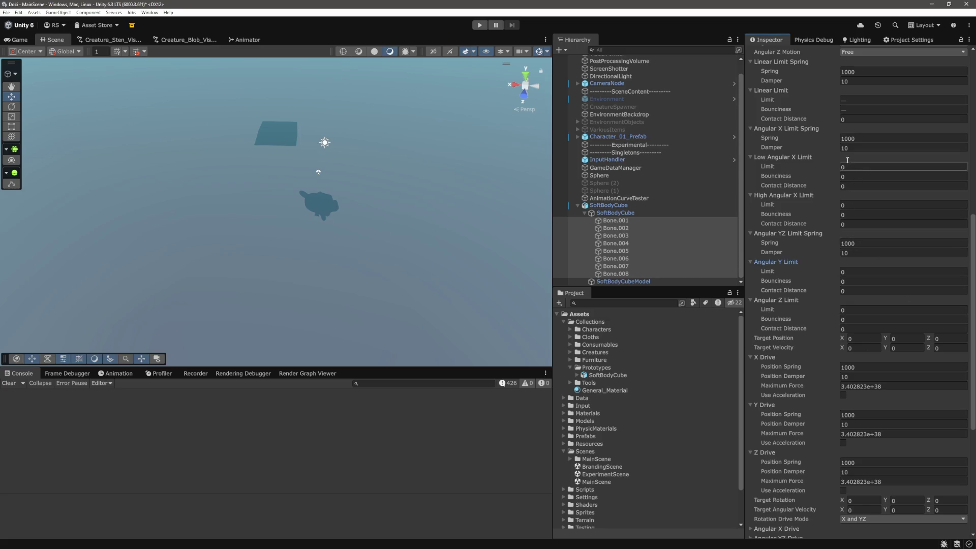
pyautogui.click(880, 169)
pyautogui.press('Tab')
pyautogui.press('Tab')
pyautogui.press('Tab')
pyautogui.write('20')
pyautogui.press('Tab')
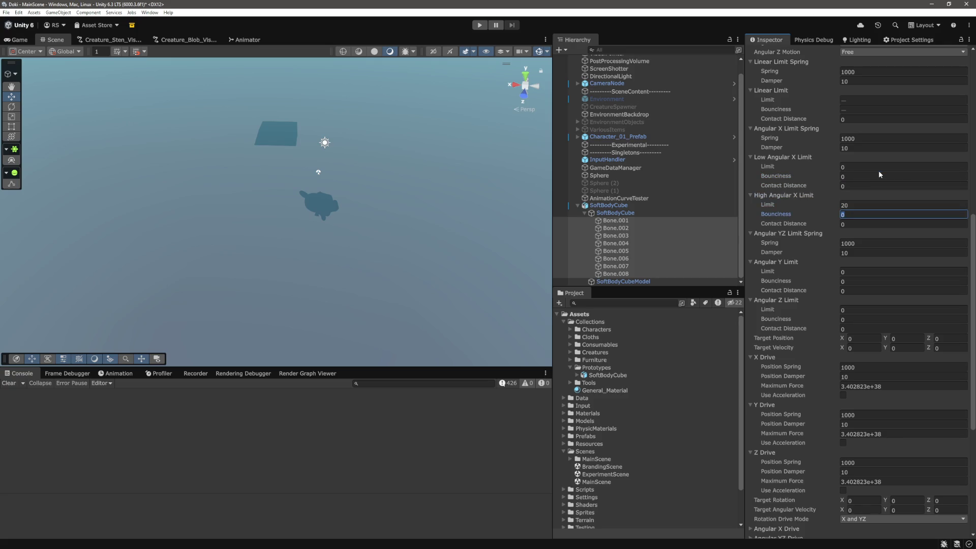
pyautogui.write('1')
pyautogui.press('Tab')
# - Set the Low Angular X Limit to 10 with bounciness 1
pyautogui.click(923, 167)
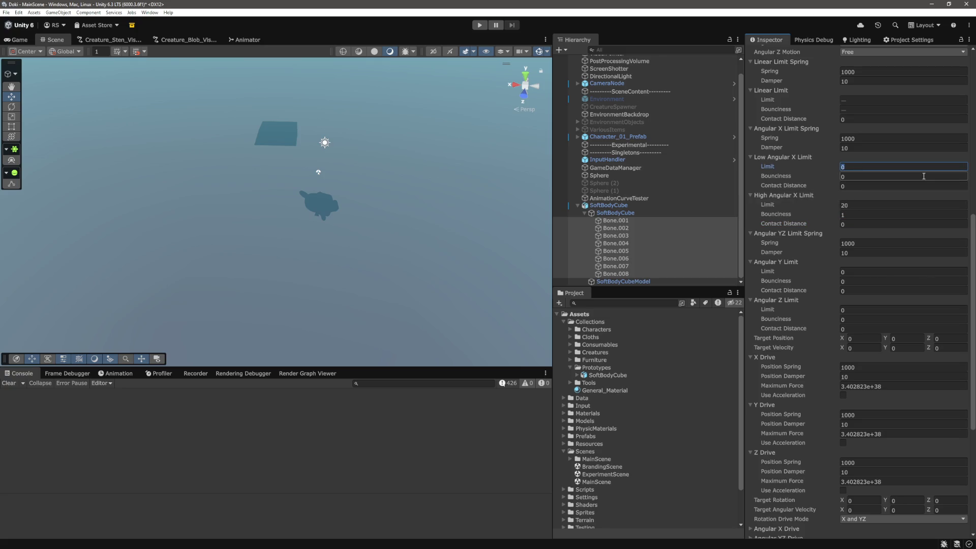
pyautogui.write('10')
pyautogui.press('Tab')
pyautogui.write('1')
pyautogui.press('Tab')
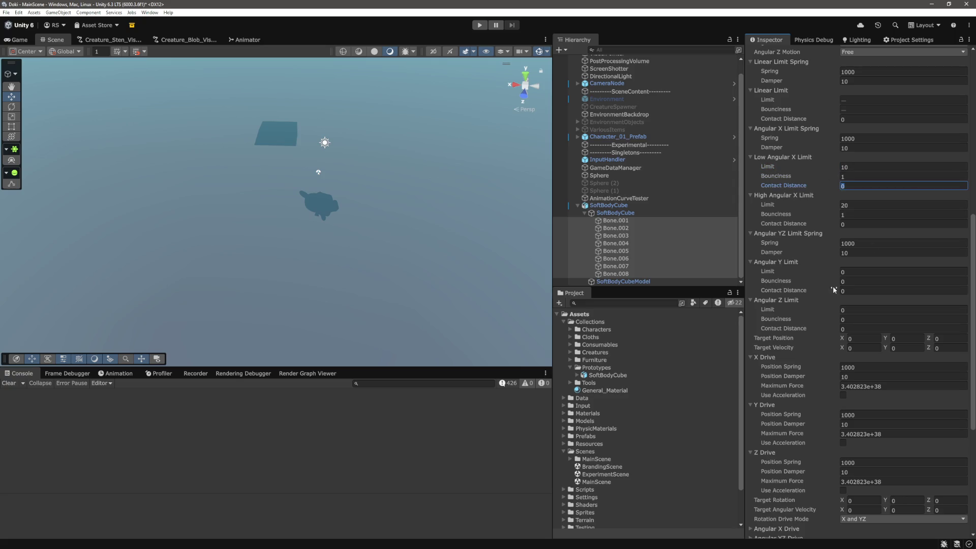
# - Set Angular Y and Z Limits to 20 with bounciness 1, then select a single bone
pyautogui.click(867, 270)
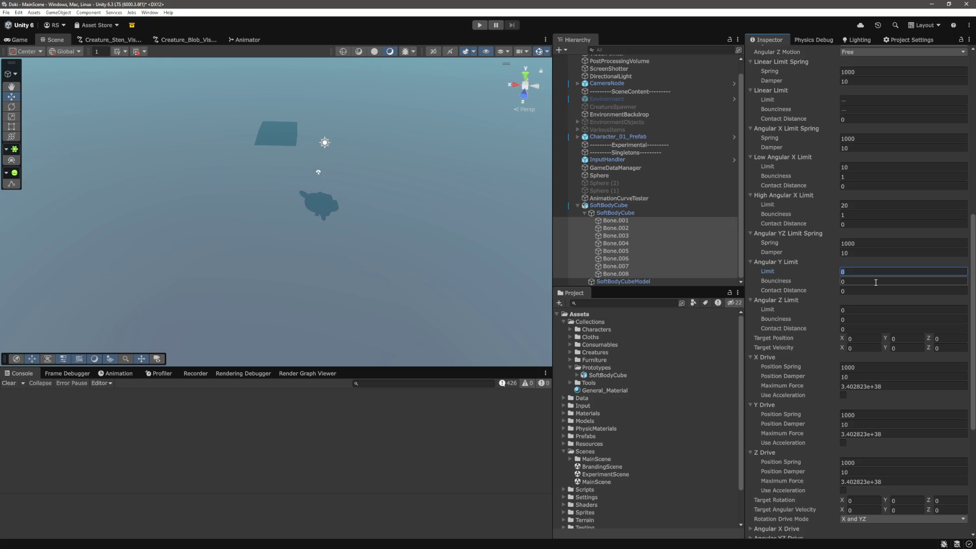
pyautogui.write('20')
pyautogui.press('Tab')
pyautogui.write('1')
pyautogui.press('Tab')
pyautogui.click(866, 310)
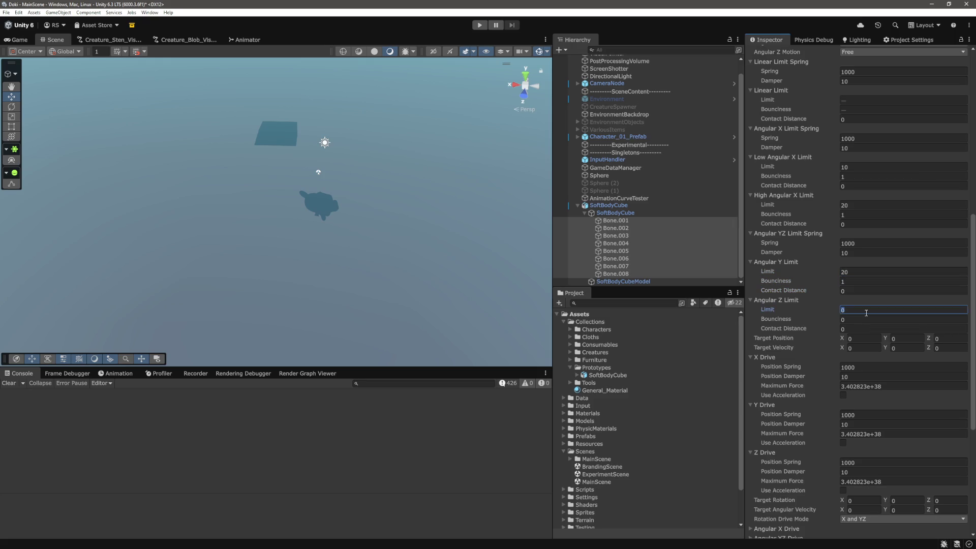
pyautogui.write('20')
pyautogui.press('Tab')
pyautogui.write('1')
pyautogui.press('Tab')
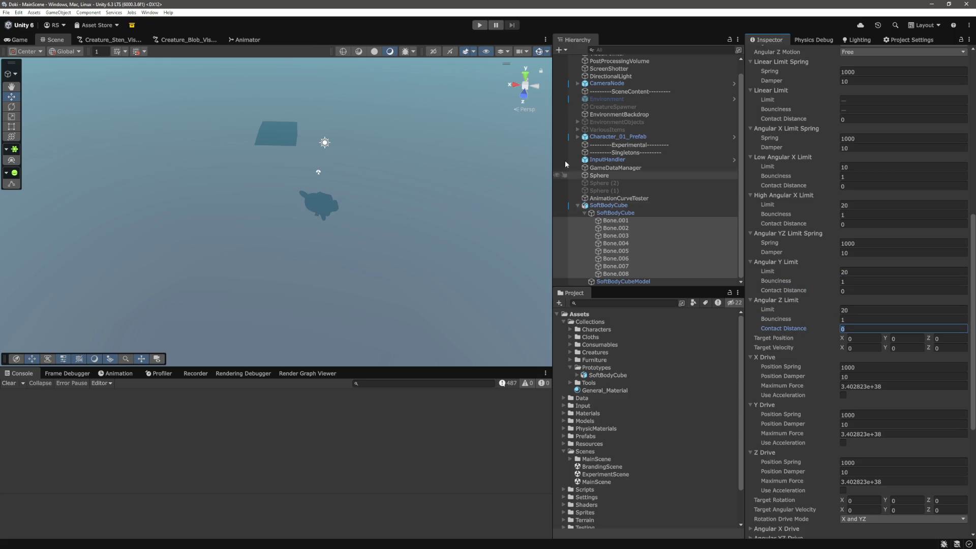
pyautogui.click(634, 235)
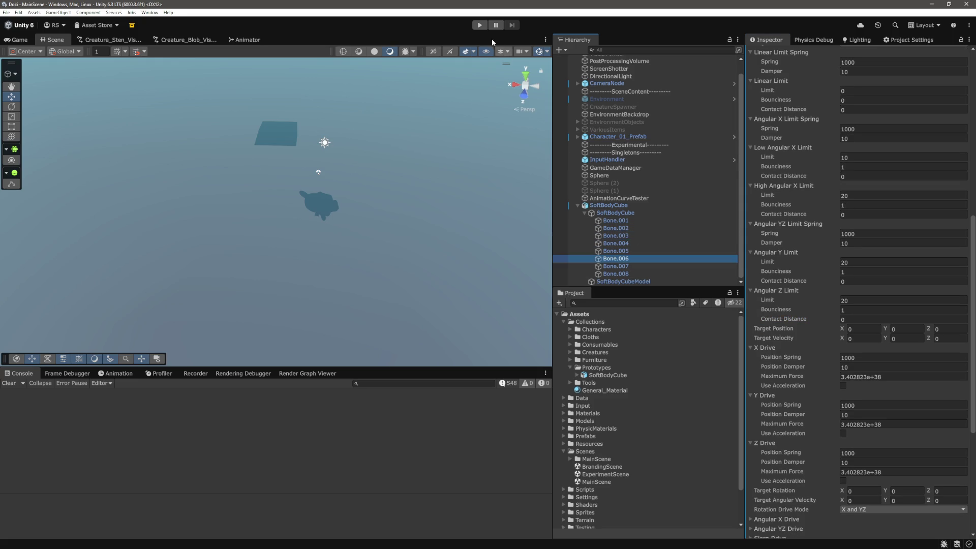
# - Enter play mode, frame the sagging soft-body cube in the Scene view, and select the bones
pyautogui.hotkey('ctrl', 'p')
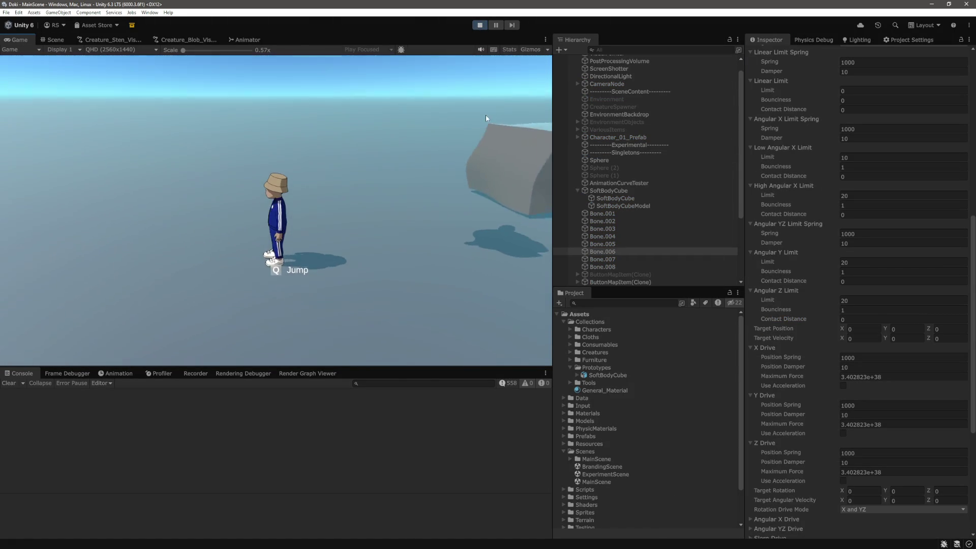
pyautogui.hotkey('ctrl', '1')
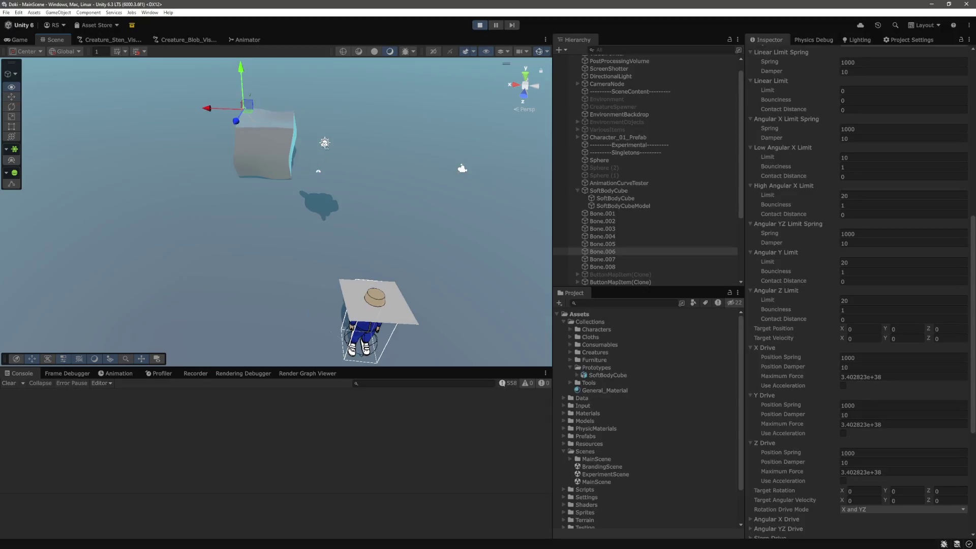
pyautogui.moveTo(215, 151); pyautogui.dragTo(270, 195)
pyautogui.click(269, 195)
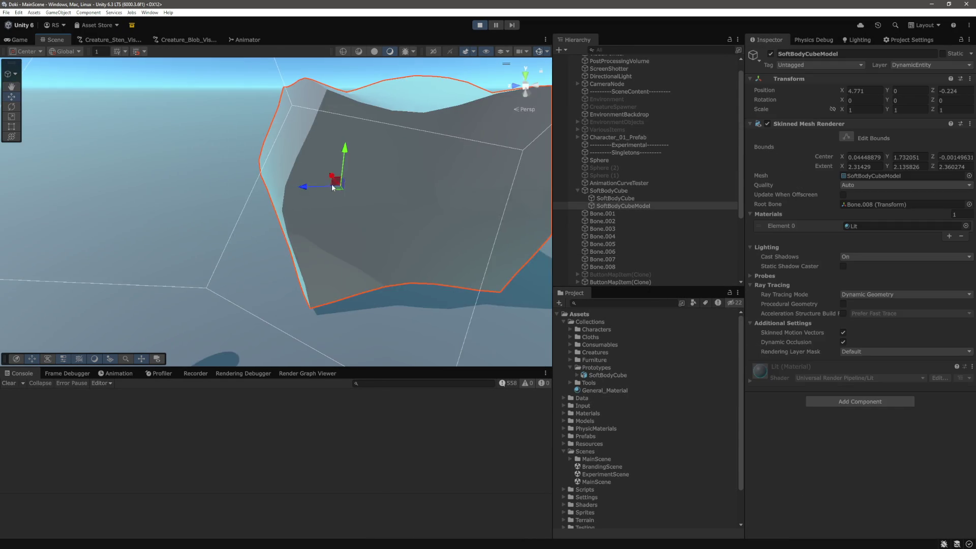
pyautogui.press('f')
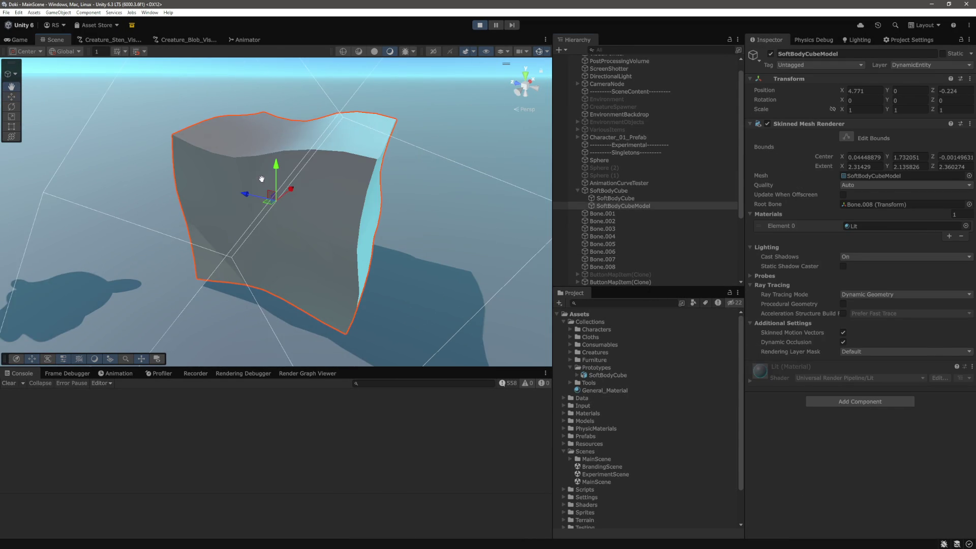
pyautogui.click(605, 214)
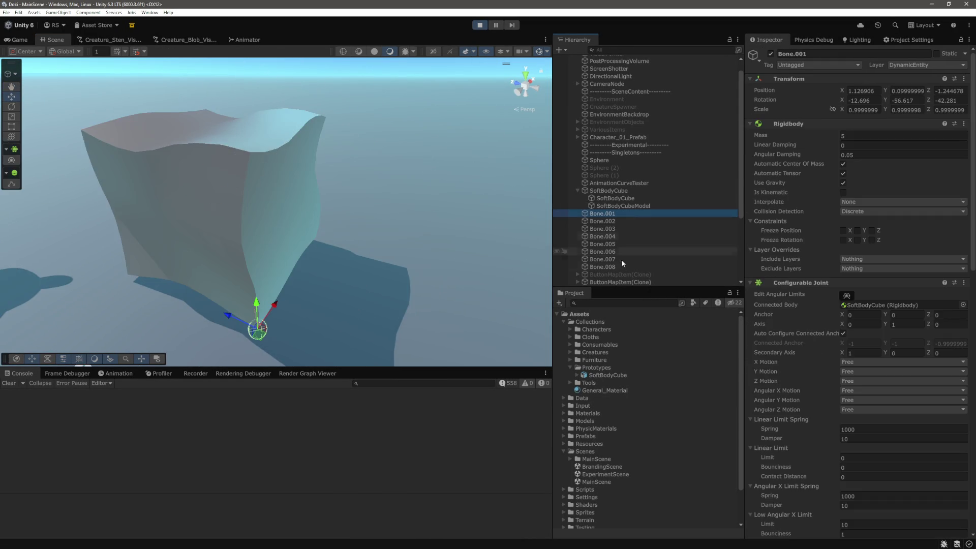